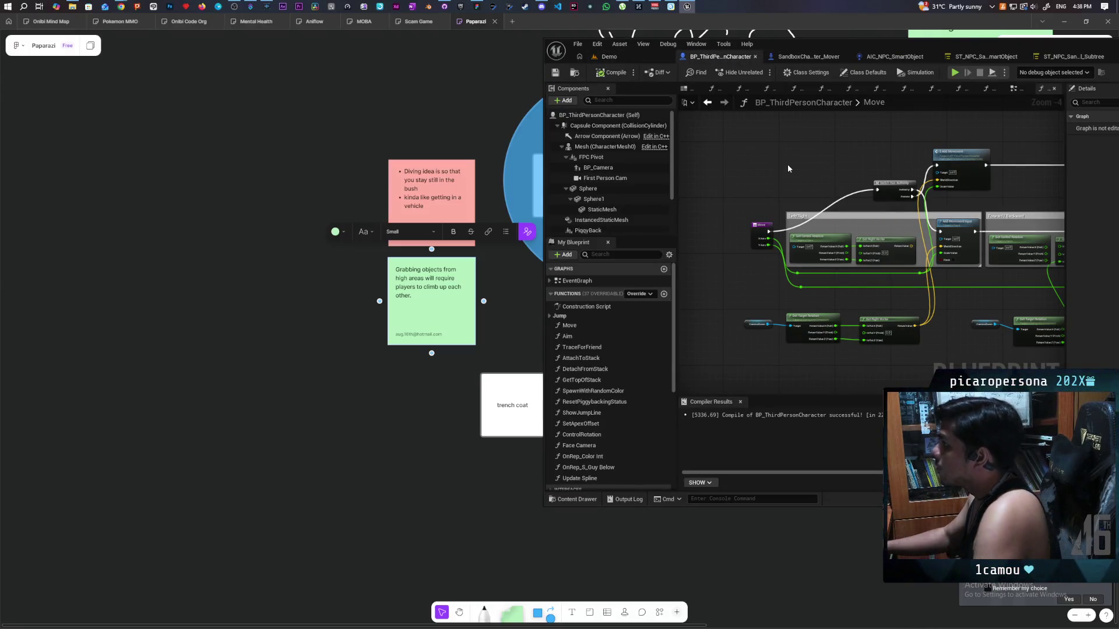
# Pan the character Blueprint's Move graph and select the S Add Movement node.
pyautogui.scroll(3, 788, 163)
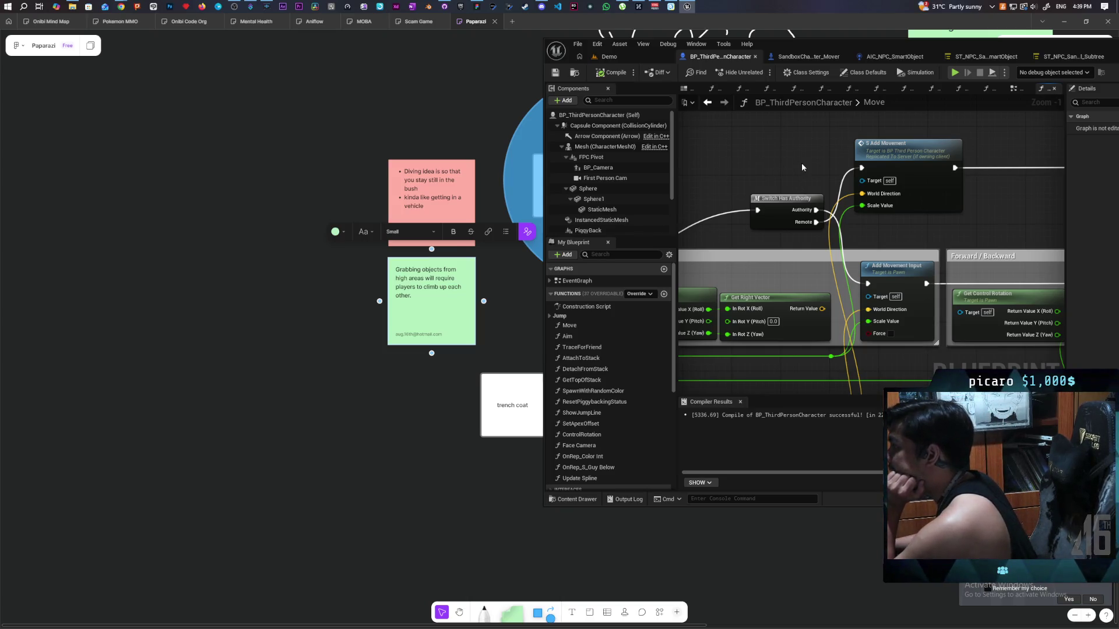
pyautogui.scroll(-2, 801, 163)
pyautogui.scroll(-1, 798, 153)
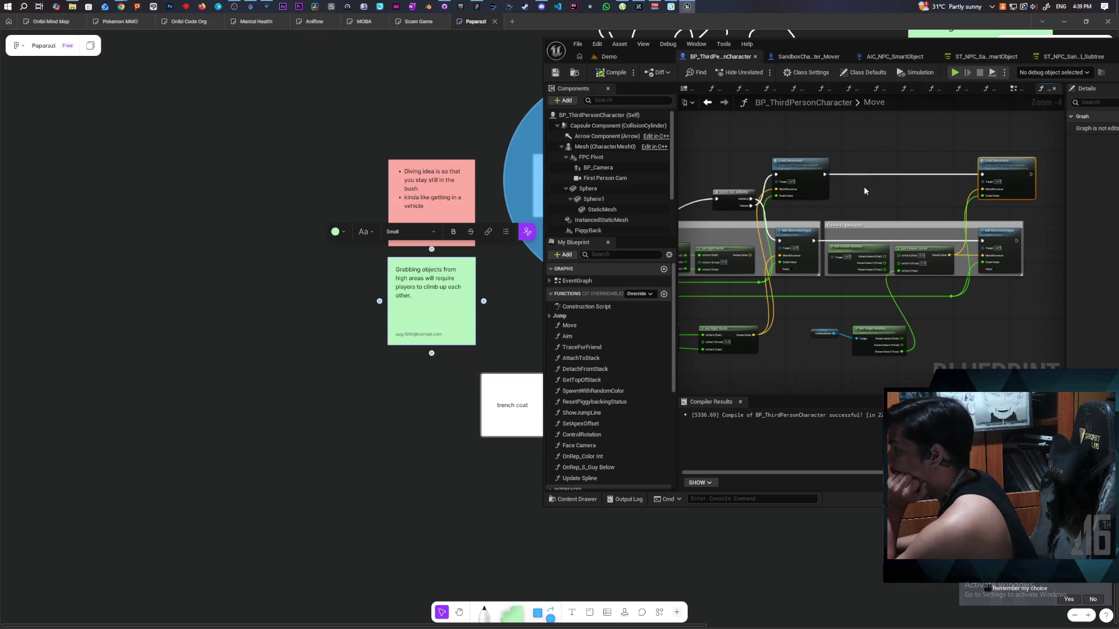
pyautogui.moveTo(868, 190); pyautogui.dragTo(886, 162)
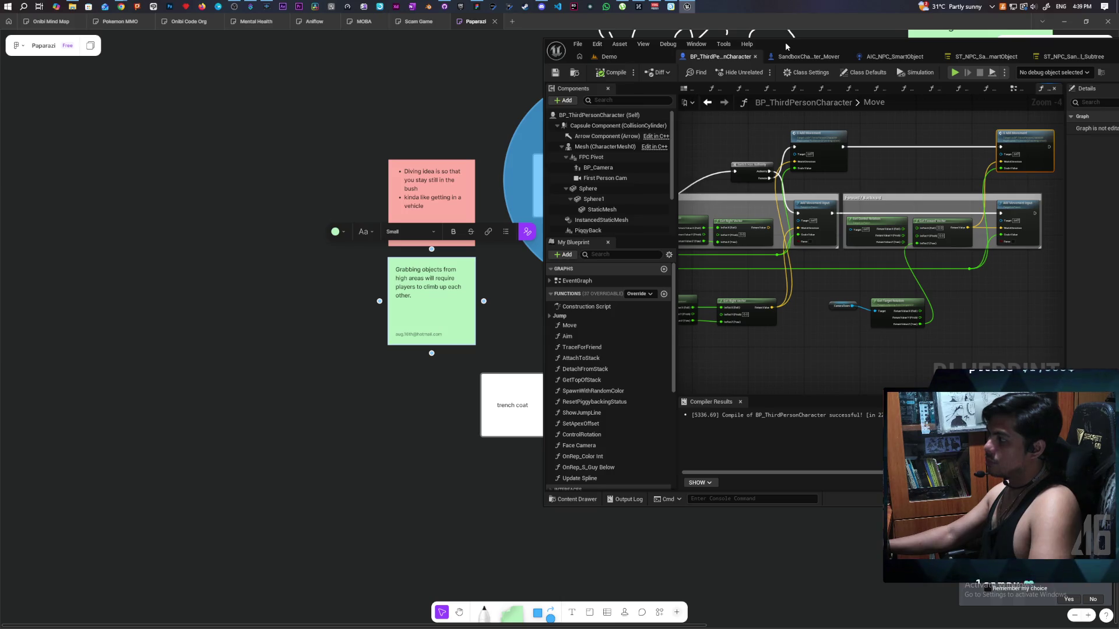
pyautogui.doubleClick(785, 42)
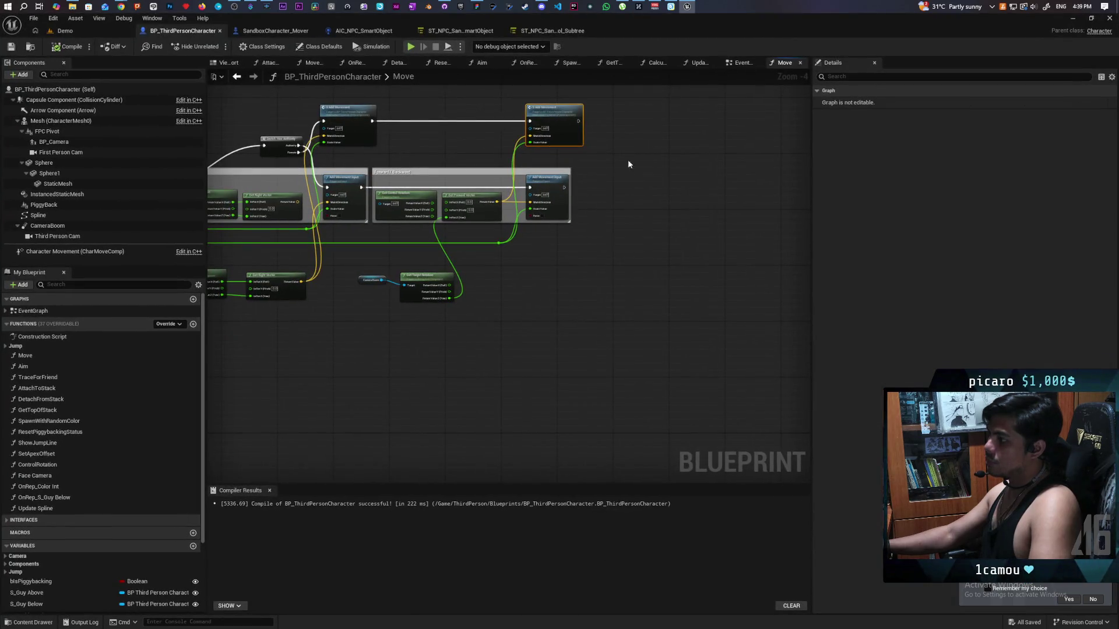
pyautogui.scroll(2, 614, 329)
pyautogui.moveTo(614, 330)
pyautogui.mouseDown()
pyautogui.moveTo(435, 352)
pyautogui.moveTo(476, 348)
pyautogui.mouseUp()
pyautogui.moveTo(561, 129)
pyautogui.mouseDown()
pyautogui.moveTo(480, 199)
pyautogui.moveTo(487, 193)
pyautogui.mouseUp()
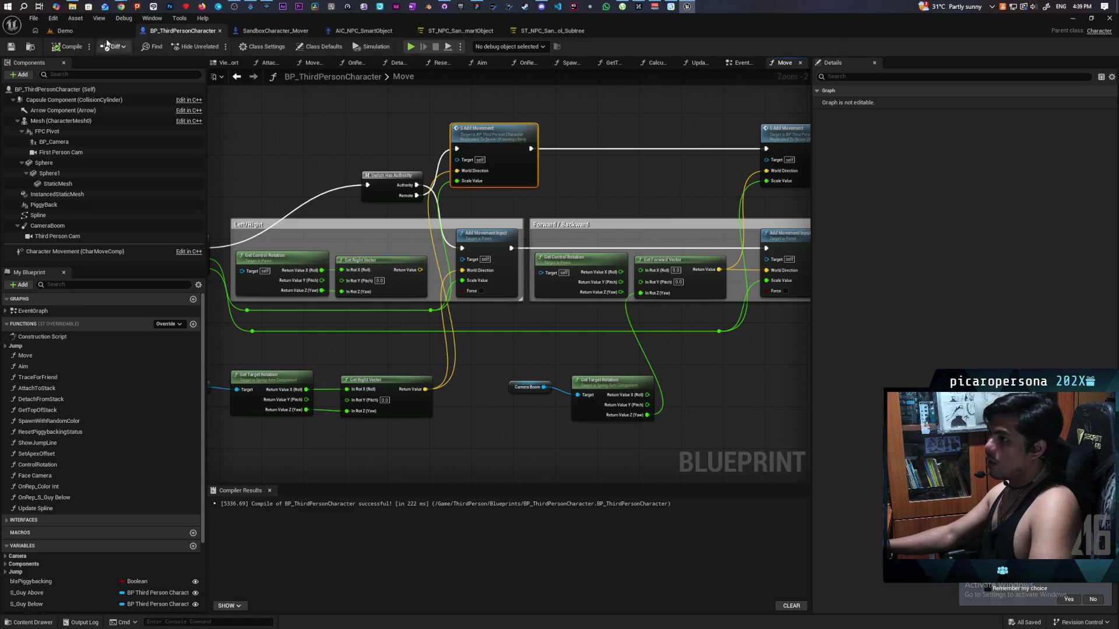
pyautogui.moveTo(233, 18)
pyautogui.mouseDown()
pyautogui.moveTo(602, 106)
pyautogui.moveTo(757, 106)
pyautogui.mouseUp()
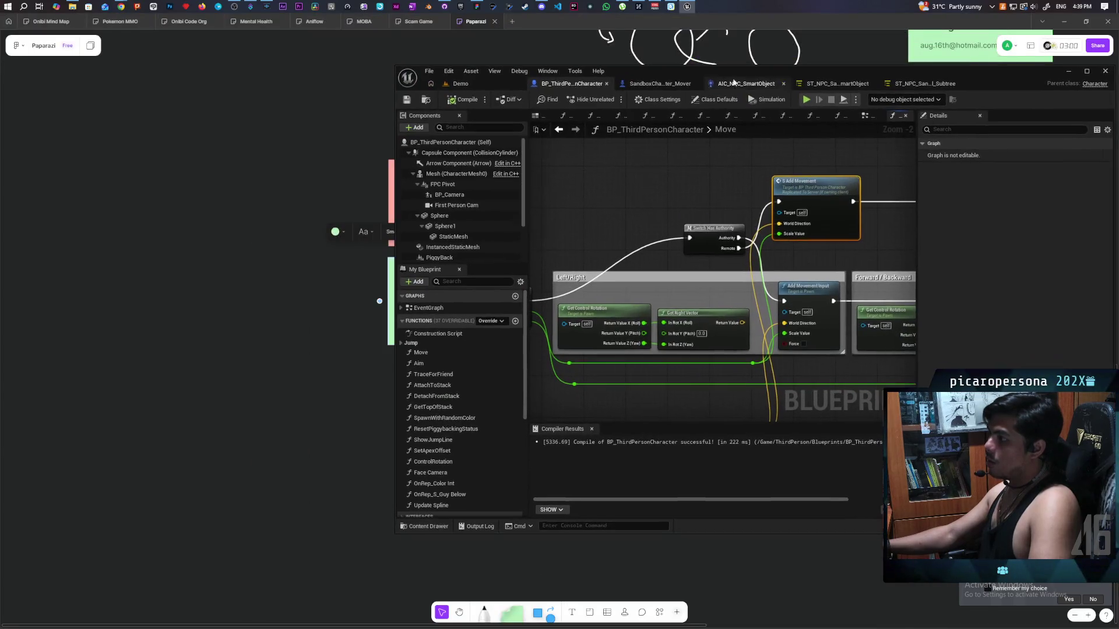
# In the Demo level, set Number of Players to 2 and start the play session.
pyautogui.click(455, 85)
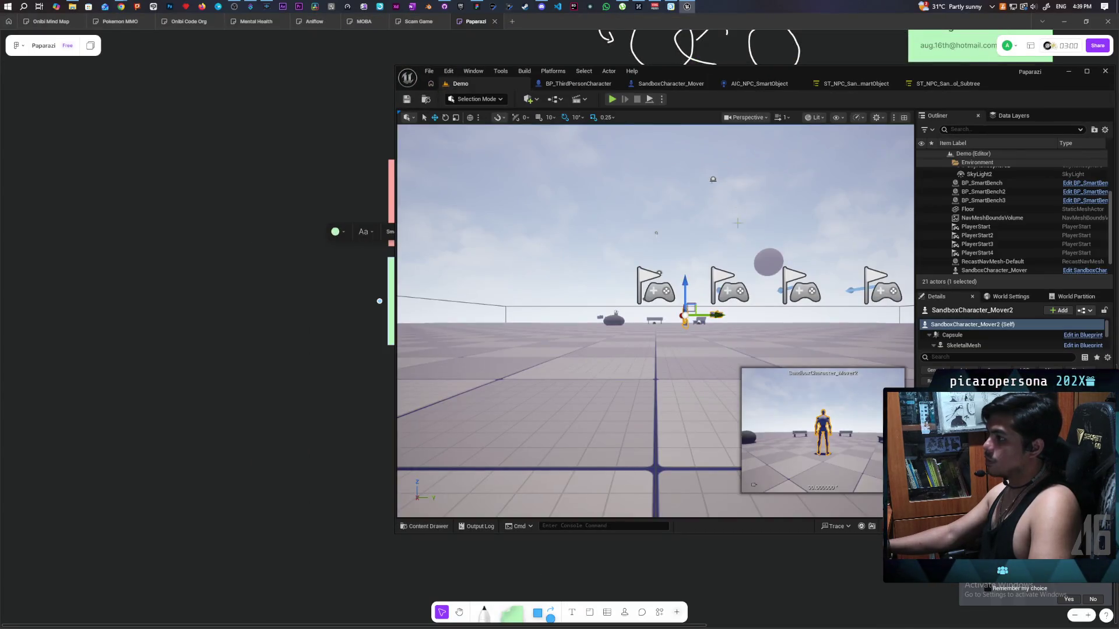
pyautogui.click(661, 99)
pyautogui.click(748, 265)
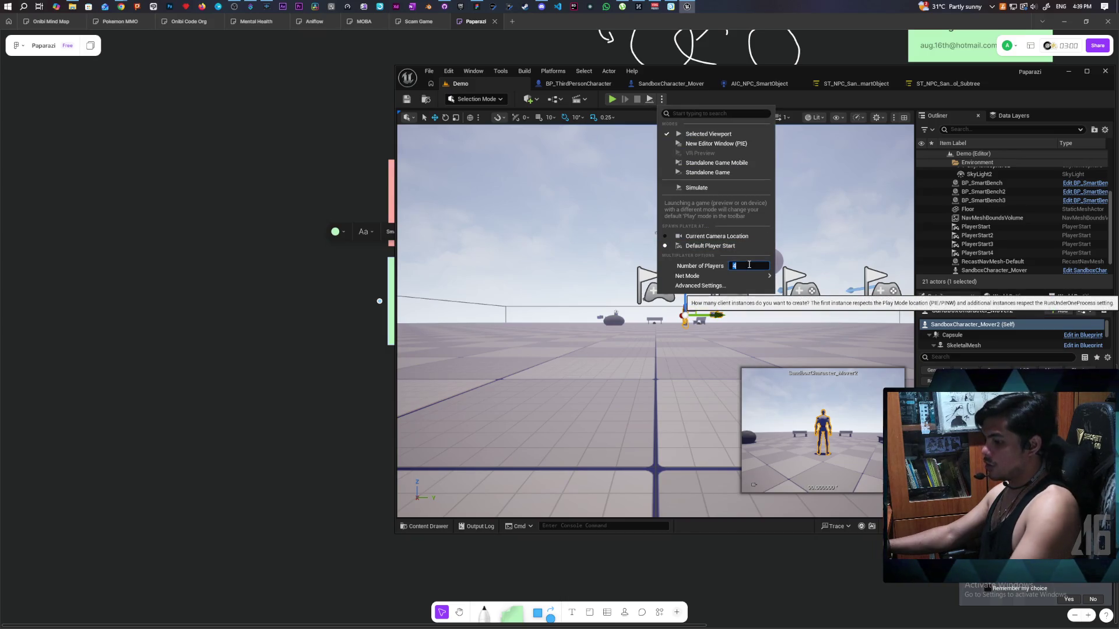
pyautogui.write('2')
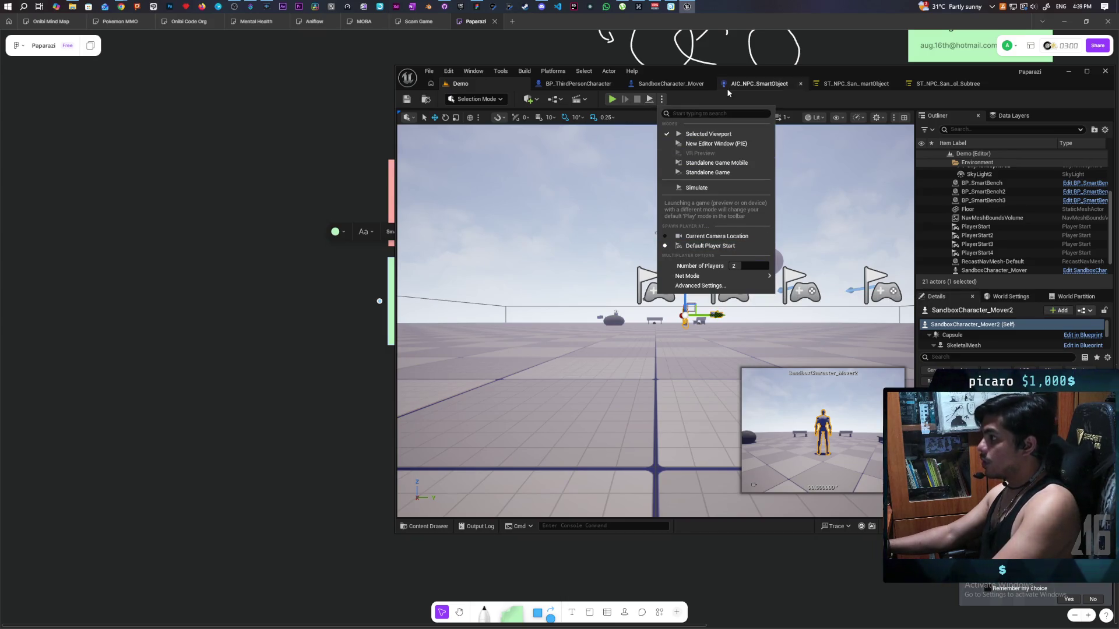
pyautogui.click(613, 100)
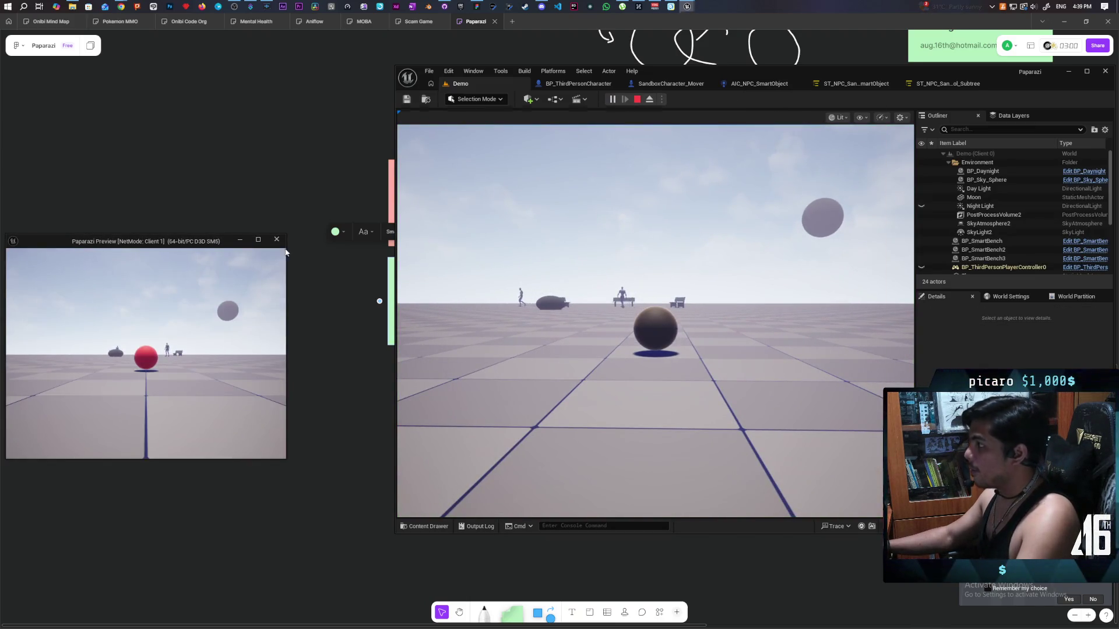
# Debug the server's spawned character in BP_ThirdPersonCharacter and view its EventGraph.
pyautogui.click(551, 85)
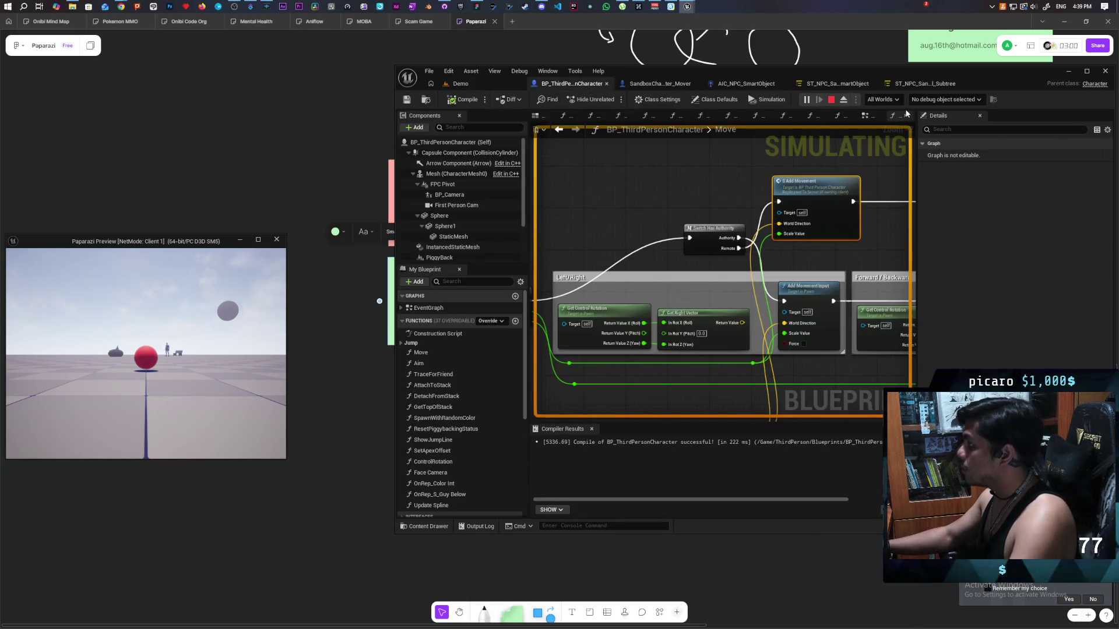
pyautogui.click(944, 100)
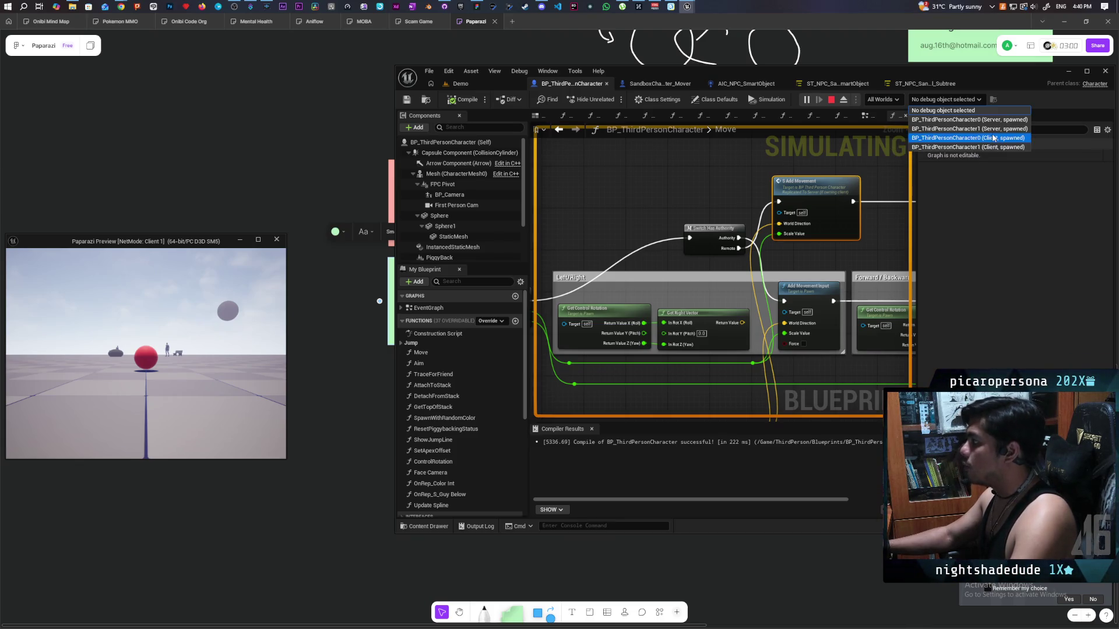
pyautogui.click(994, 129)
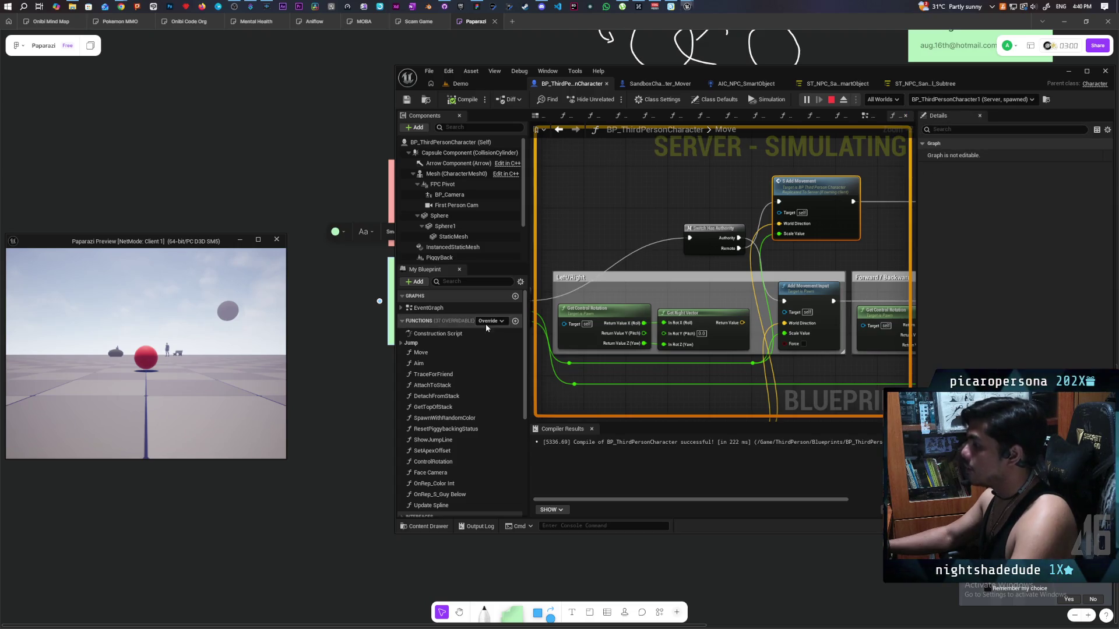
pyautogui.scroll(-5, 602, 255)
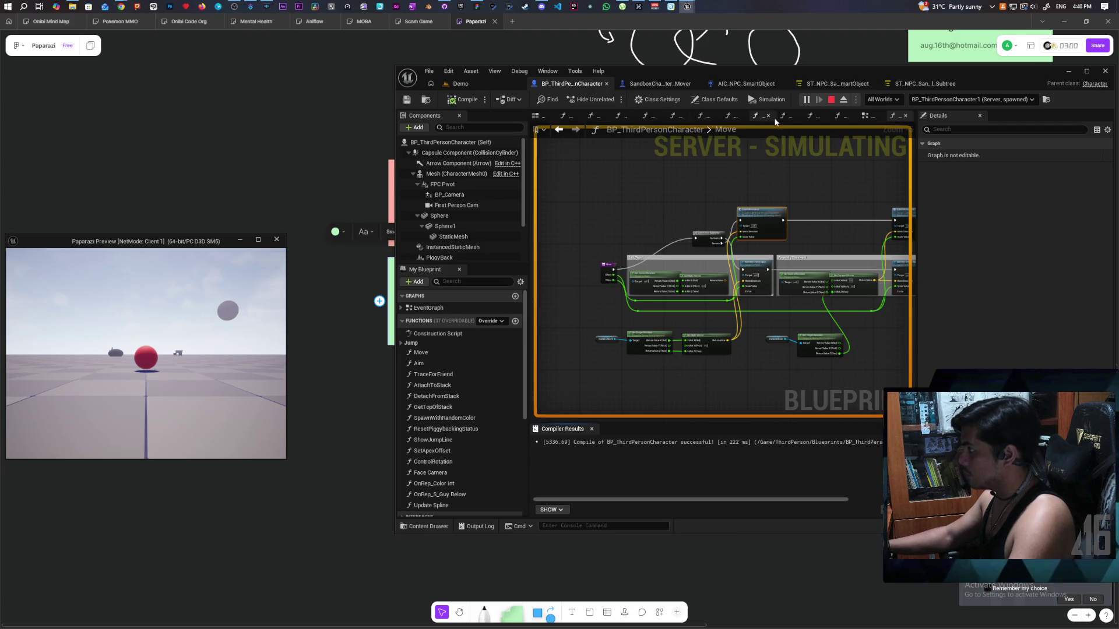
pyautogui.click(866, 116)
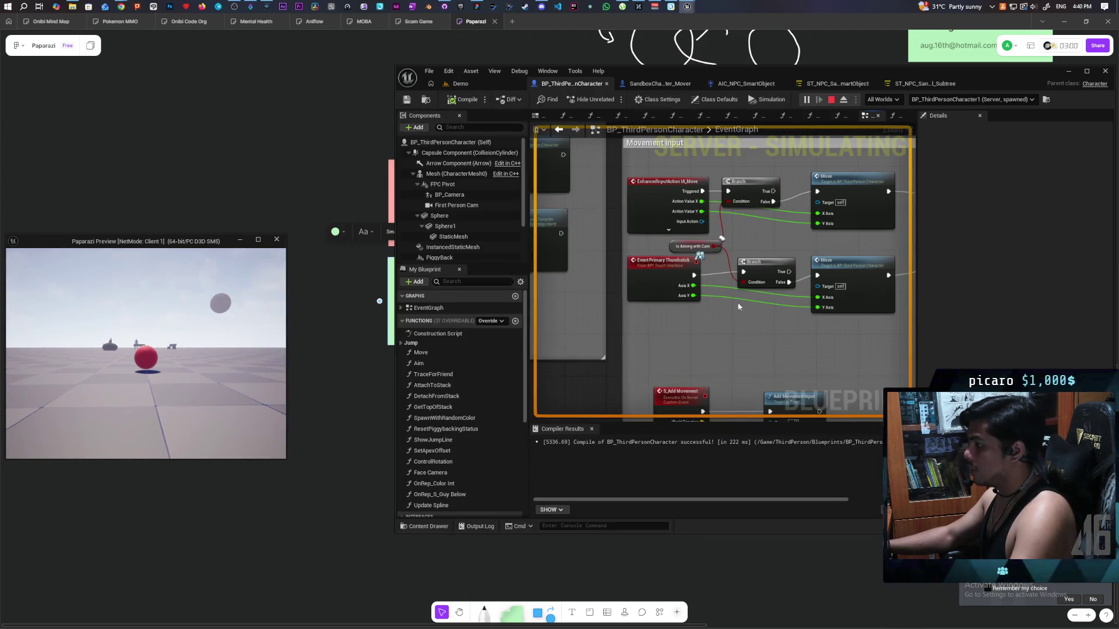
pyautogui.scroll(-2, 737, 306)
pyautogui.scroll(2, 712, 239)
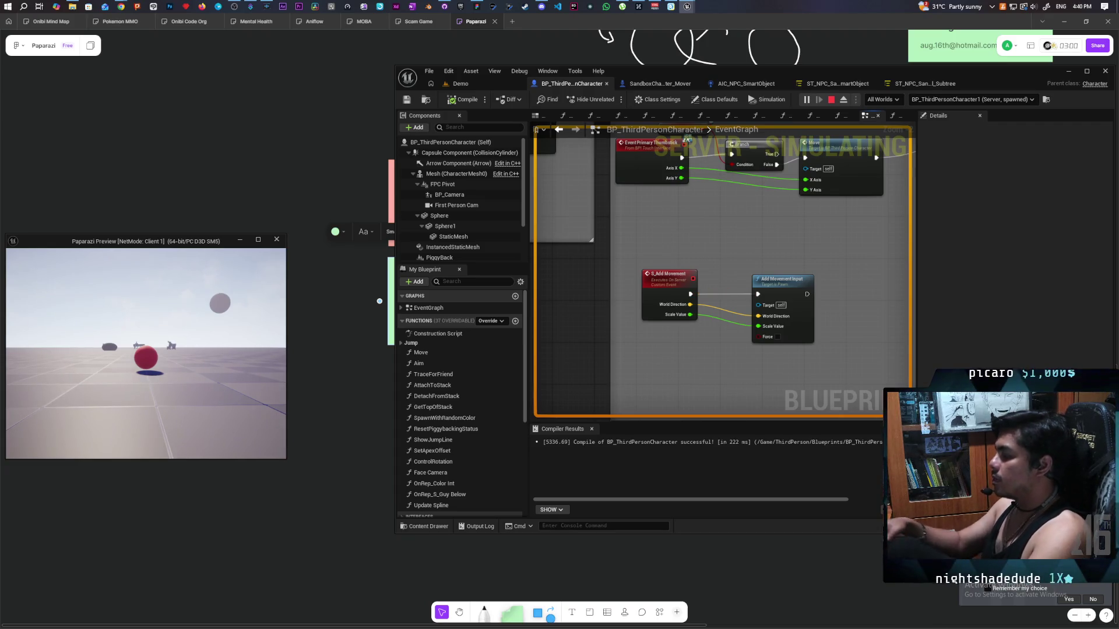
# Stop the session, add a Print String after Add Movement Input printing Direction, and save.
pyautogui.press('Escape')
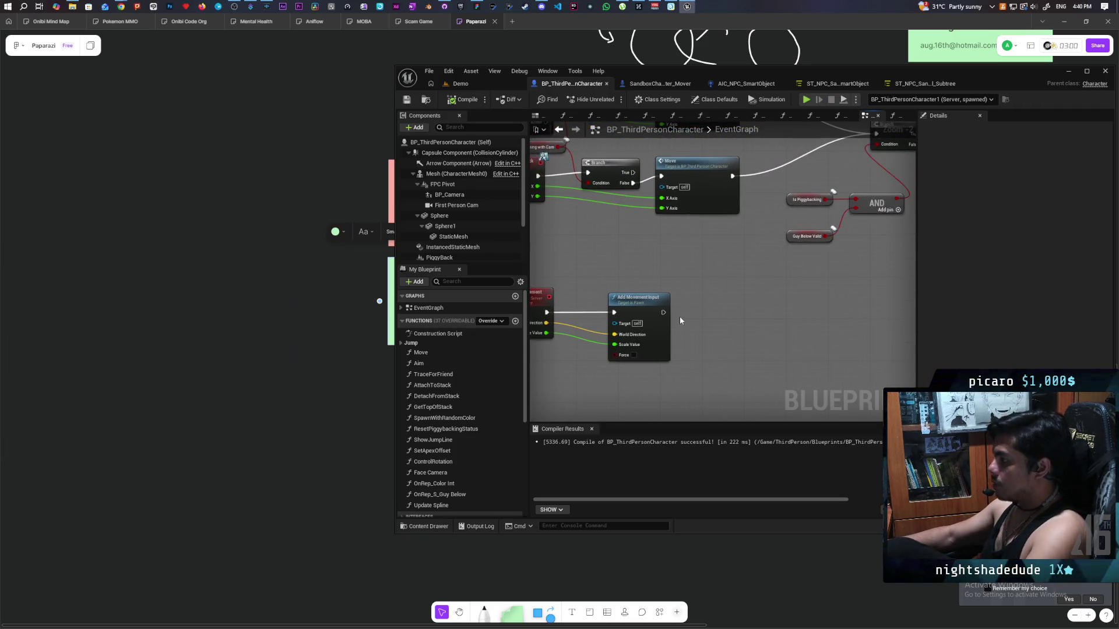
pyautogui.hotkey('ctrl', 'v')
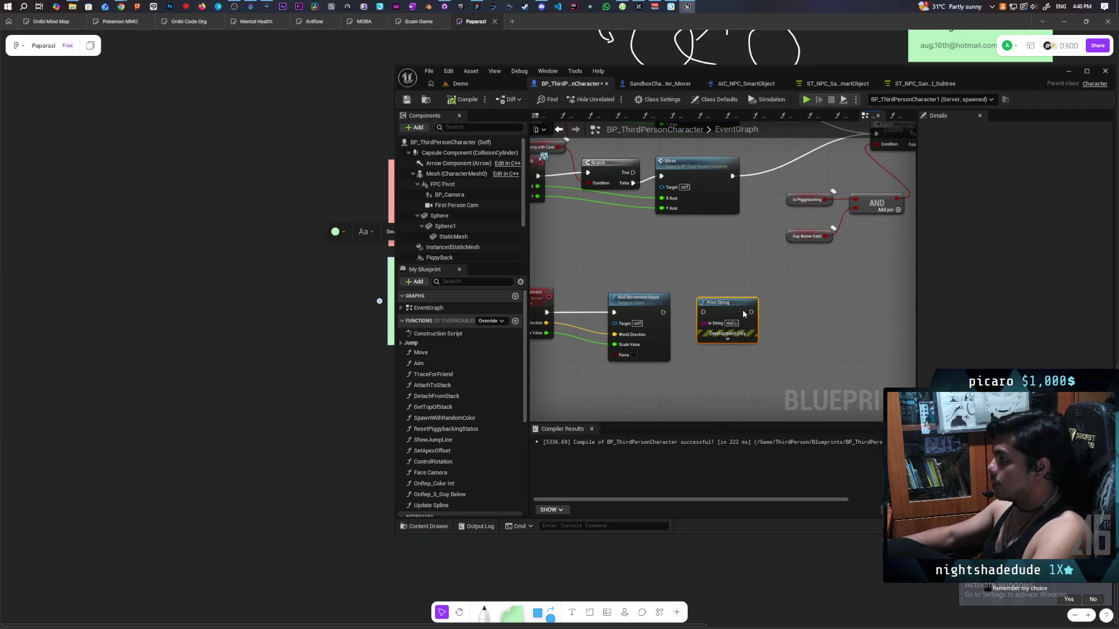
pyautogui.moveTo(546, 323); pyautogui.dragTo(722, 326)
pyautogui.moveTo(663, 313); pyautogui.dragTo(703, 313)
pyautogui.hotkey('ctrl', 's')
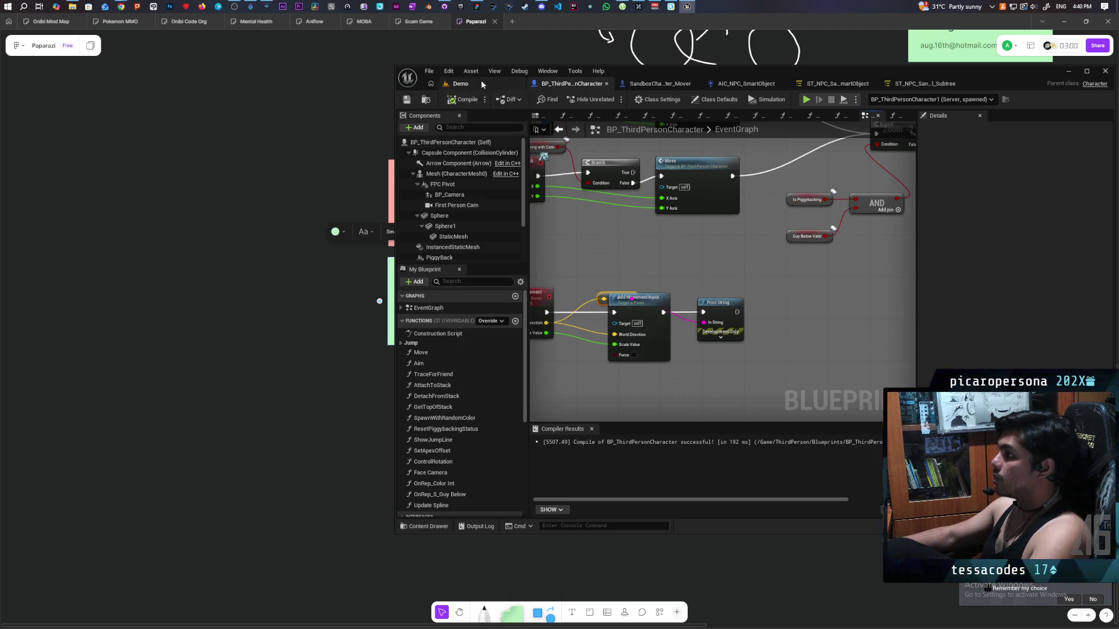
# Start a new Demo play session and return to the character Blueprint.
pyautogui.click(483, 86)
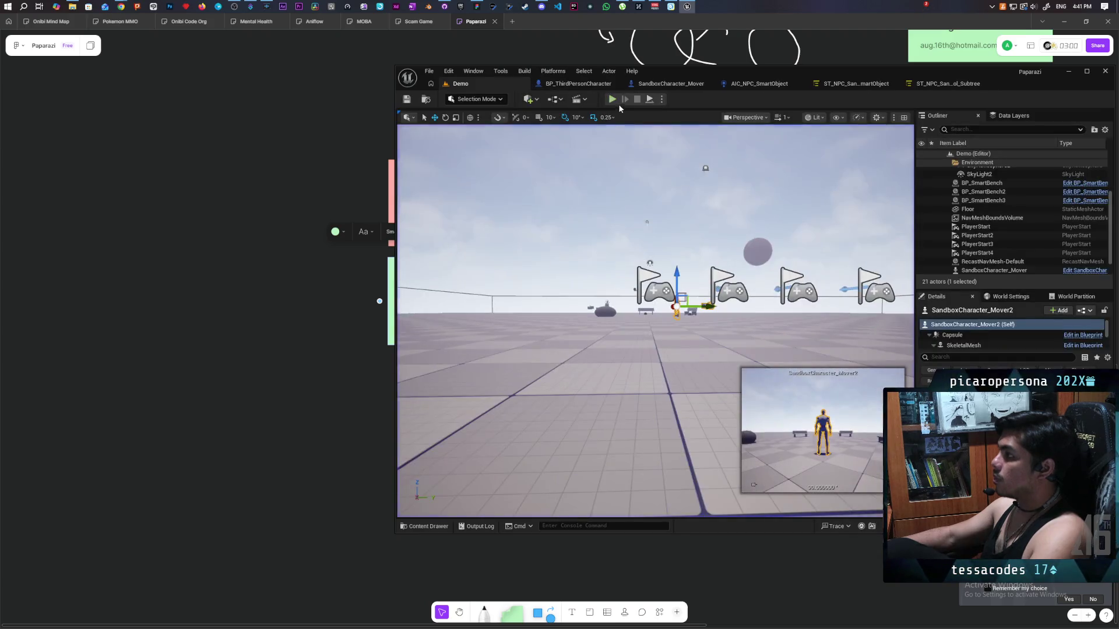
pyautogui.hotkey('alt', 'p')
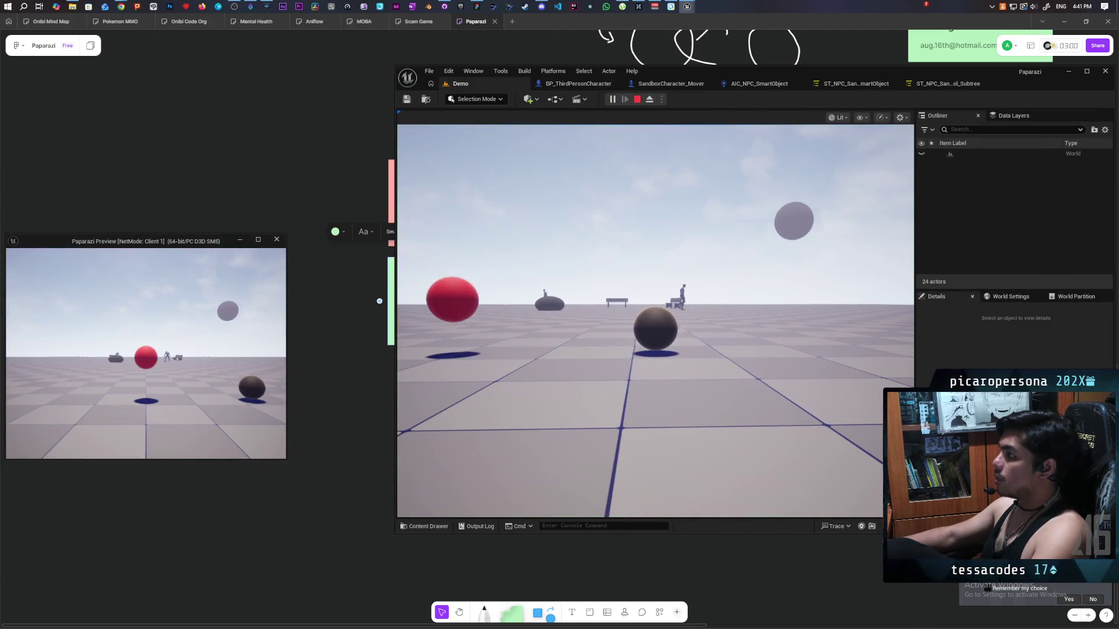
pyautogui.hotkey('alt', 'Tab')
pyautogui.click(572, 84)
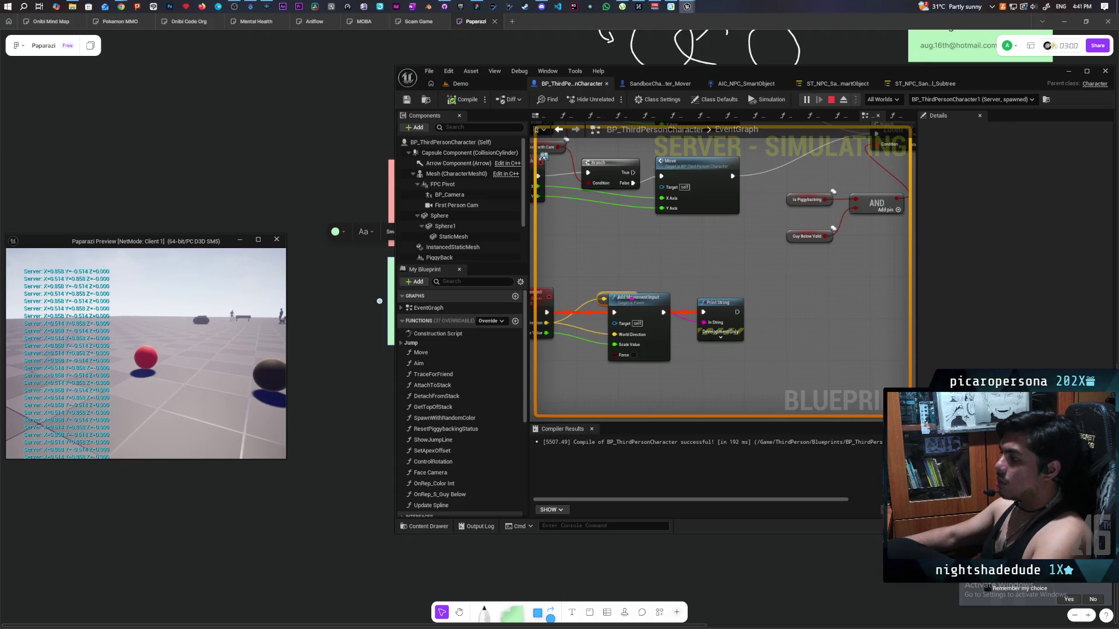
# Stop the session, wire Scale Value into Print String's text, and compile.
pyautogui.press('Escape')
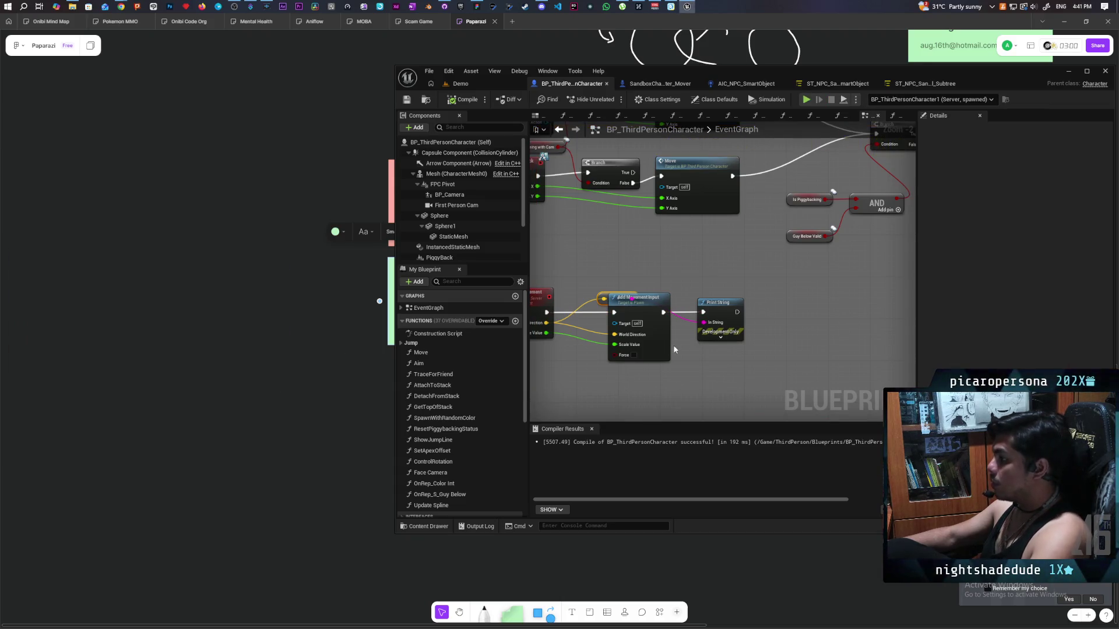
pyautogui.moveTo(546, 333)
pyautogui.mouseDown()
pyautogui.moveTo(688, 337)
pyautogui.moveTo(705, 326)
pyautogui.mouseUp()
pyautogui.click(461, 99)
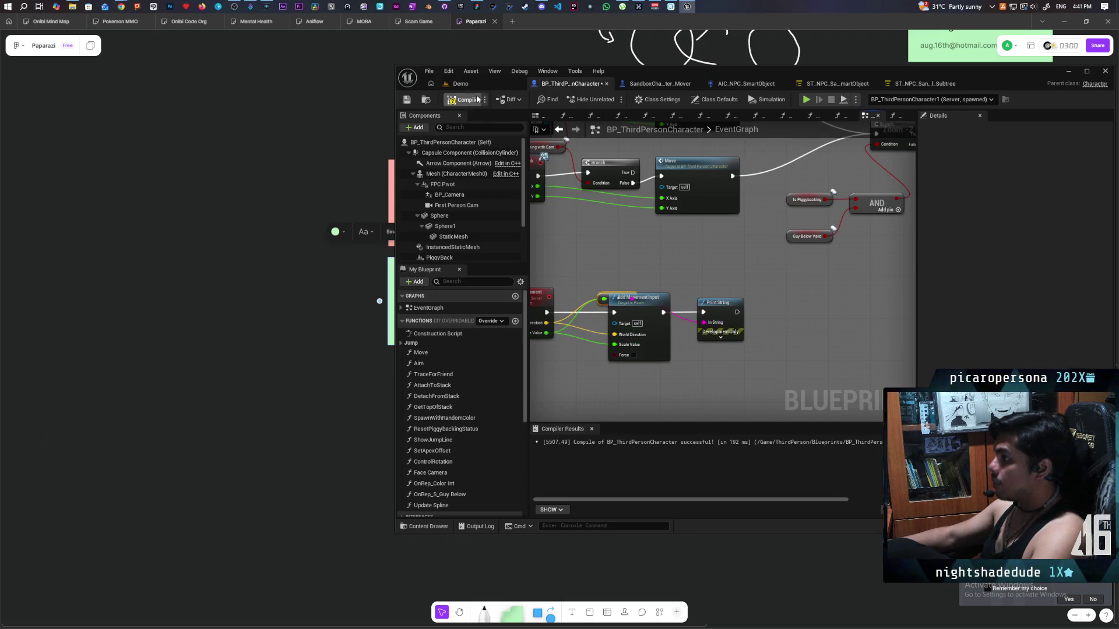
# Replay, strafe with A to check the printed values, then frame the S_Add Movement nodes.
pyautogui.click(806, 99)
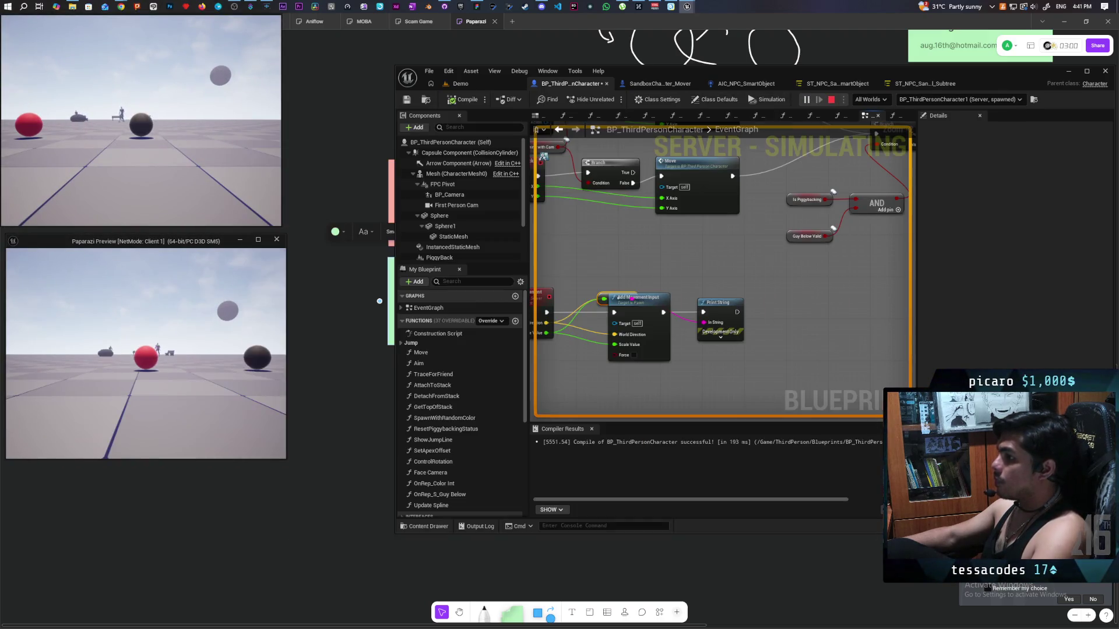
pyautogui.click(274, 356)
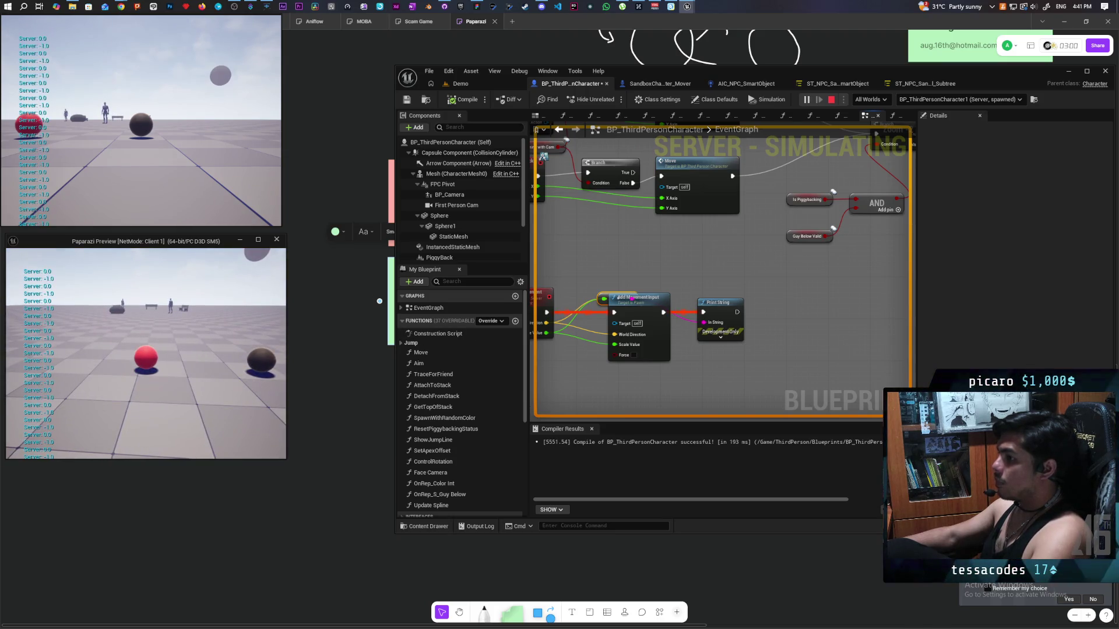
pyautogui.press('a')
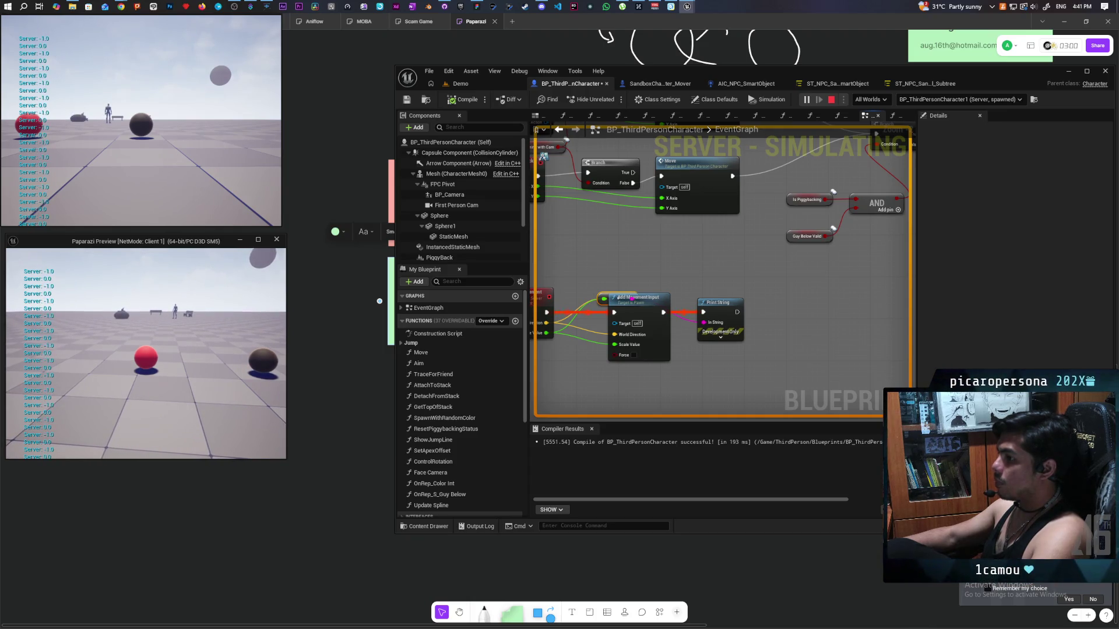
pyautogui.hotkey('alt', 'Tab')
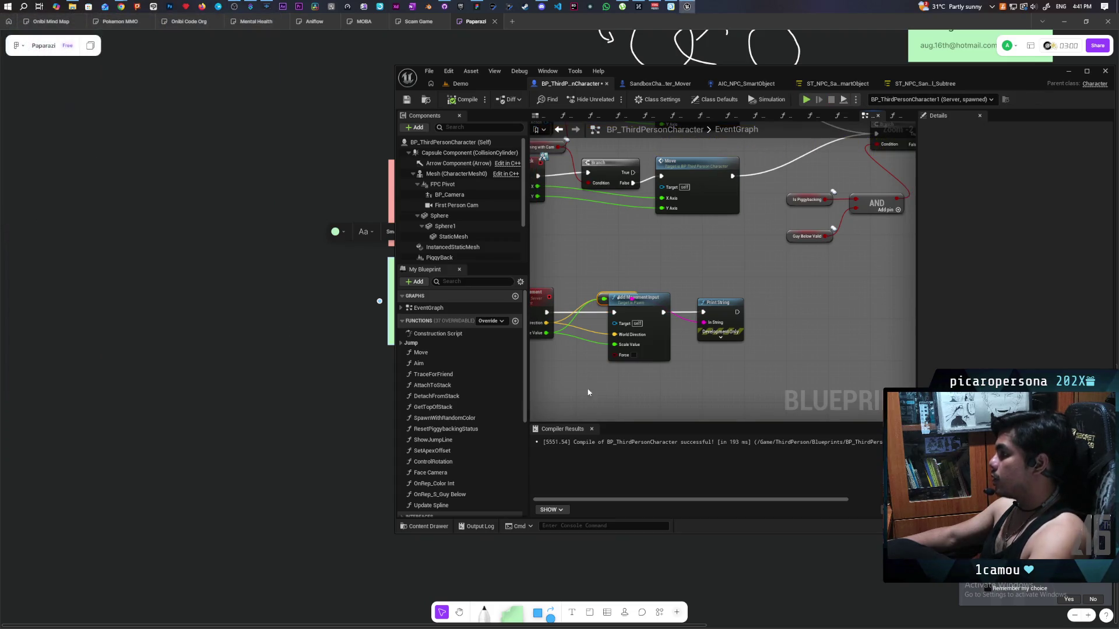
pyautogui.scroll(2, 724, 265)
pyautogui.moveTo(724, 265); pyautogui.dragTo(657, 278)
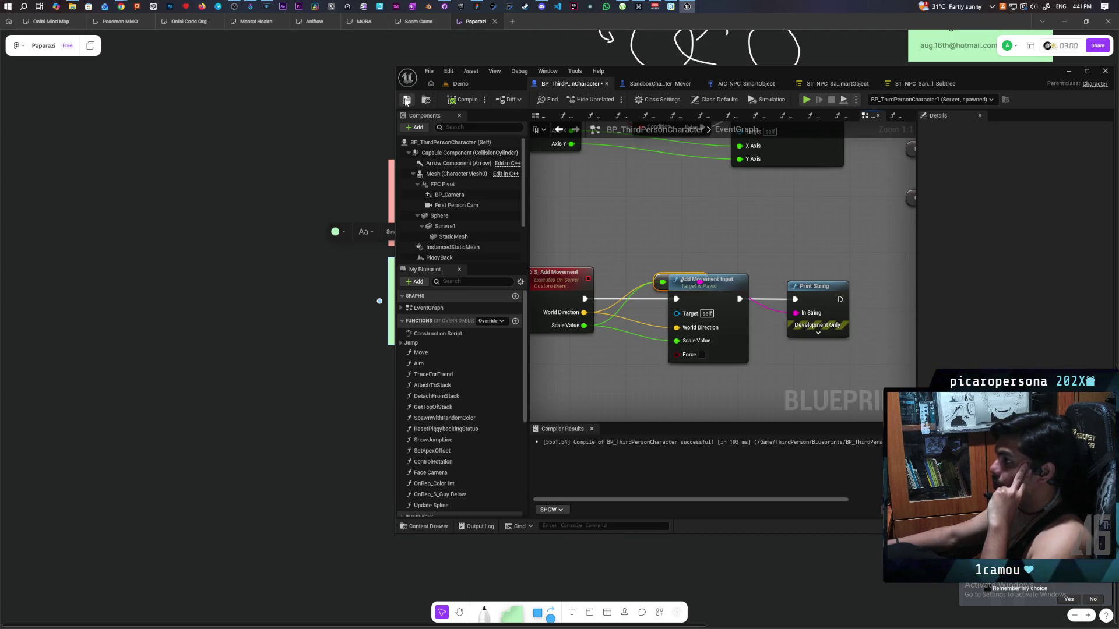
# Save BP_ThirdPersonCharacter and zoom the EventGraph to show the Move nodes.
pyautogui.hotkey('ctrl', 's')
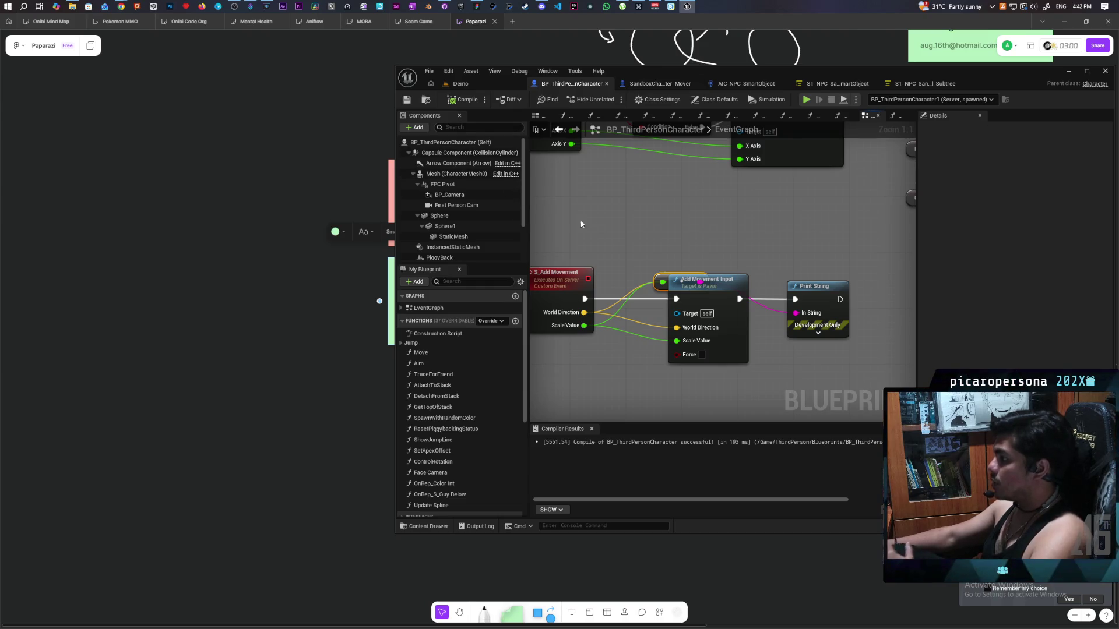
pyautogui.scroll(-2, 673, 241)
pyautogui.scroll(2, 653, 264)
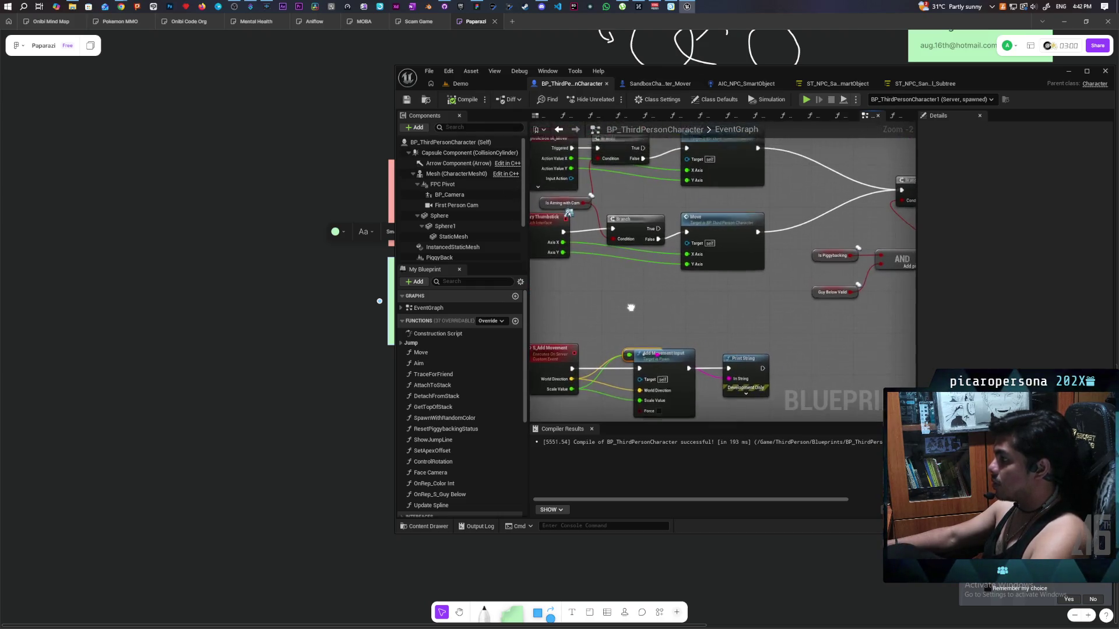
pyautogui.scroll(-2, 692, 316)
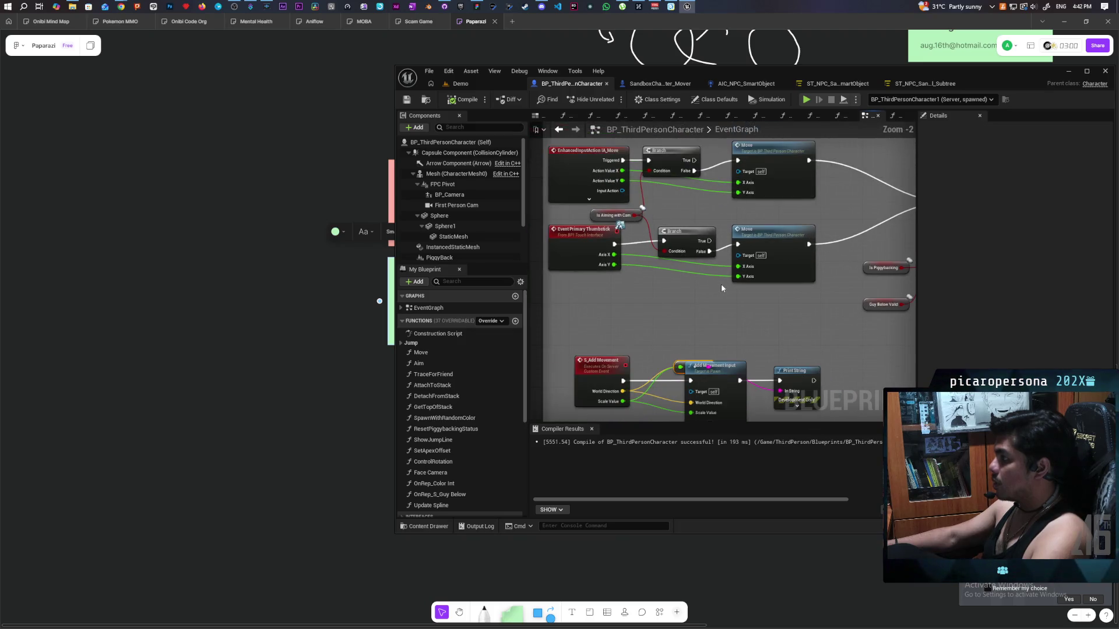
# Inside the Move function, connect its execution directly to Add Movement Input.
pyautogui.doubleClick(775, 235)
pyautogui.scroll(1, 666, 206)
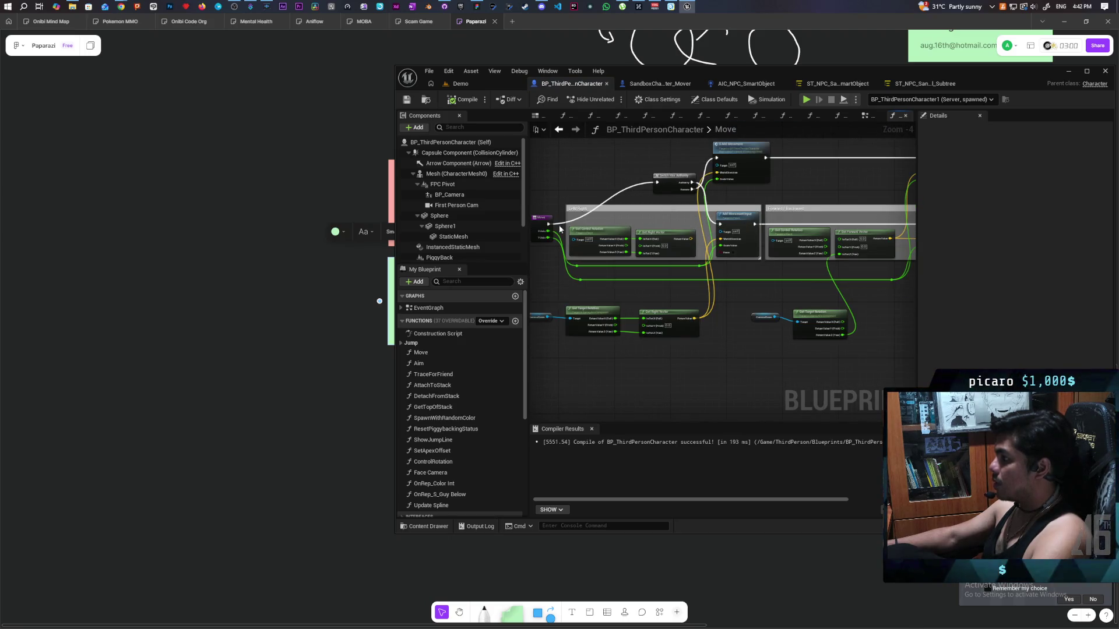
pyautogui.moveTo(550, 229)
pyautogui.mouseDown()
pyautogui.moveTo(770, 233)
pyautogui.moveTo(720, 224)
pyautogui.mouseUp()
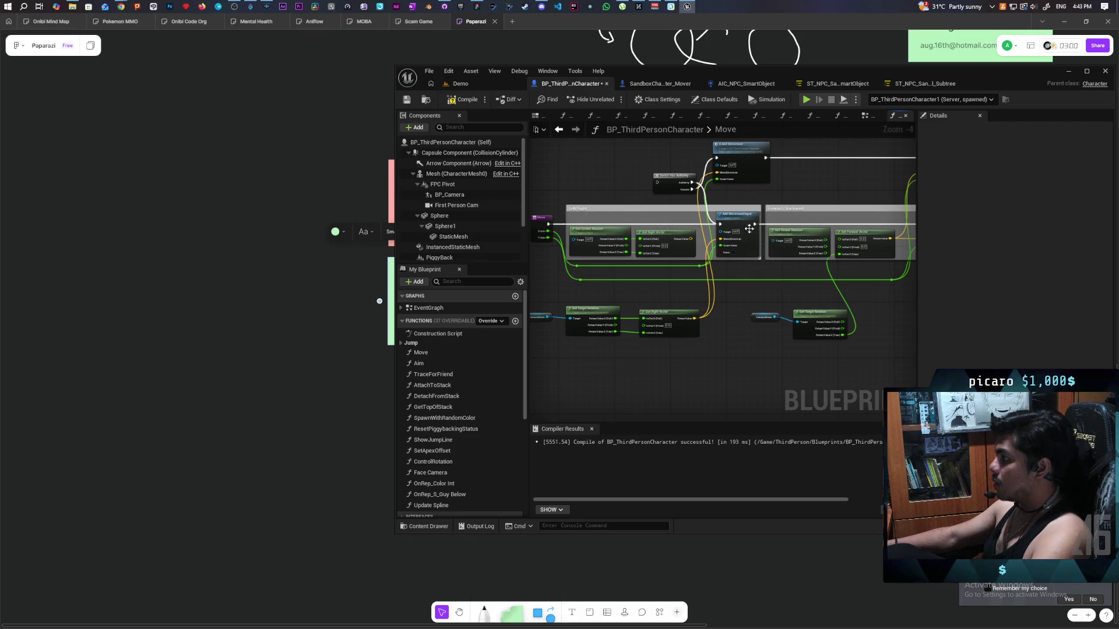
# Play the Demo level, run 'show Collision' in the console, then close the client.
pyautogui.click(495, 79)
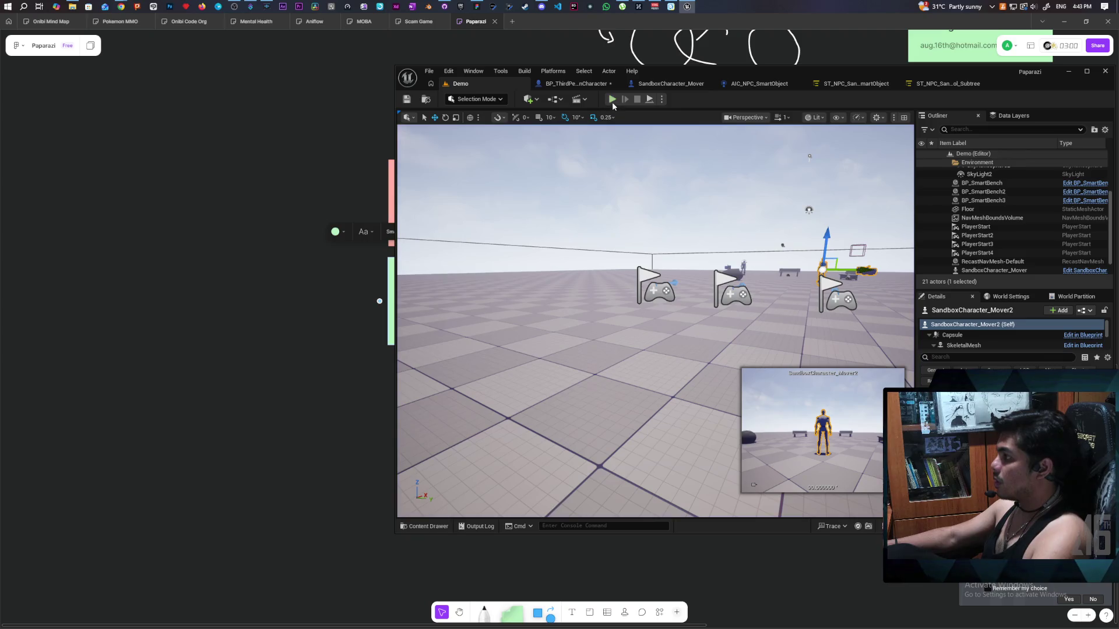
pyautogui.click(613, 99)
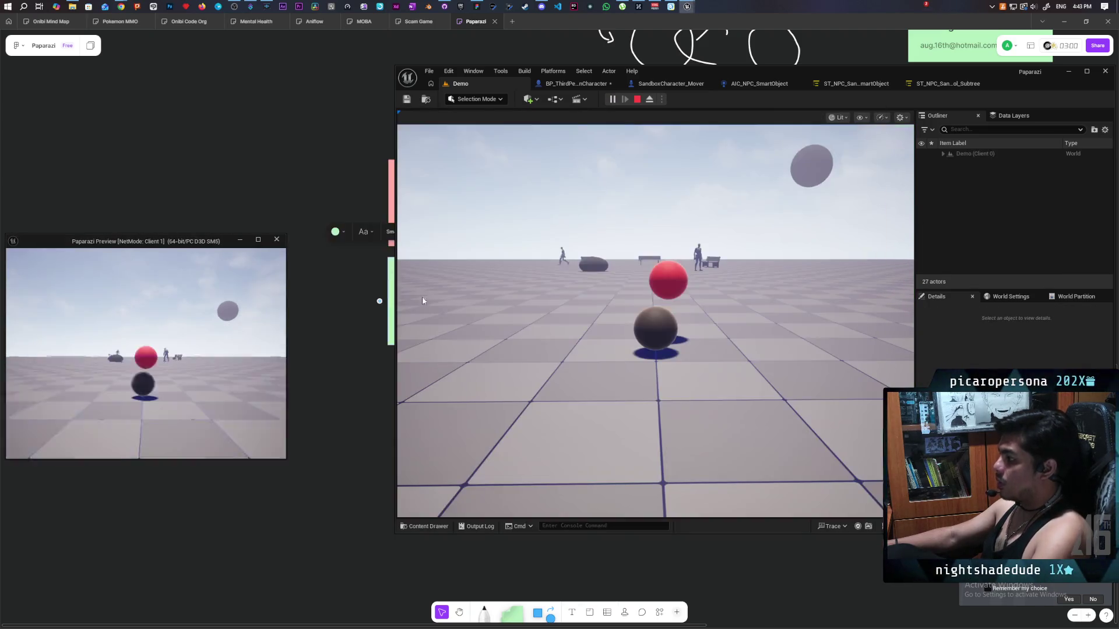
pyautogui.click(422, 299)
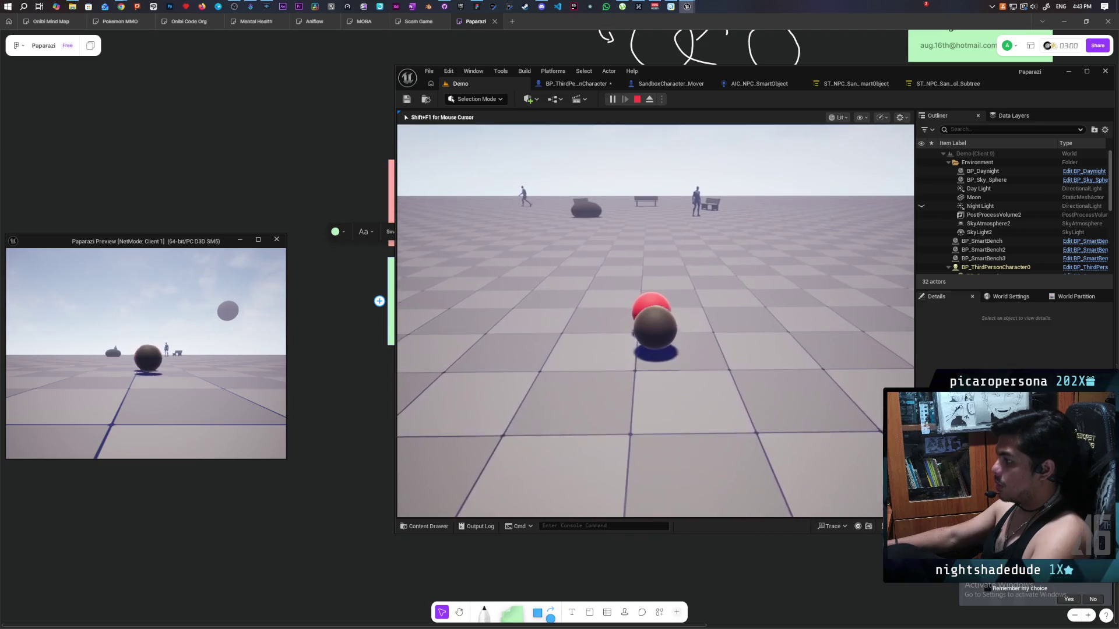
pyautogui.hotkey('alt', 'Tab')
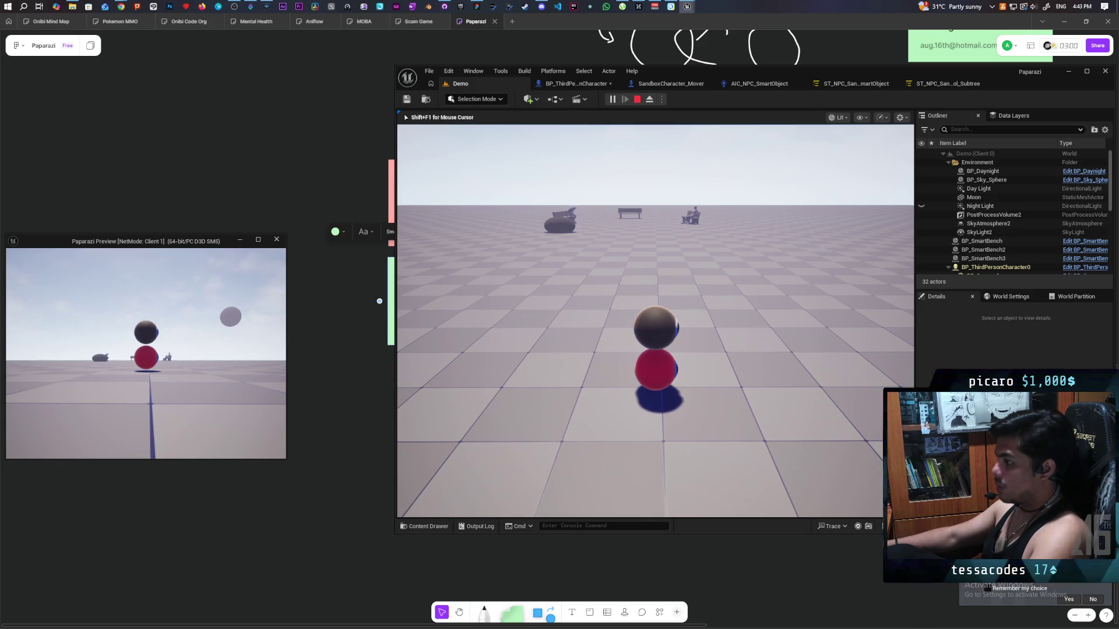
pyautogui.press('`')
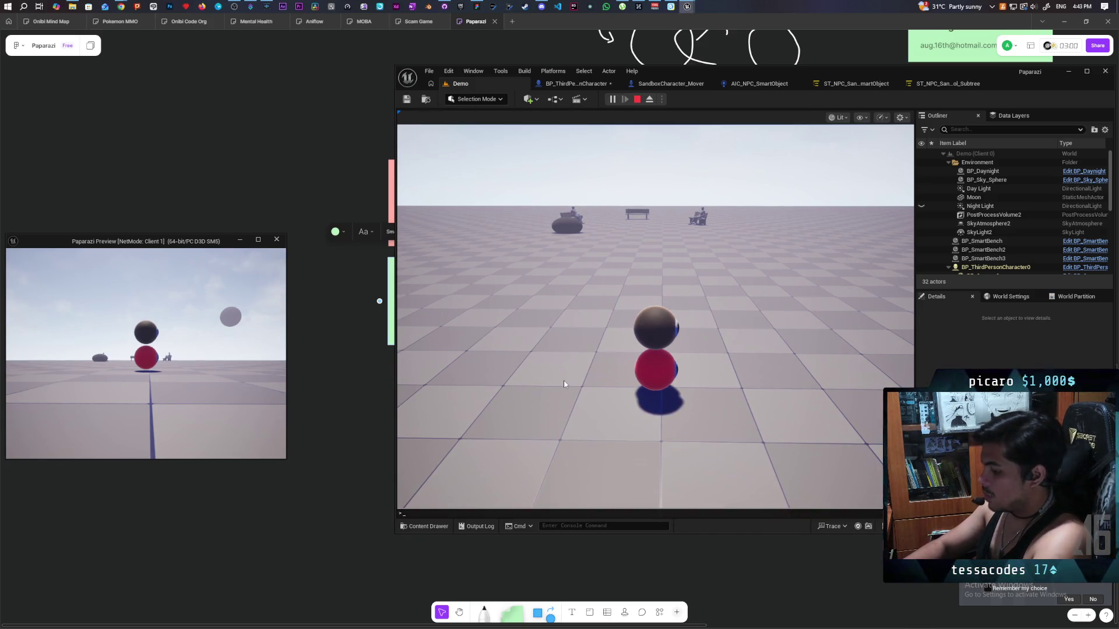
pyautogui.write('show cill')
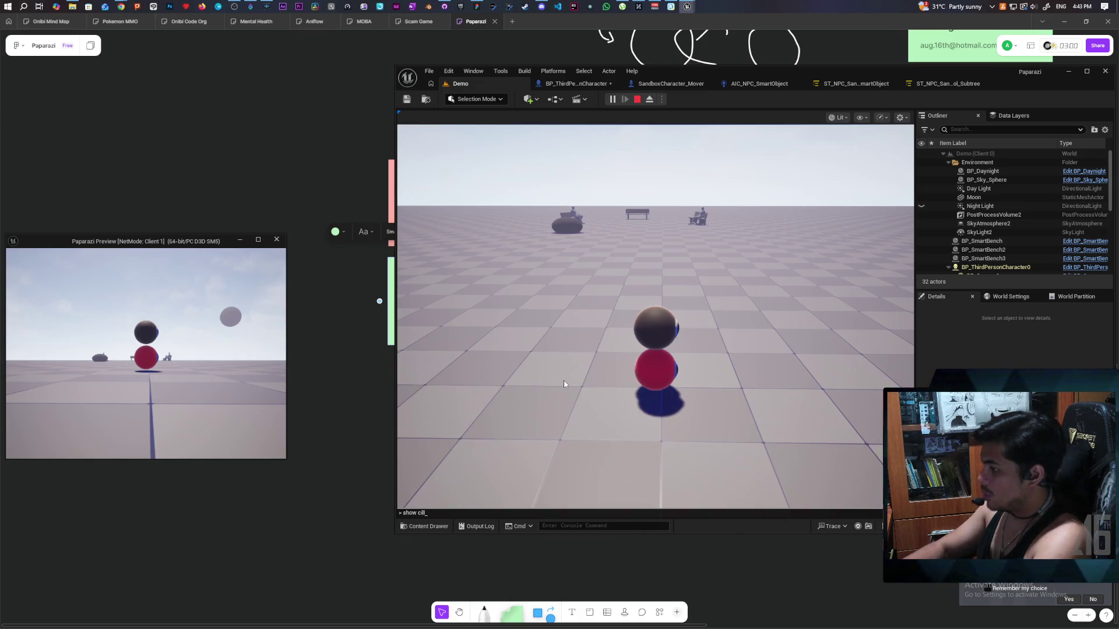
pyautogui.write('iollision')
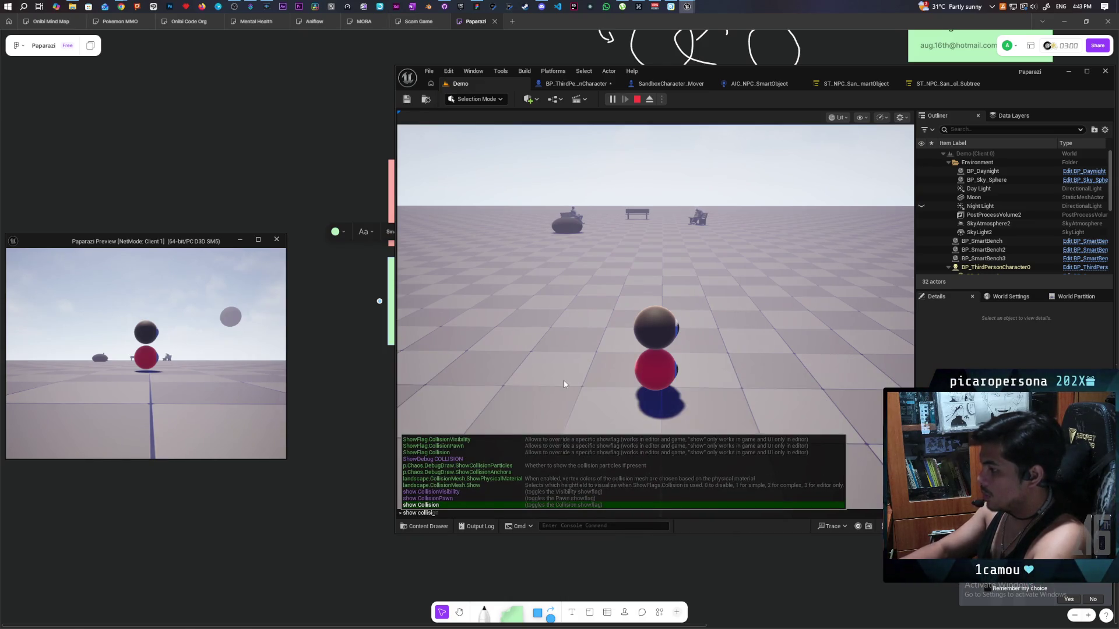
pyautogui.press('Tab')
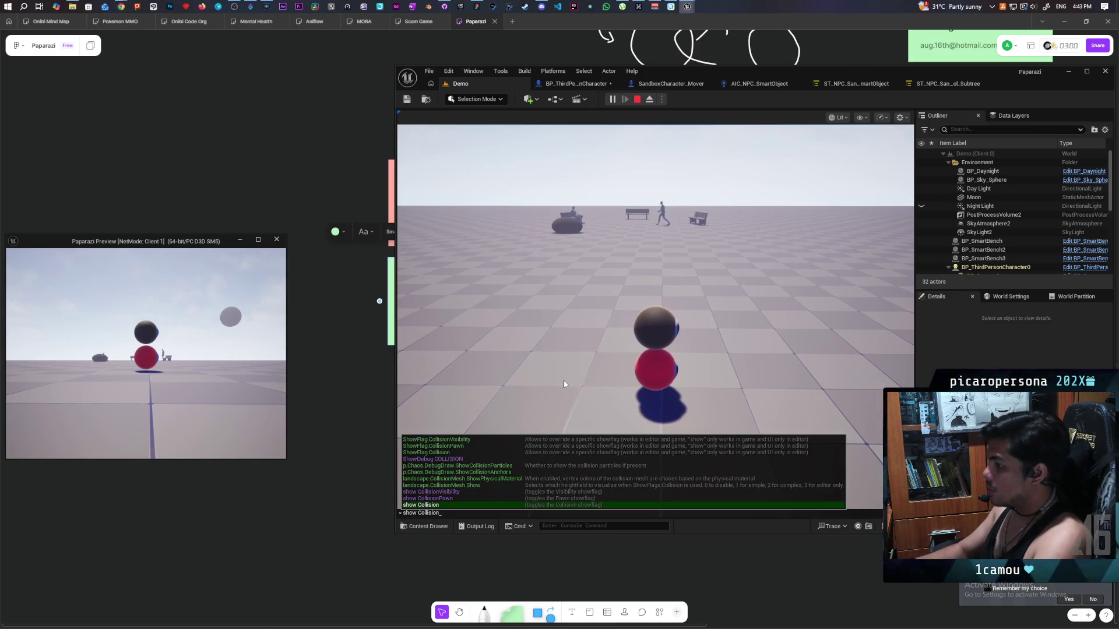
pyautogui.press('Return')
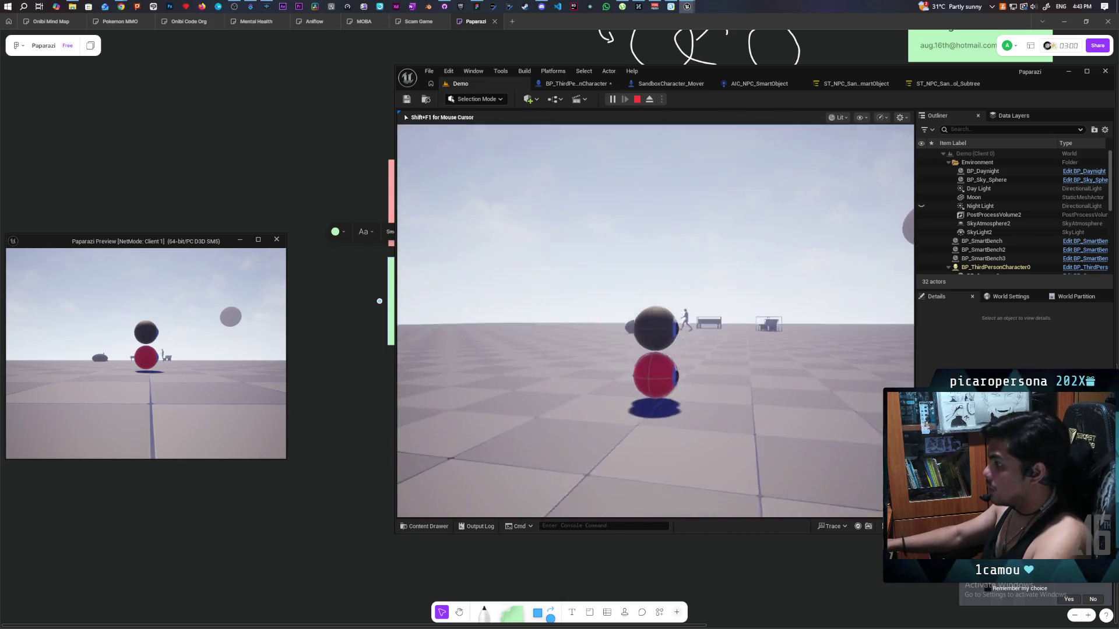
pyautogui.hotkey('alt', 'Tab')
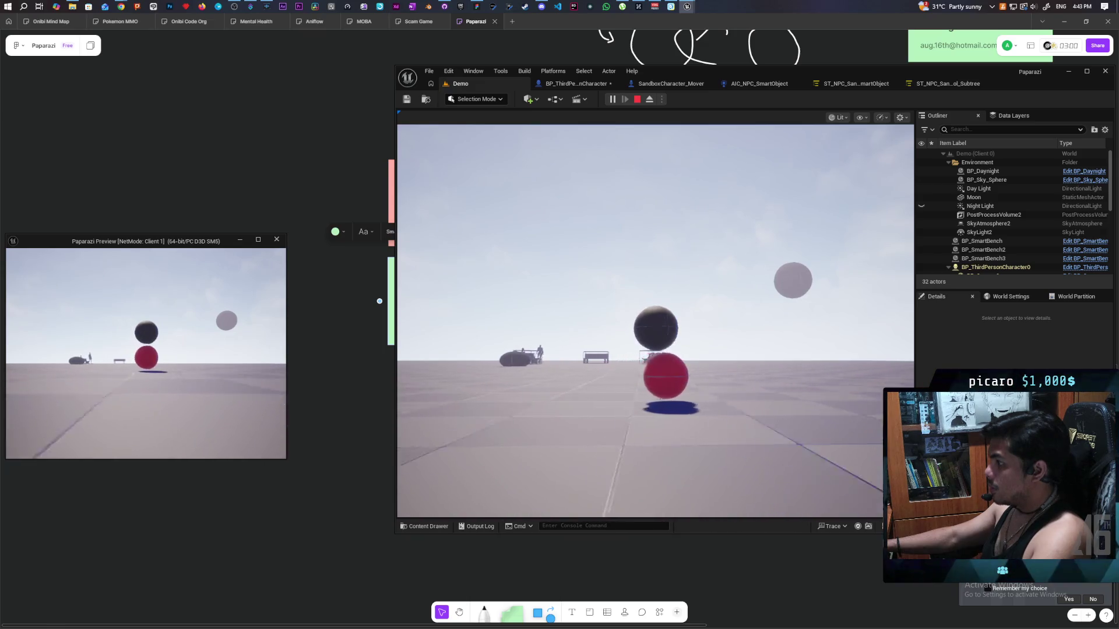
pyautogui.press('Escape')
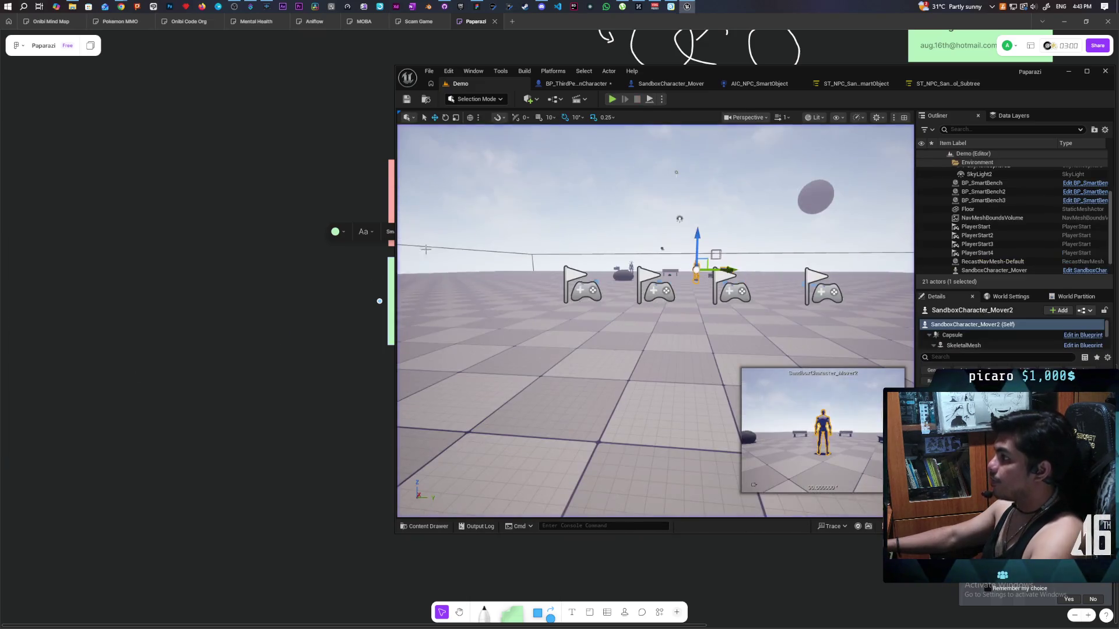
# Return to BP_ThirdPersonCharacter and select Mesh (CharacterMesh0) to show its Details.
pyautogui.click(558, 84)
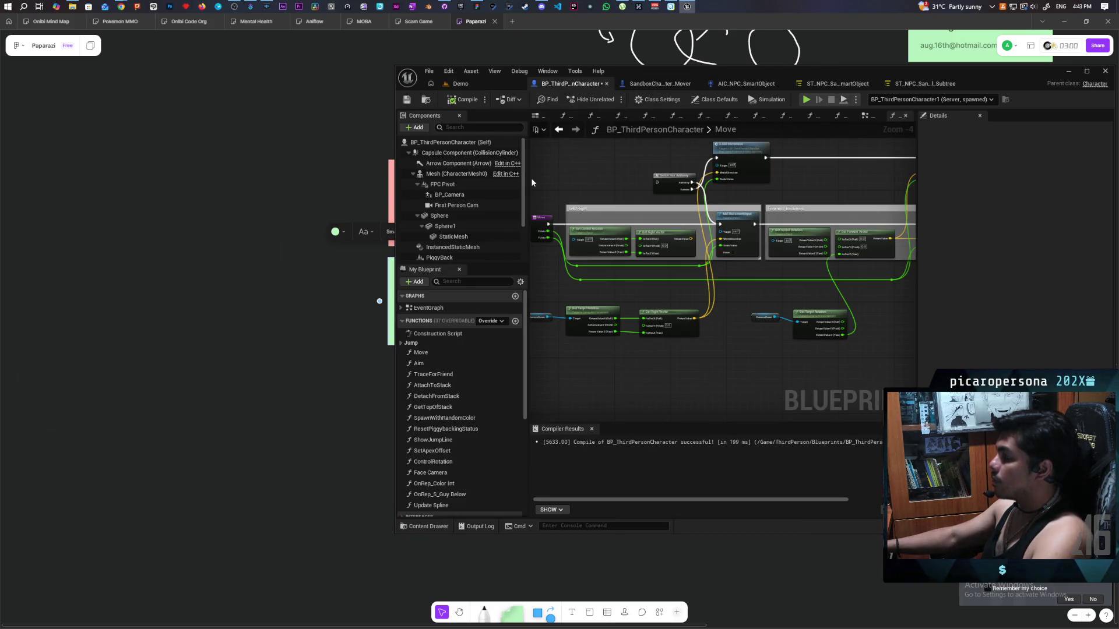
pyautogui.moveTo(460, 178)
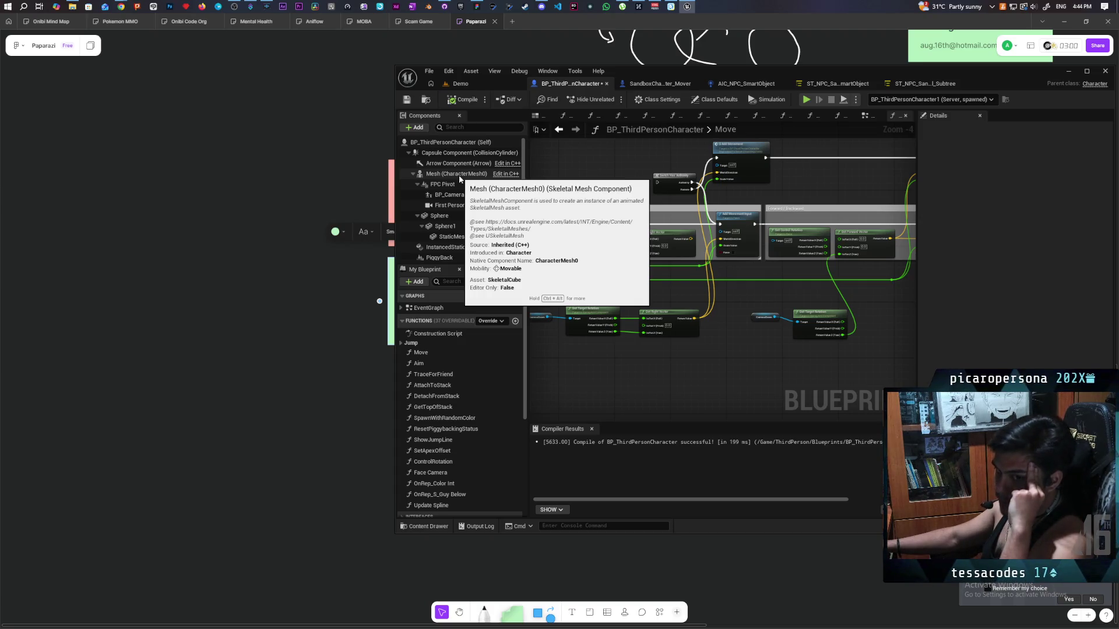
pyautogui.click(459, 175)
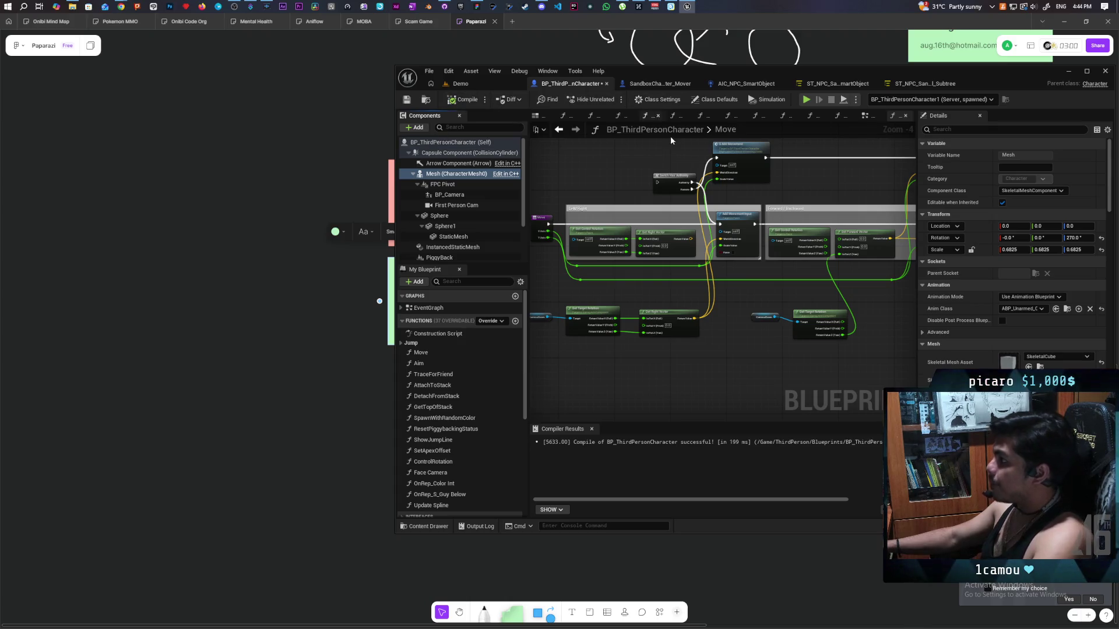
# Add an Arrow component under the Mesh and inspect it around the character in the Viewport.
pyautogui.click(414, 127)
pyautogui.click(466, 166)
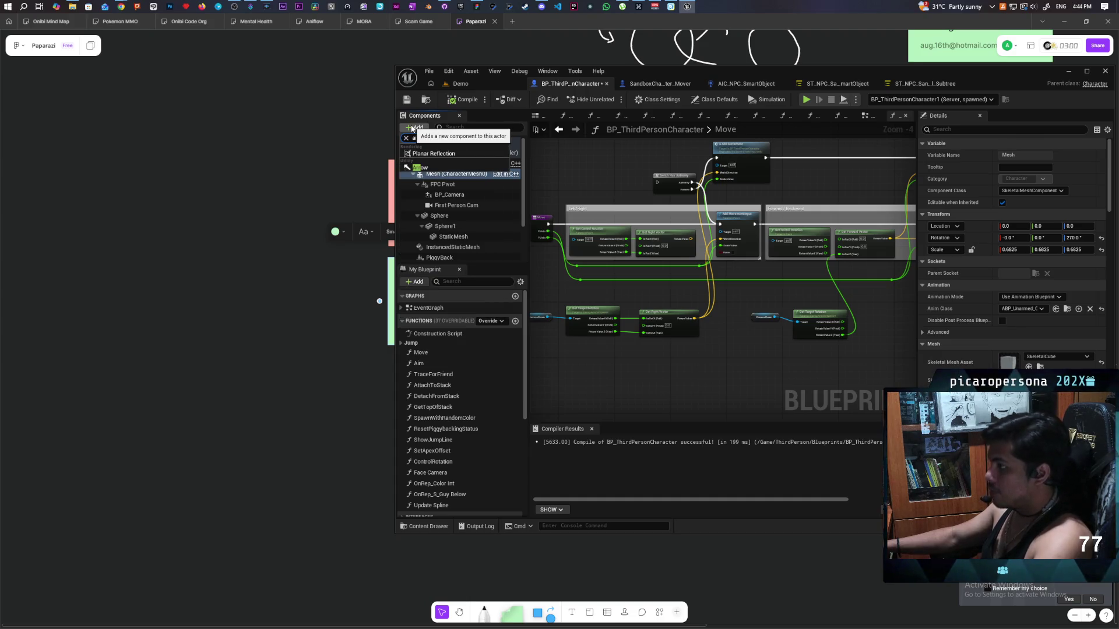
pyautogui.click(538, 115)
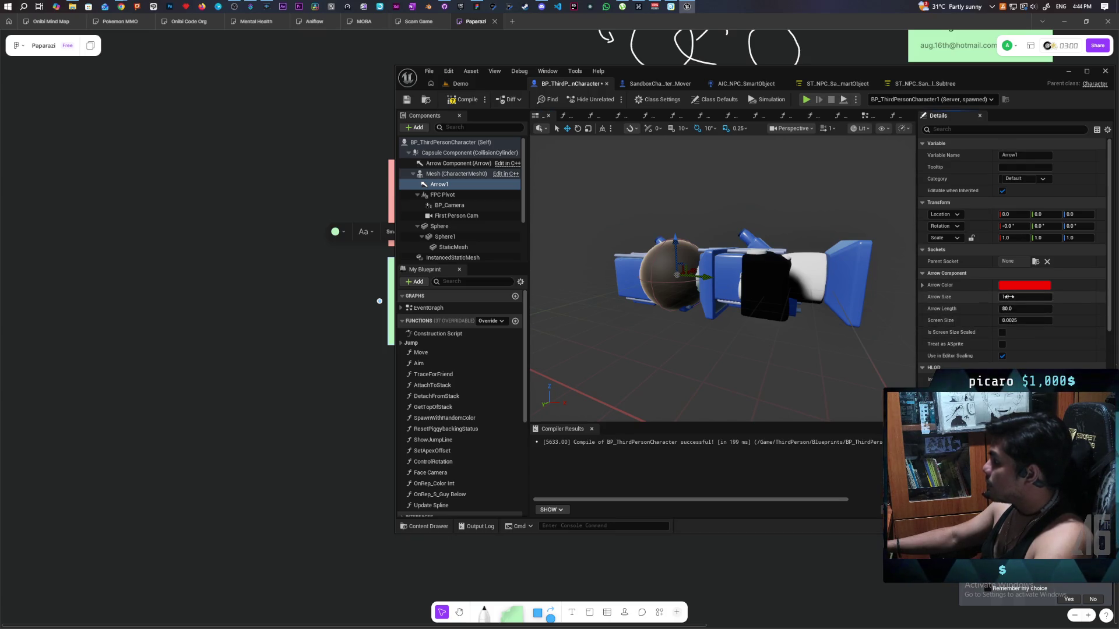
pyautogui.moveTo(1007, 297)
pyautogui.mouseDown()
pyautogui.moveTo(1036, 297)
pyautogui.moveTo(1023, 297)
pyautogui.mouseUp()
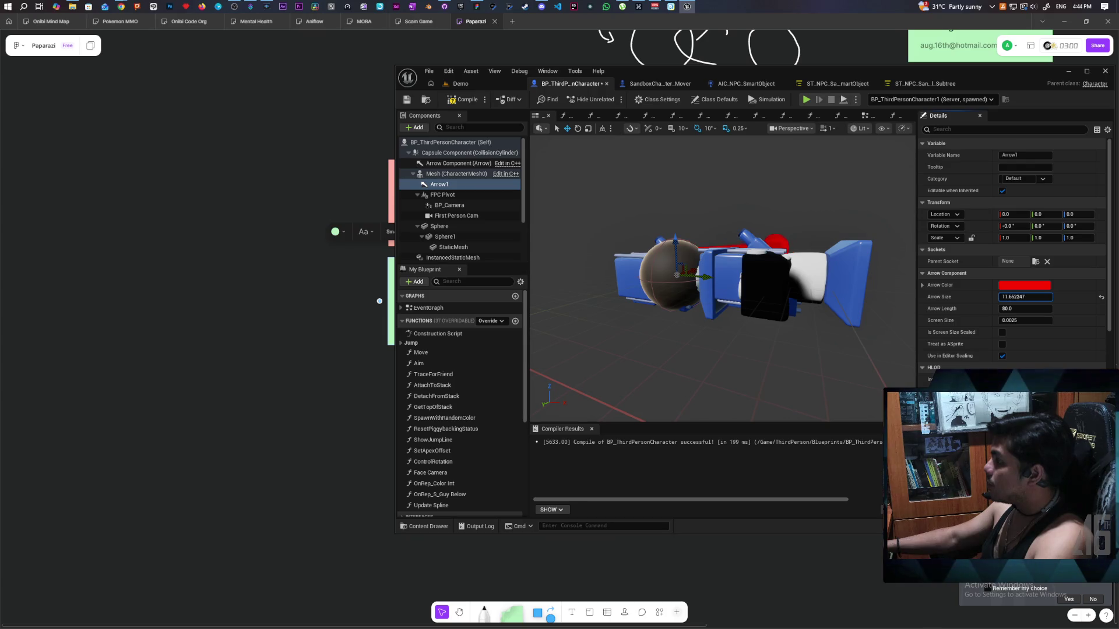
pyautogui.scroll(5, 719, 287)
pyautogui.scroll(-10, 719, 287)
pyautogui.scroll(3, 719, 287)
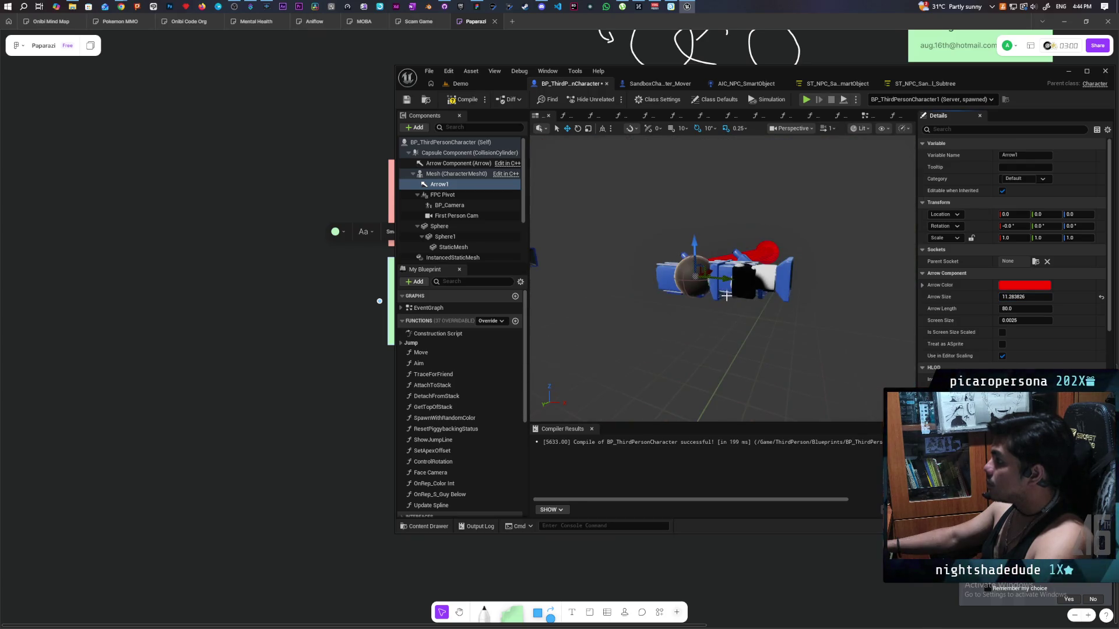
pyautogui.moveTo(719, 287); pyautogui.dragTo(1081, 277)
pyautogui.scroll(3, 719, 287)
pyautogui.scroll(2, 719, 287)
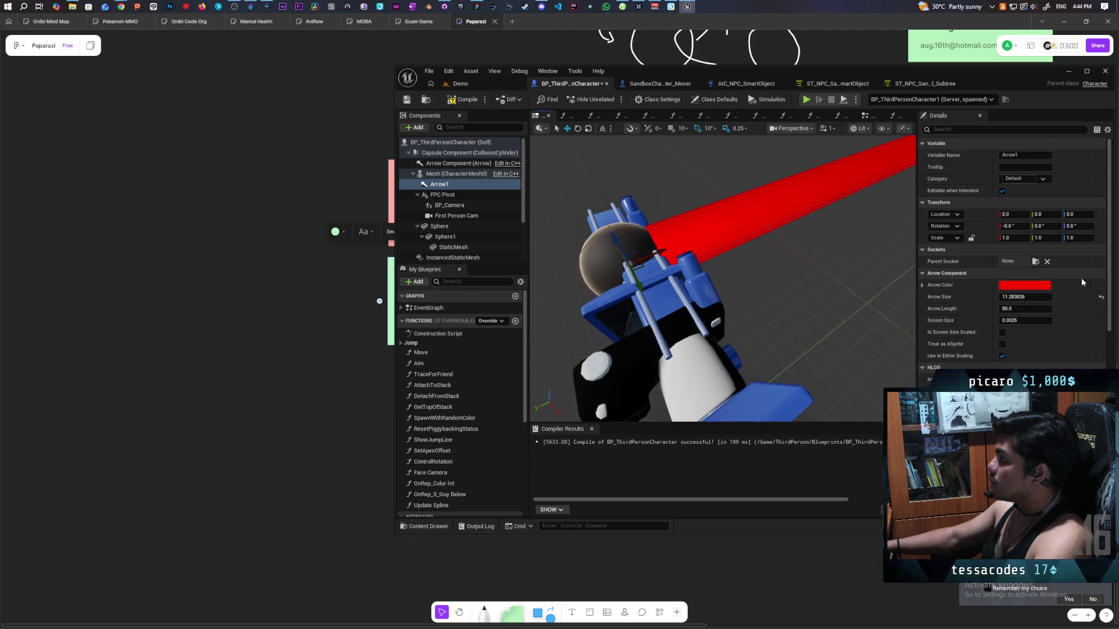
# Set the arrow's Rotation Z to 90 and Arrow Size to 5, then start a Demo play test.
pyautogui.moveTo(1078, 226); pyautogui.dragTo(1112, 226)
pyautogui.click(1074, 226)
pyautogui.write('90')
pyautogui.press('Return')
pyautogui.click(1025, 296)
pyautogui.write('5')
pyautogui.press('Return')
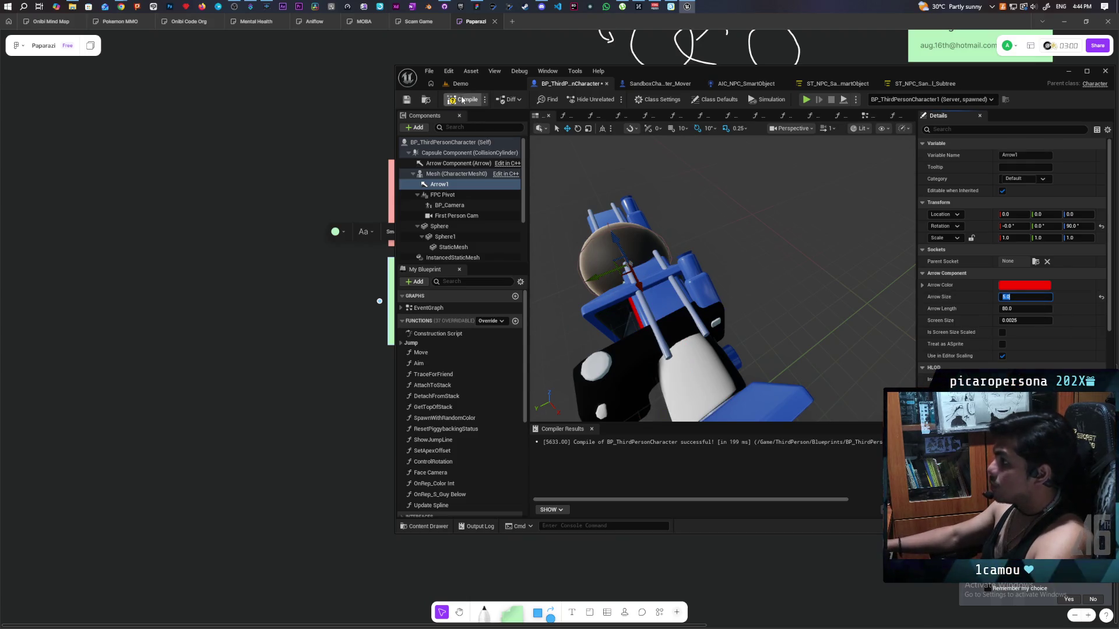
pyautogui.click(461, 83)
pyautogui.click(617, 101)
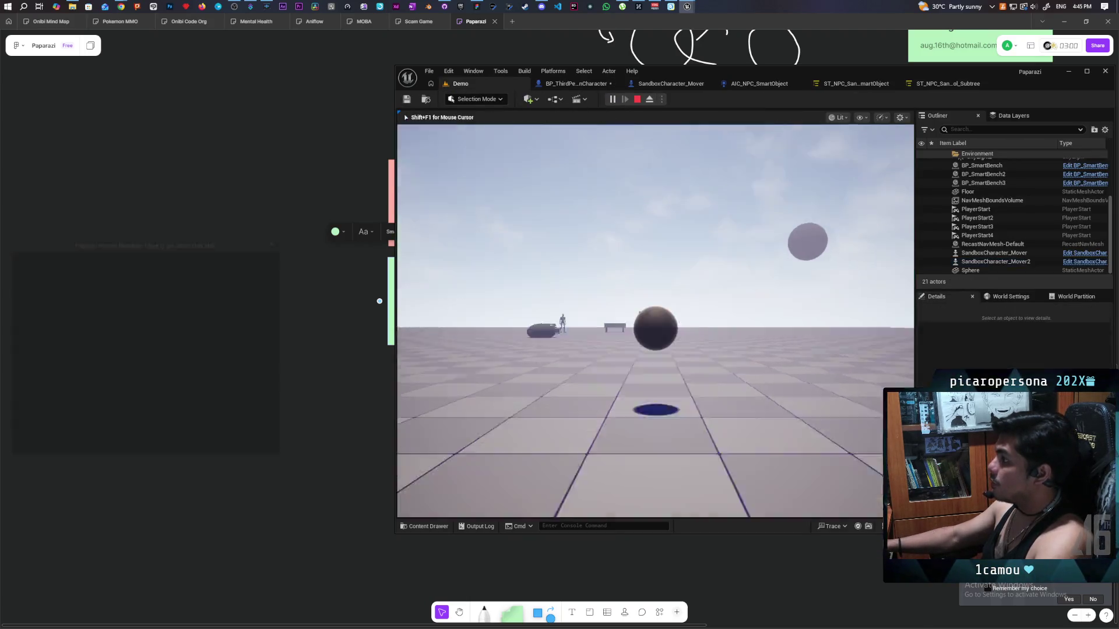
# Restart the Demo play test to check the stacked spheres, then stop and return to BP_ThirdPersonCharacter.
pyautogui.press('Escape')
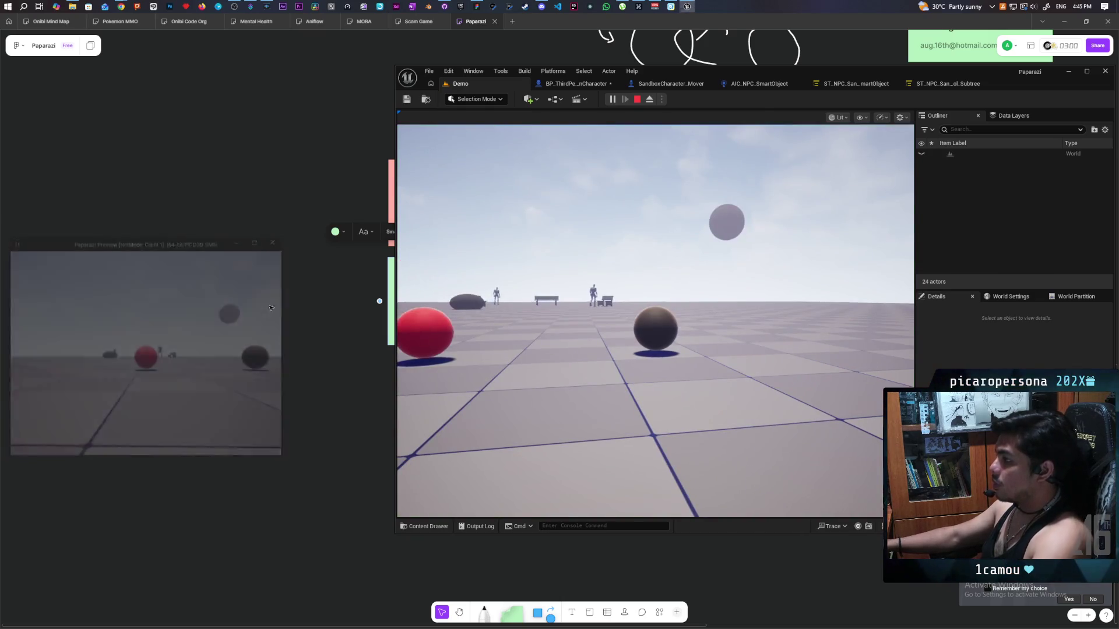
pyautogui.click(574, 83)
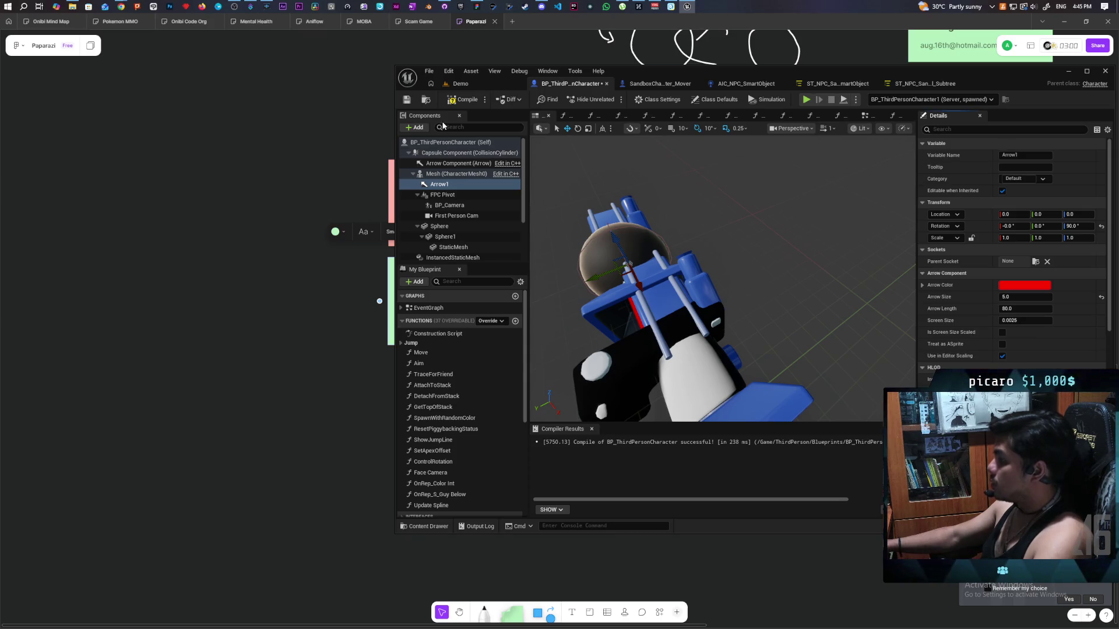
pyautogui.click(513, 84)
pyautogui.click(616, 100)
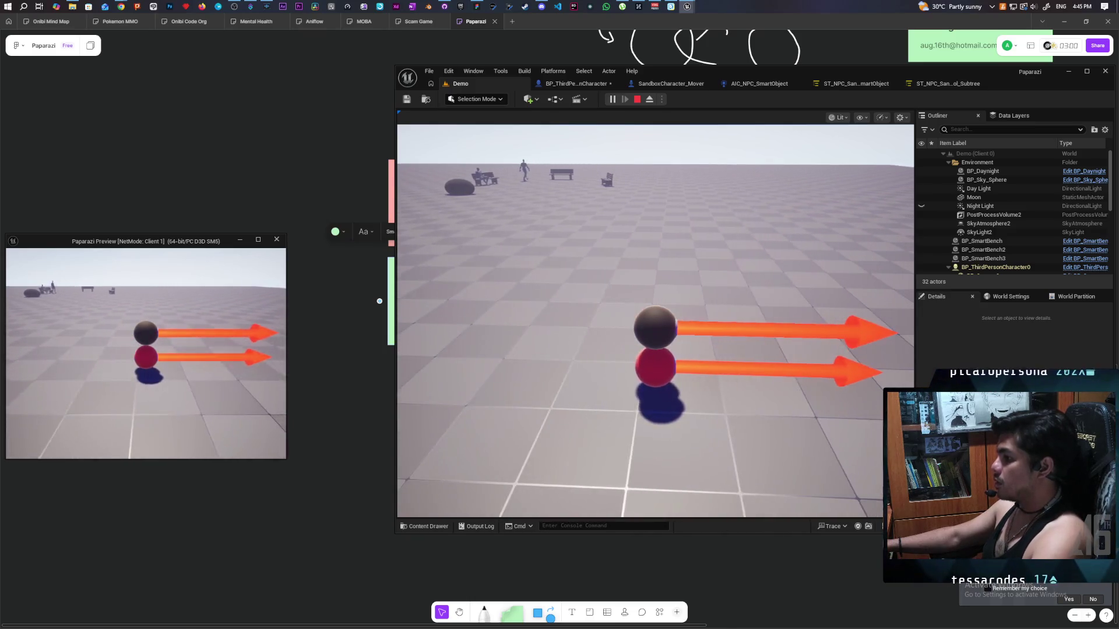
pyautogui.press('Escape')
pyautogui.click(549, 85)
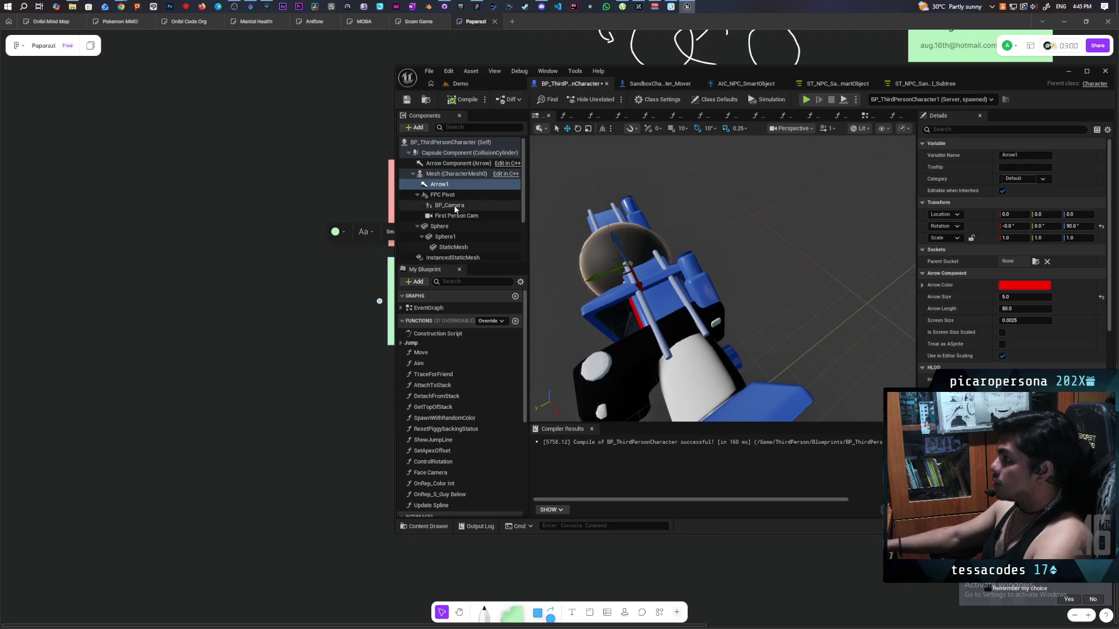
# Set the Mesh's Collision Presets to NoCollision using the Details search for 'collision'.
pyautogui.click(441, 175)
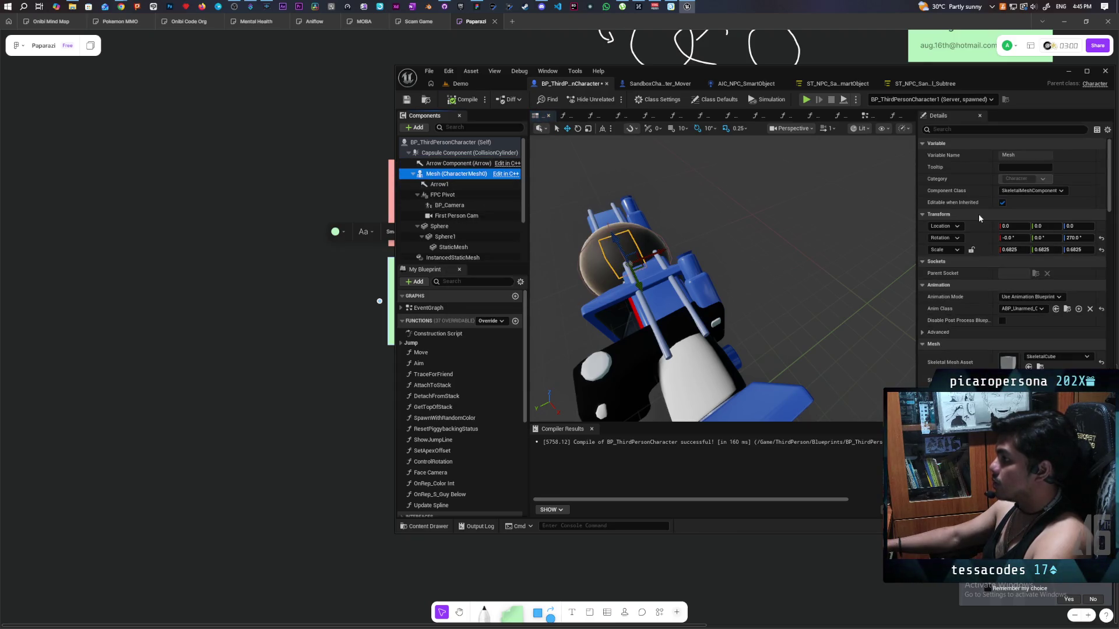
pyautogui.write('coll')
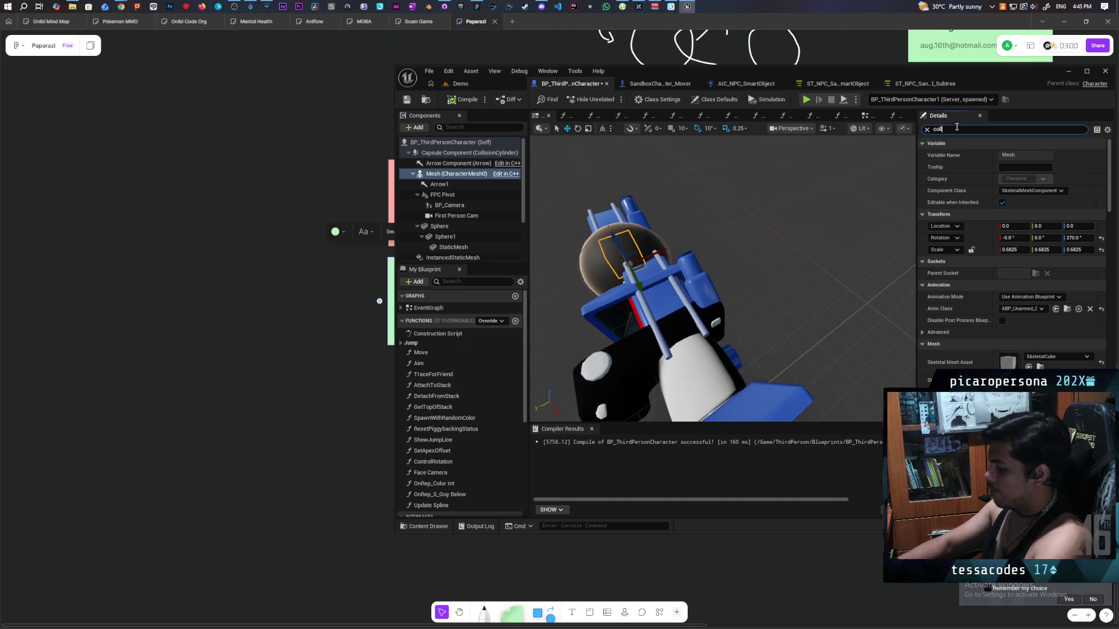
pyautogui.write('isi')
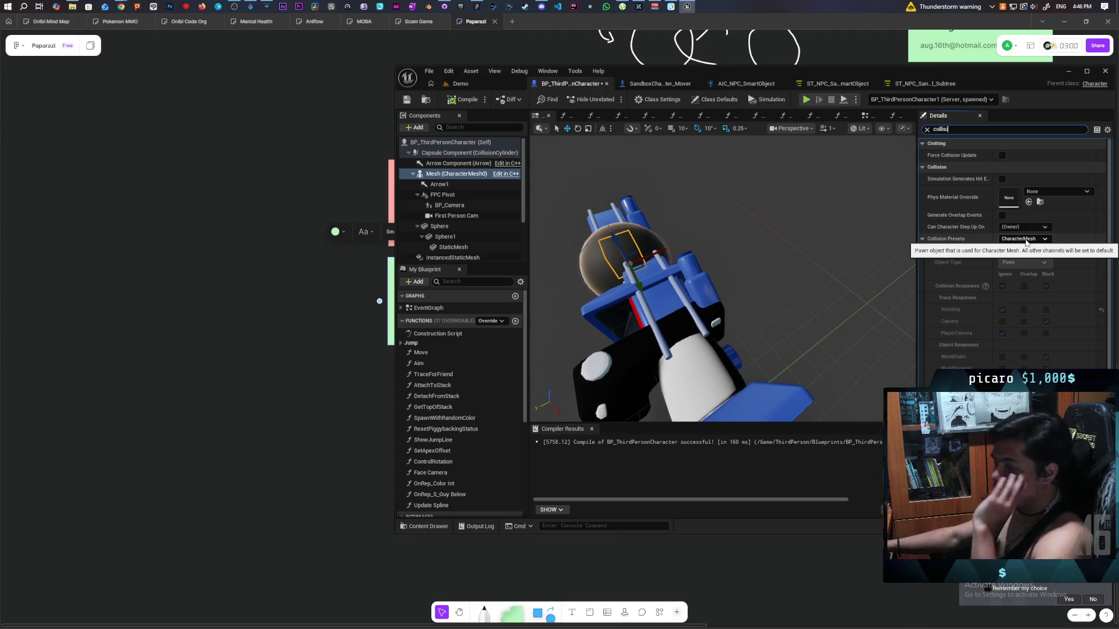
pyautogui.click(1026, 243)
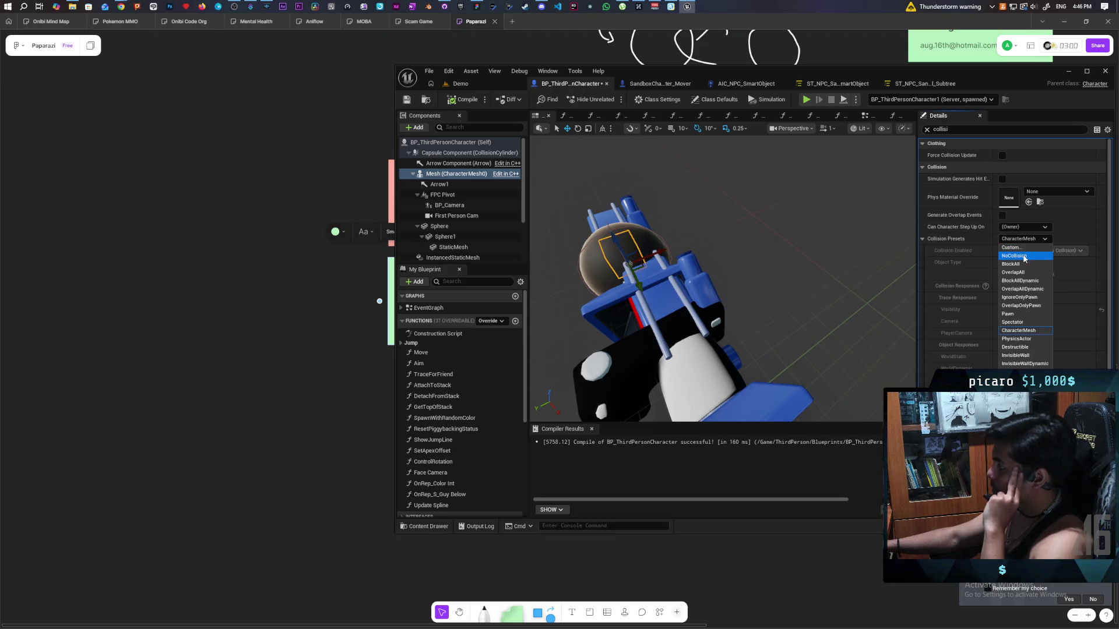
pyautogui.click(1025, 256)
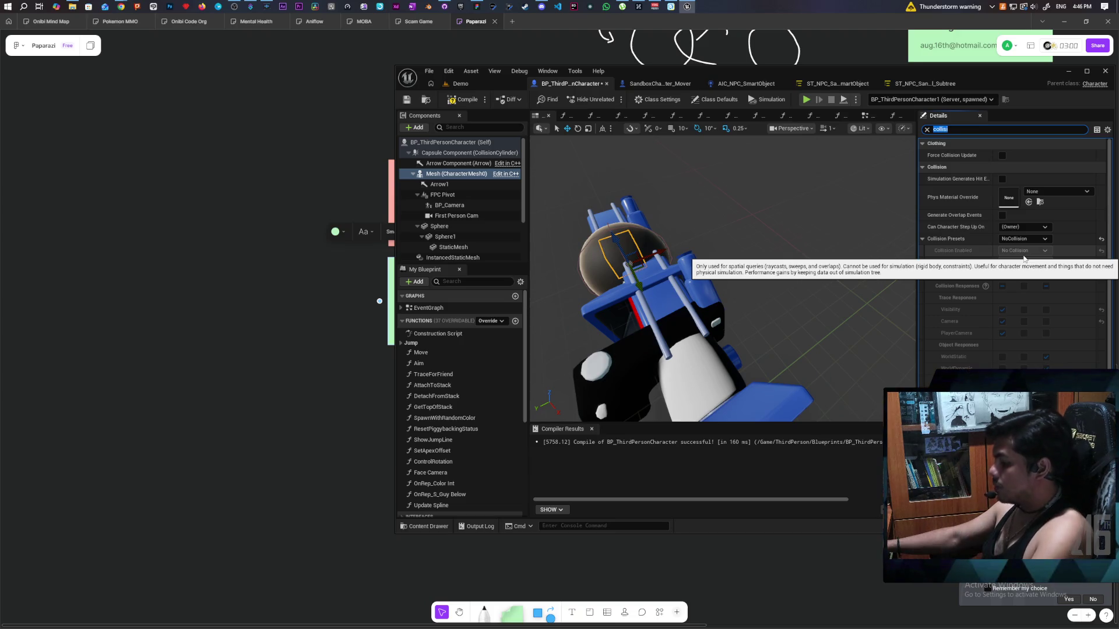
pyautogui.hotkey('ctrl', 'z')
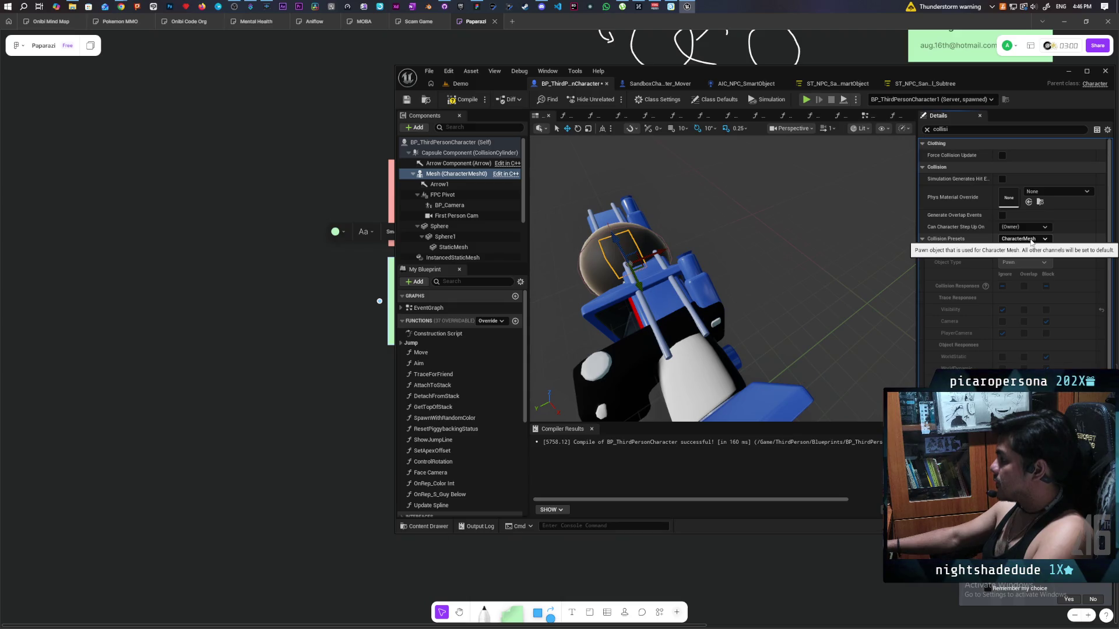
pyautogui.click(1031, 242)
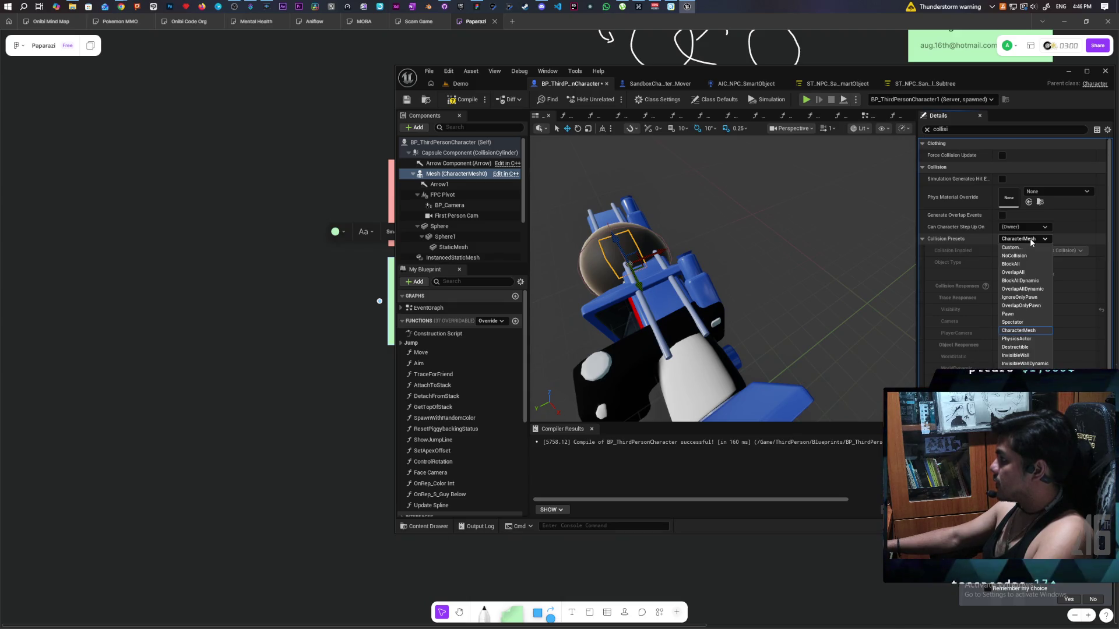
pyautogui.click(1026, 257)
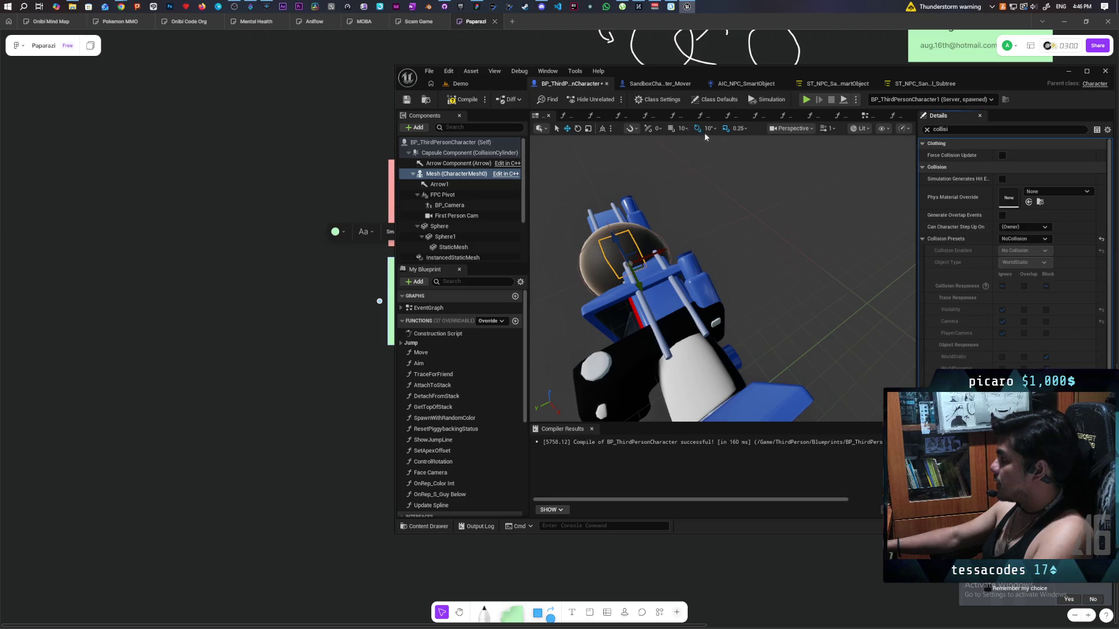
# Save the Blueprint and start a new Demo play session.
pyautogui.click(413, 104)
pyautogui.click(482, 85)
pyautogui.click(612, 100)
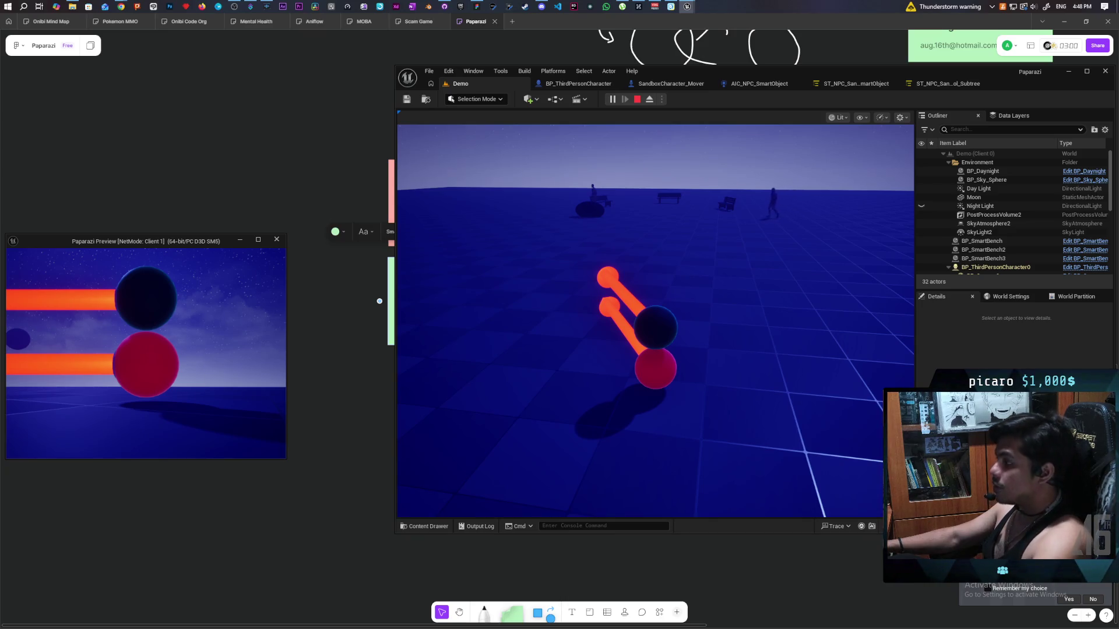
# Stop the stacked-sphere playtest and open the play options menu beside Play.
pyautogui.click(637, 99)
pyautogui.click(661, 99)
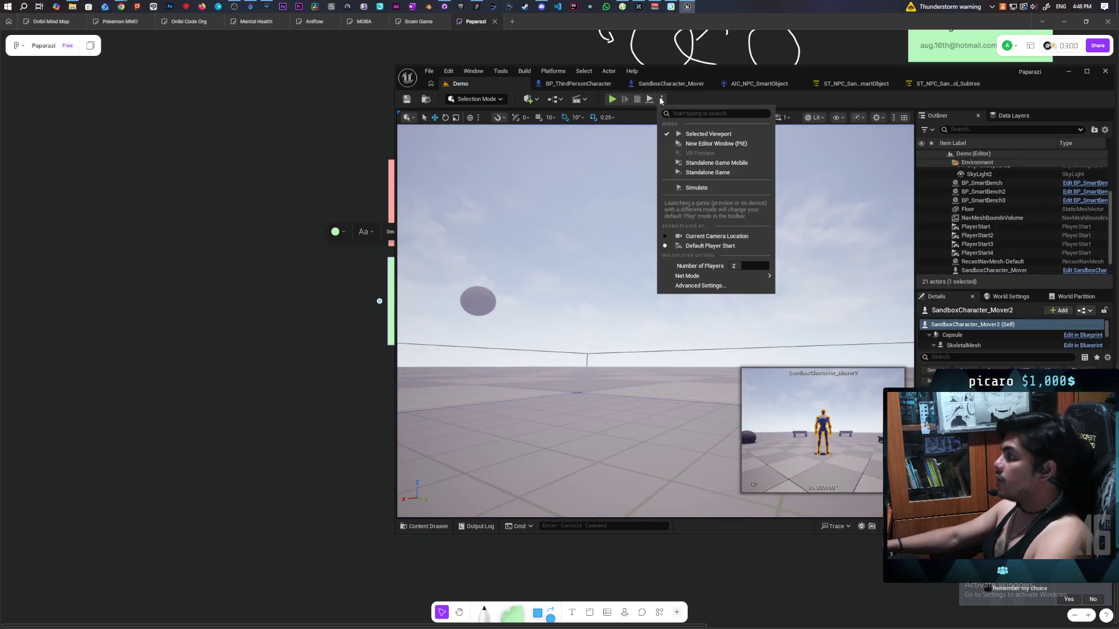
# Set Number of Players to 3 and start the Play session.
pyautogui.click(739, 266)
pyautogui.write('3')
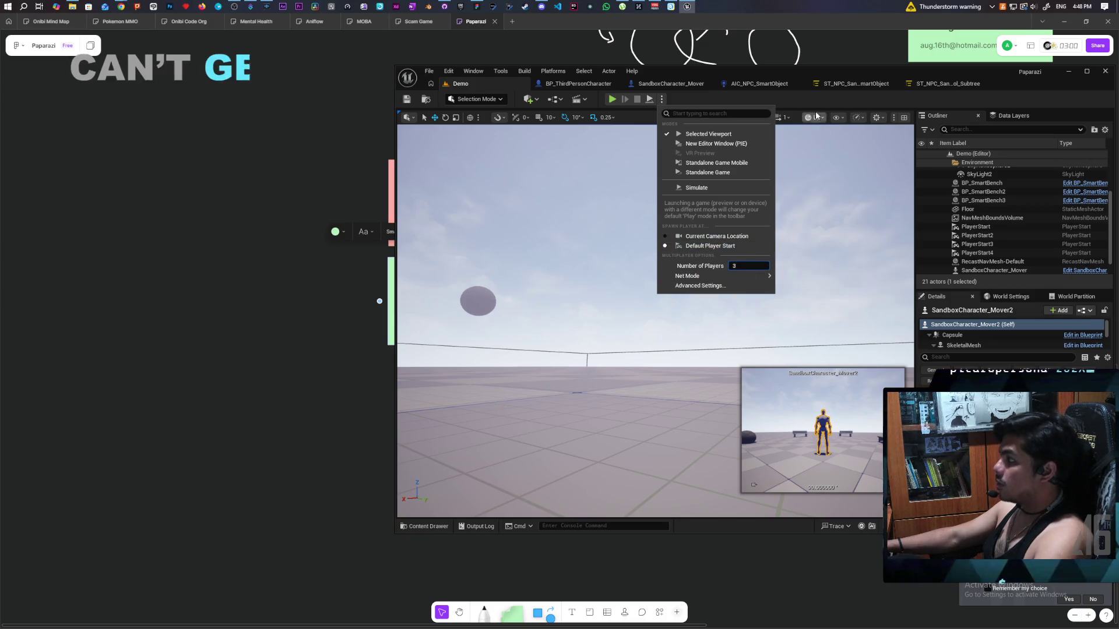
pyautogui.click(708, 134)
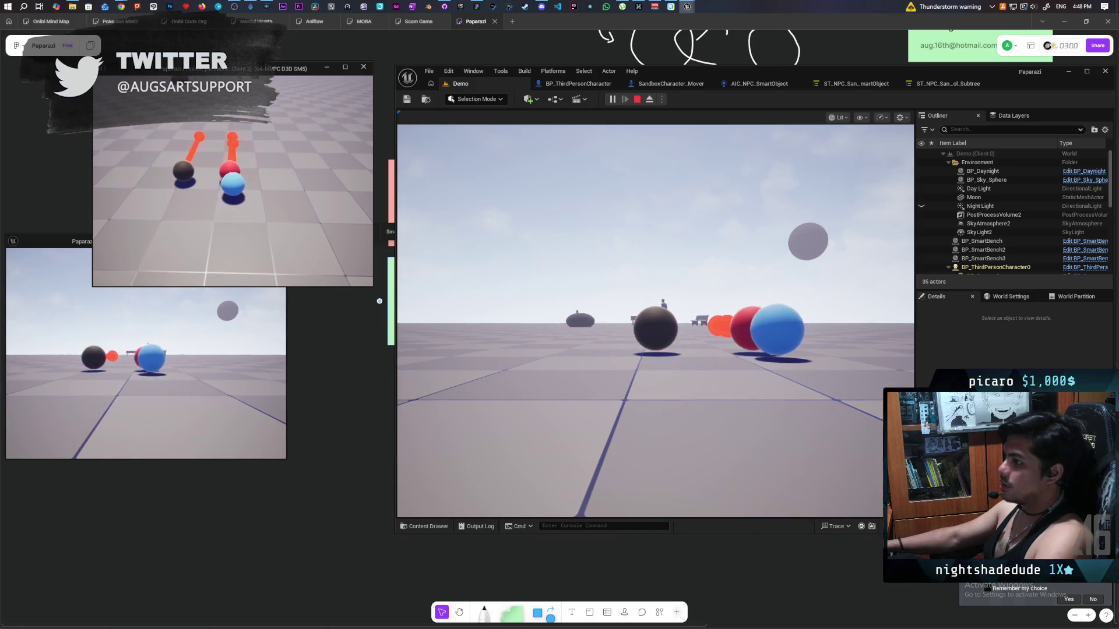
# Move between the Client 1, Client 2 and main game views to stack the spheres, then stop the test.
pyautogui.click(205, 287)
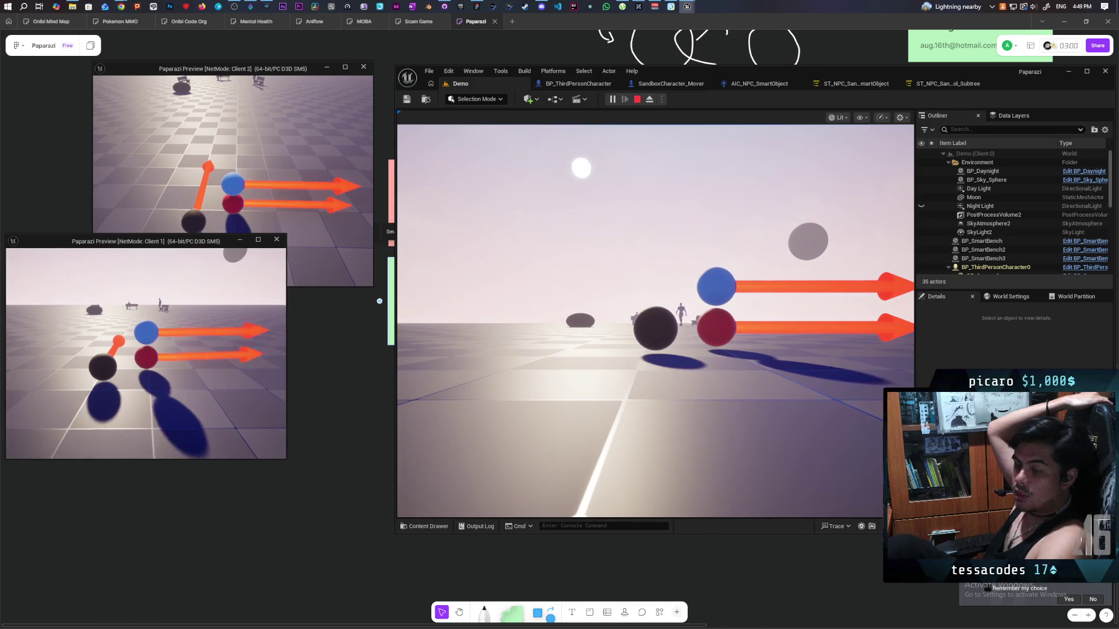
pyautogui.hotkey('alt', 'Tab')
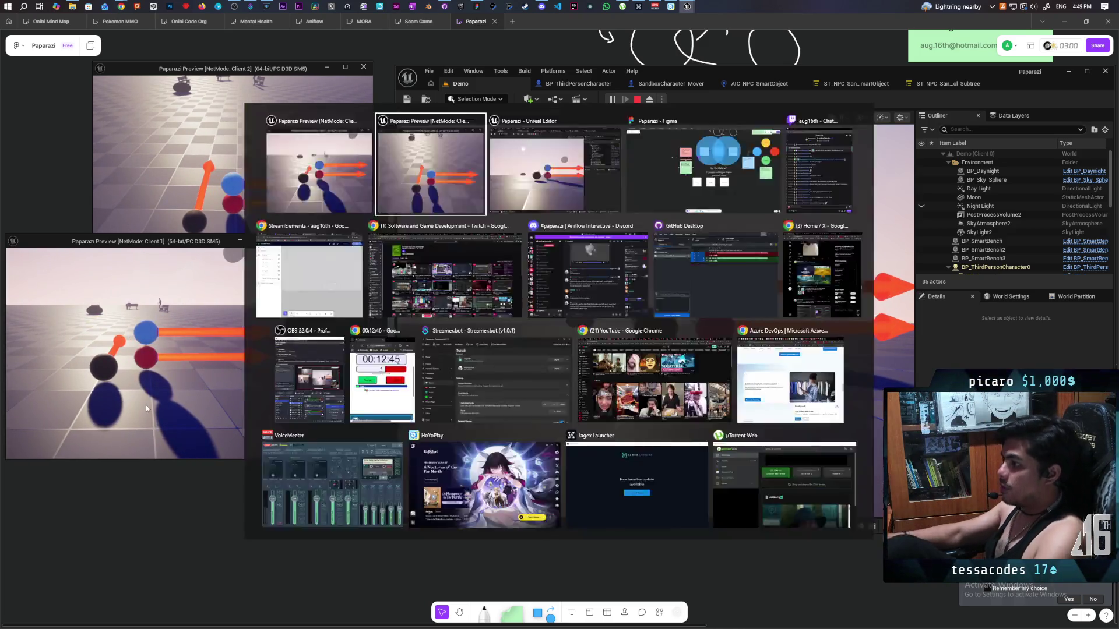
pyautogui.click(471, 375)
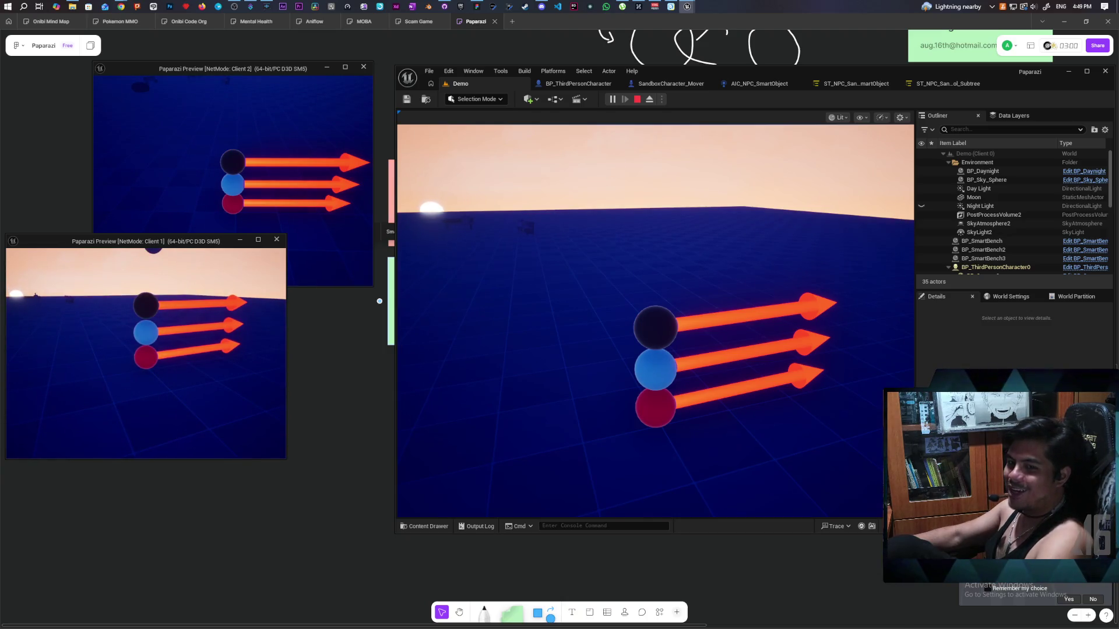
pyautogui.press('Escape')
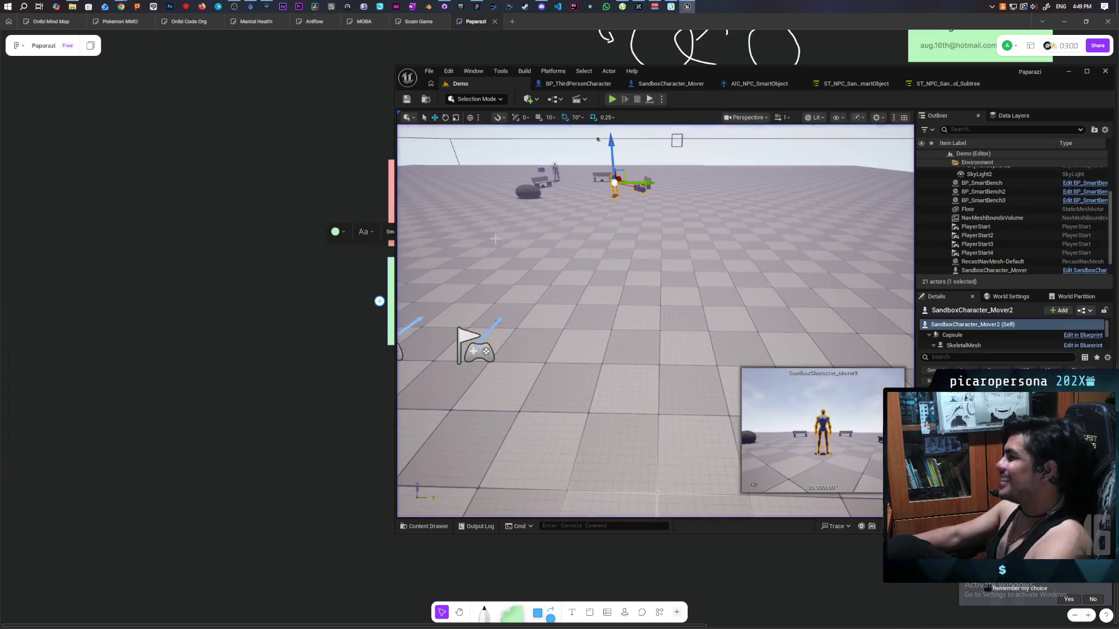
# Delete the Arrow1 component from BP_ThirdPersonCharacter and recompile the Blueprint.
pyautogui.click(577, 83)
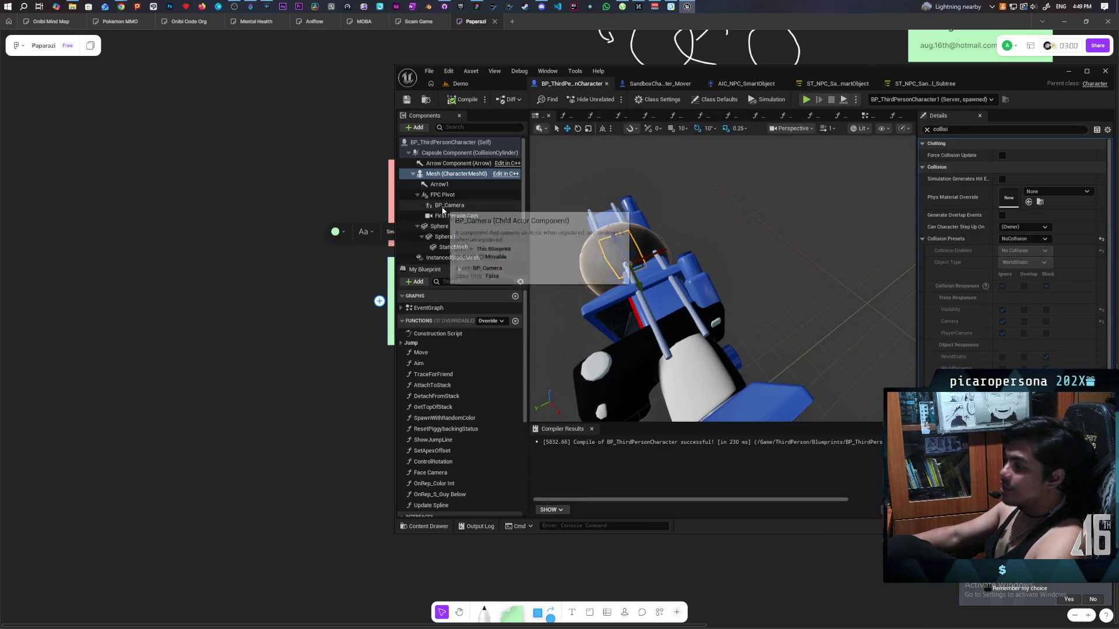
pyautogui.click(439, 184)
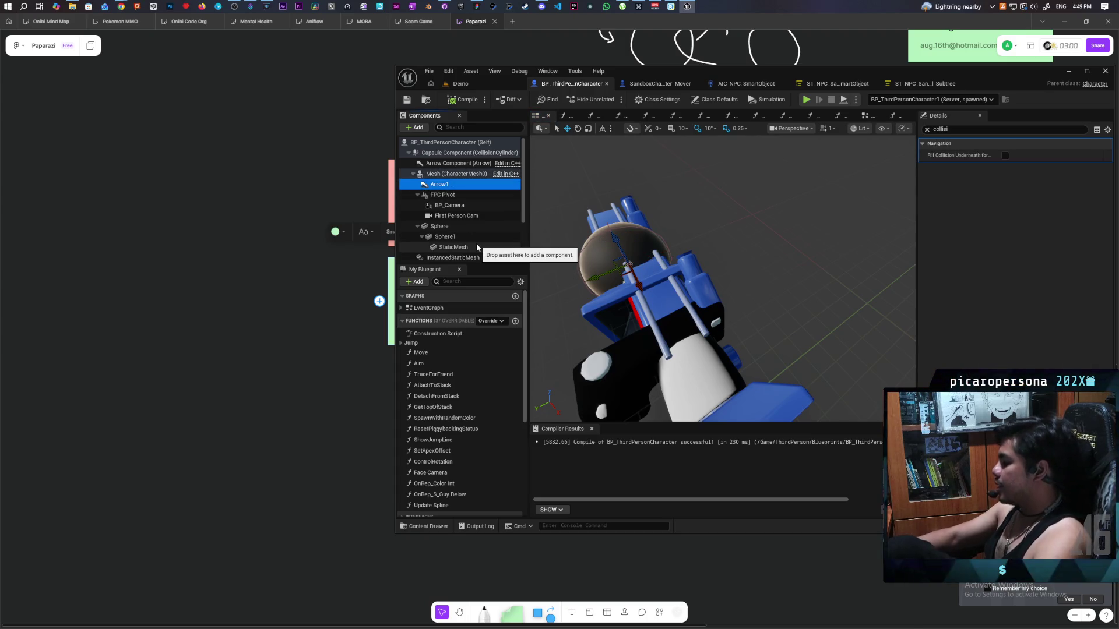
pyautogui.press('Delete')
pyautogui.click(463, 100)
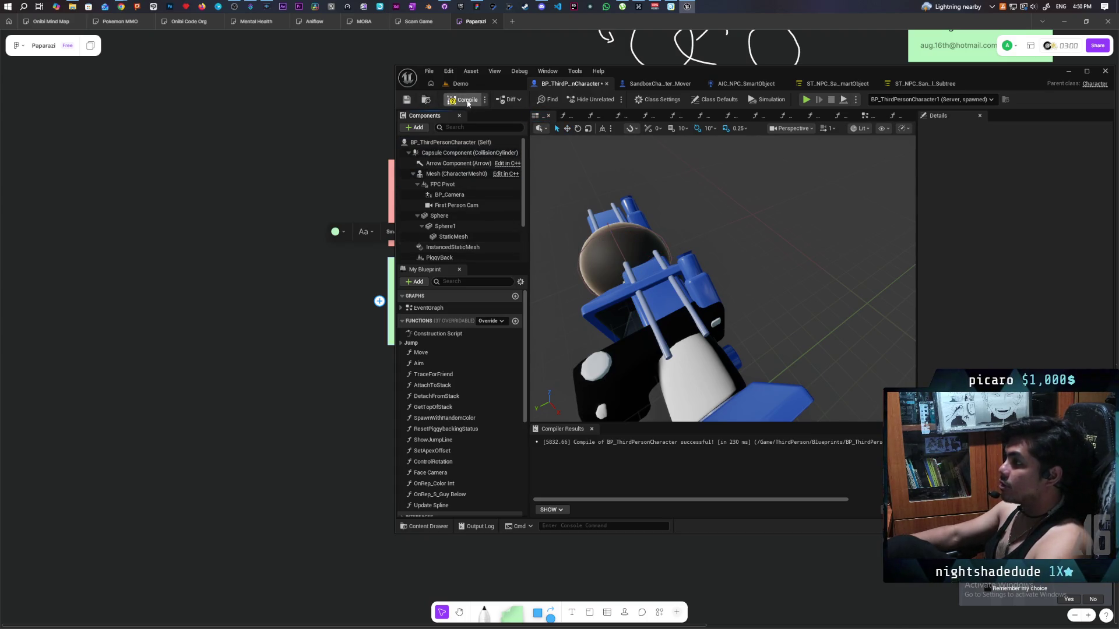
# Set the Mesh component's Collision Preset back to CharacterMesh and return to the Demo level.
pyautogui.click(454, 173)
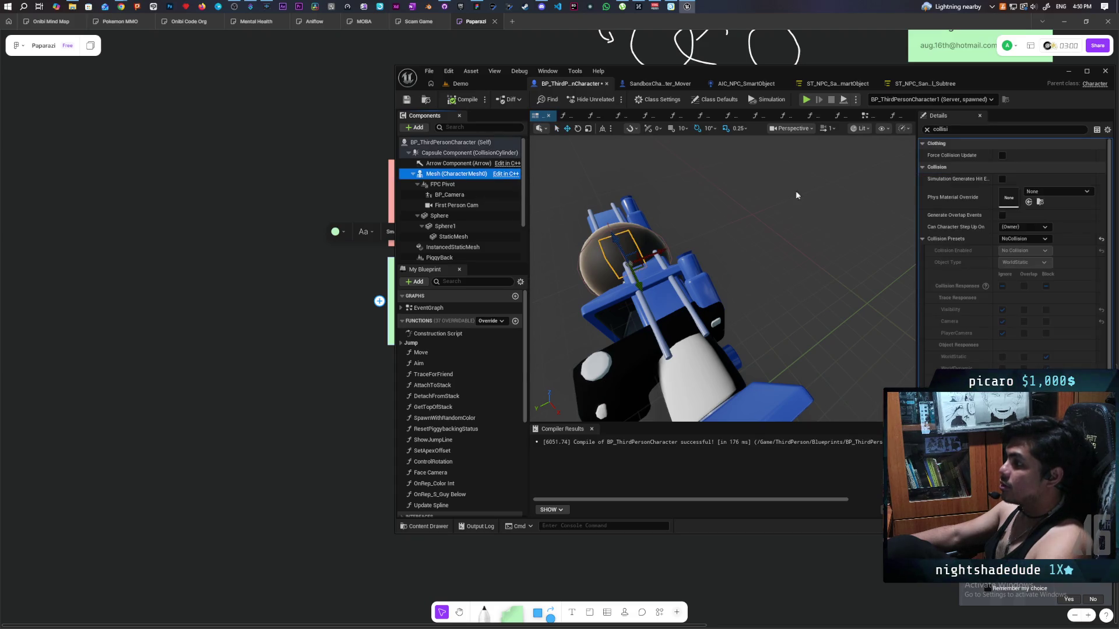
pyautogui.click(1024, 238)
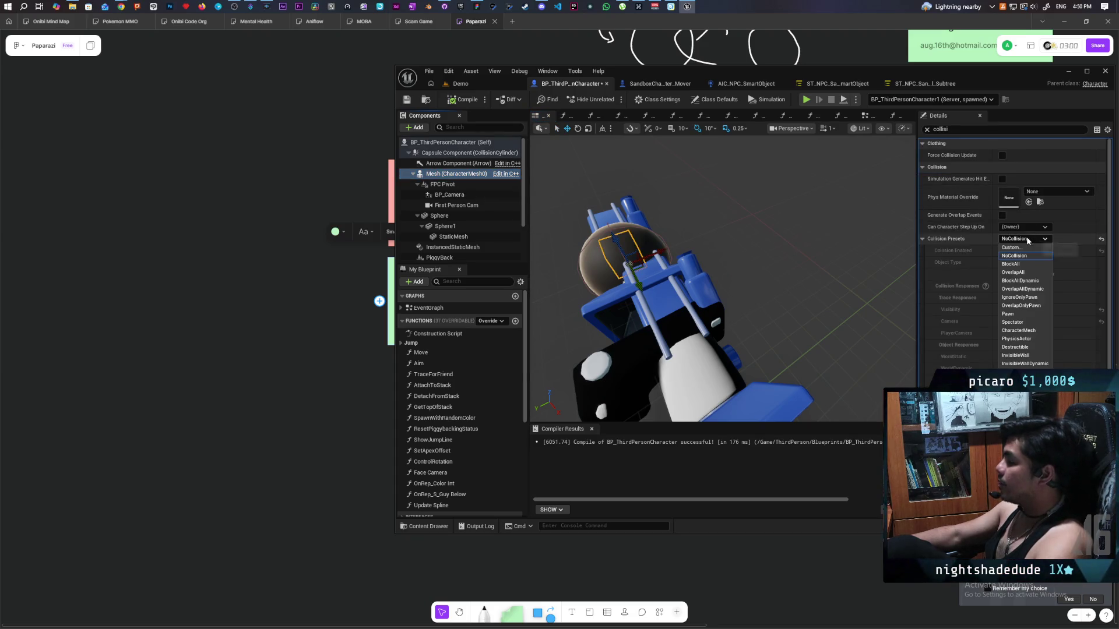
pyautogui.click(1040, 331)
pyautogui.click(477, 85)
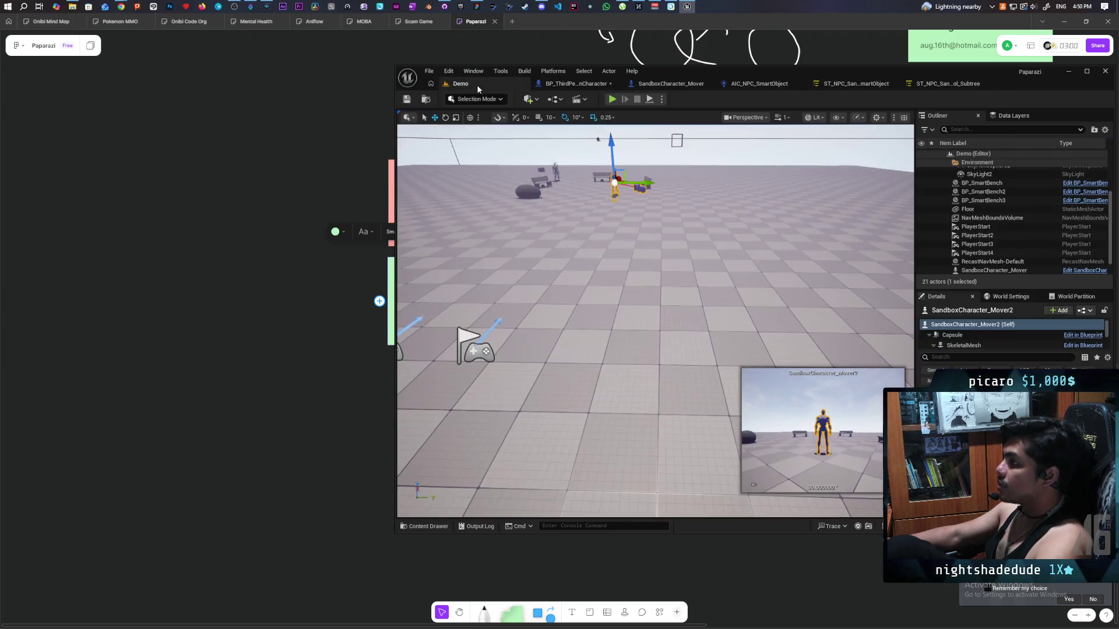
pyautogui.hotkey('ctrl', 's')
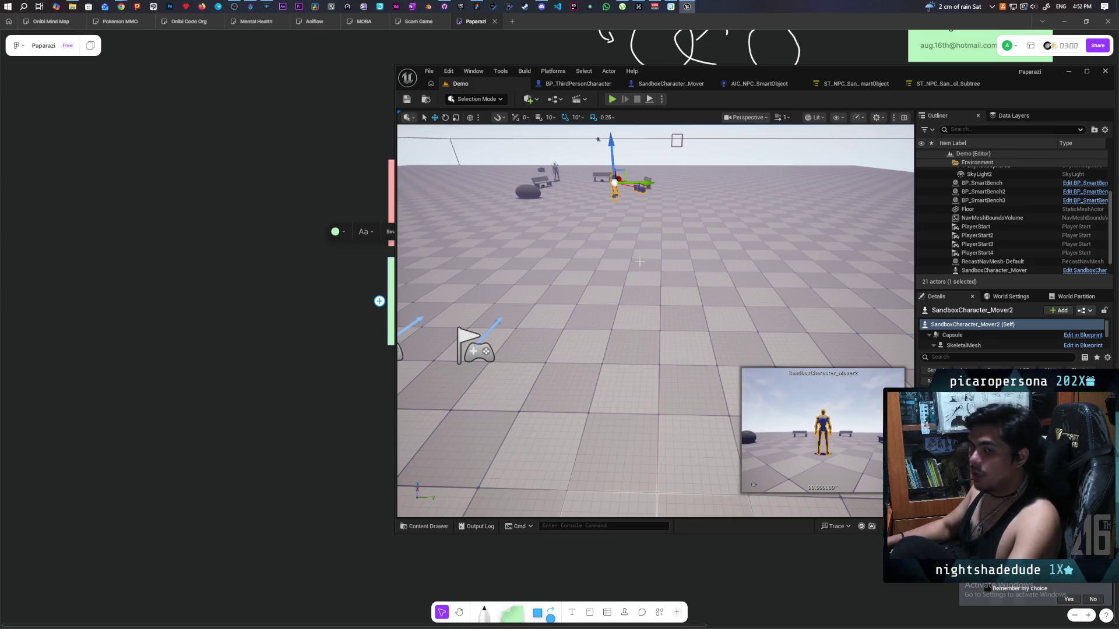
pyautogui.click(661, 100)
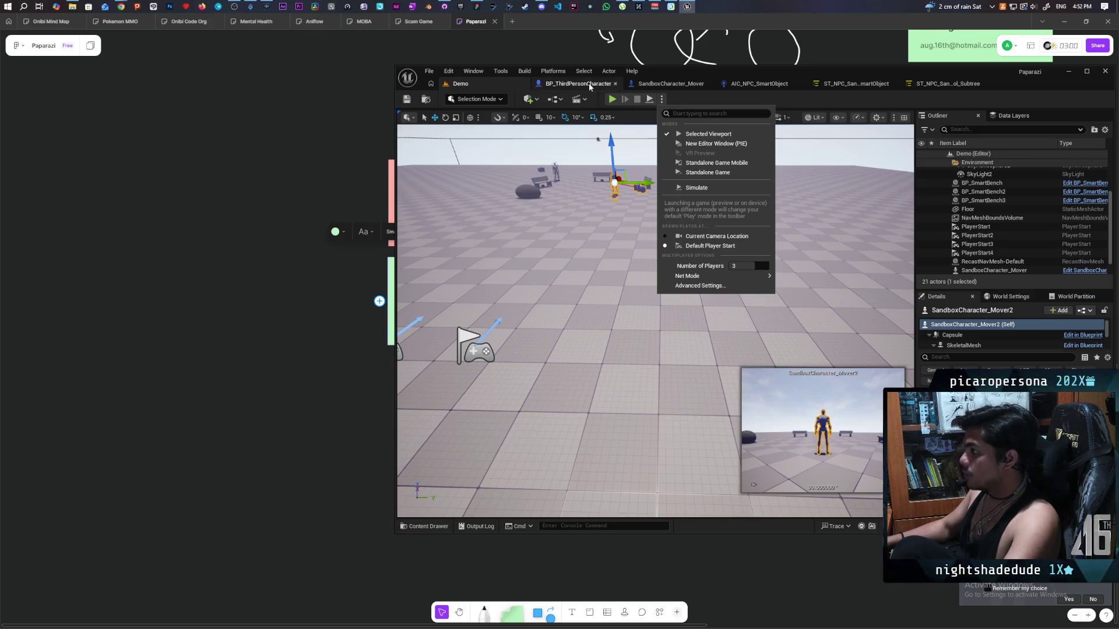
# Start the three-player session and run NetEmulation.PktLag=100 in the game console.
pyautogui.click(612, 99)
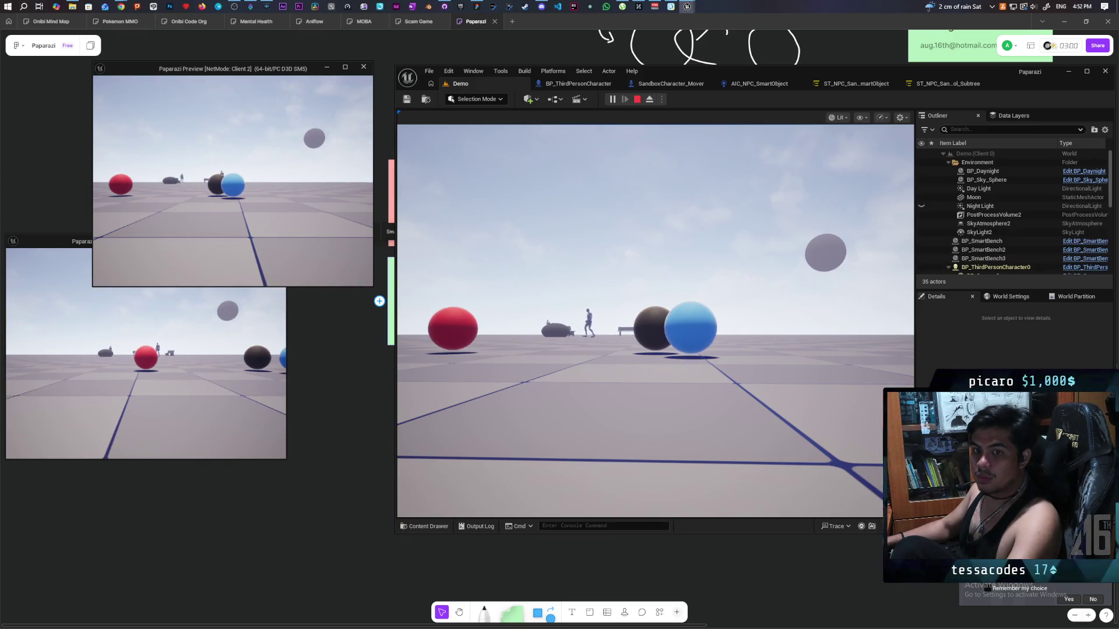
pyautogui.click(538, 392)
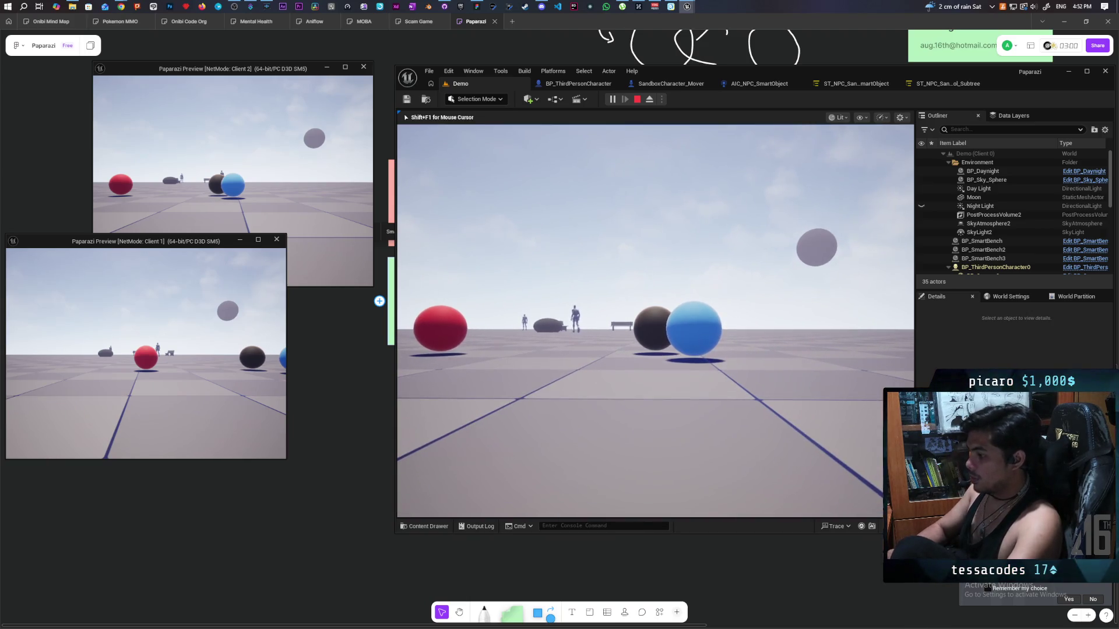
pyautogui.press('`')
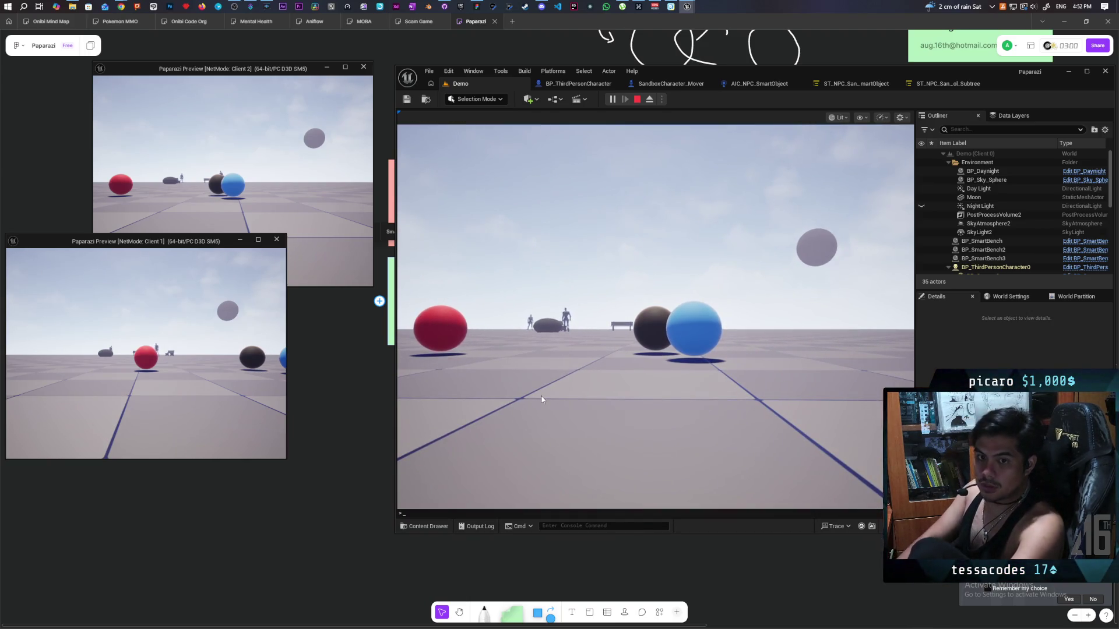
pyautogui.write('pktla')
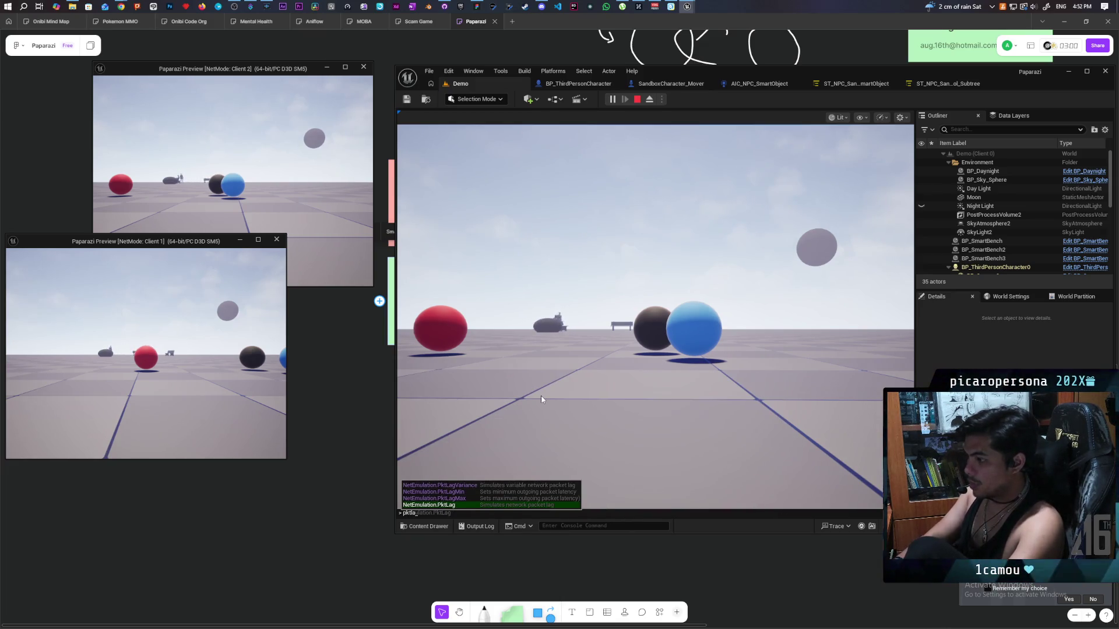
pyautogui.press('Tab')
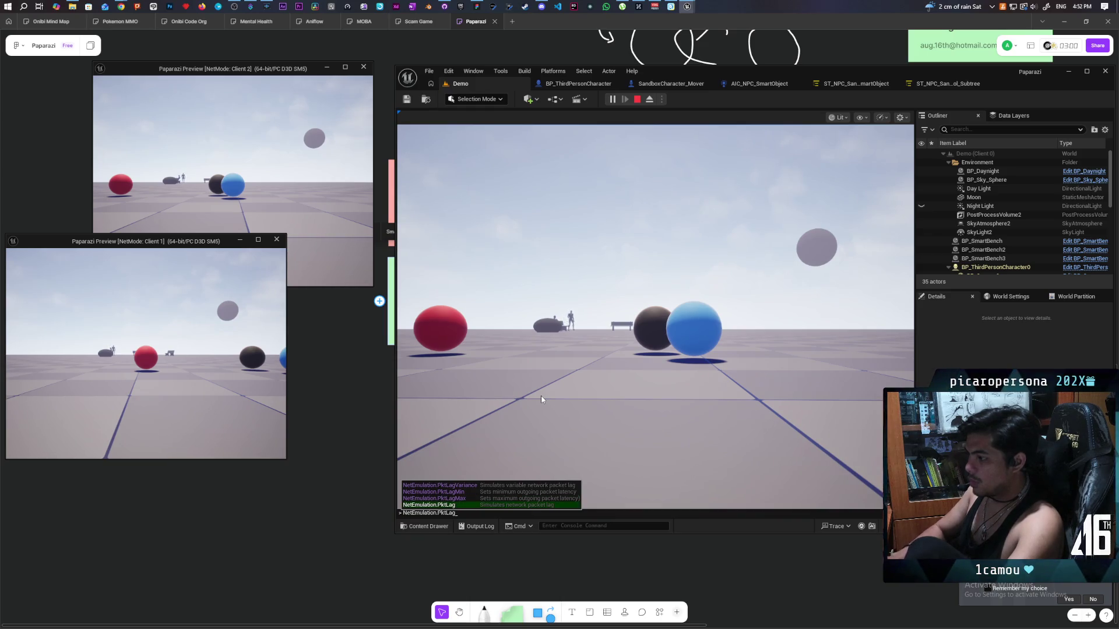
pyautogui.write('=100')
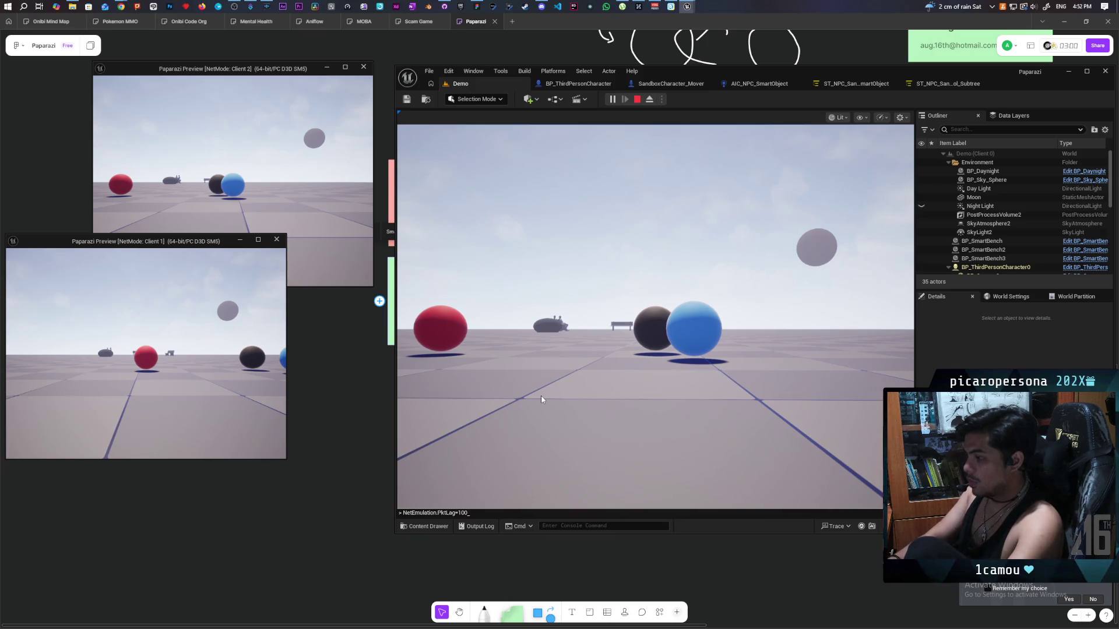
pyautogui.press('Return')
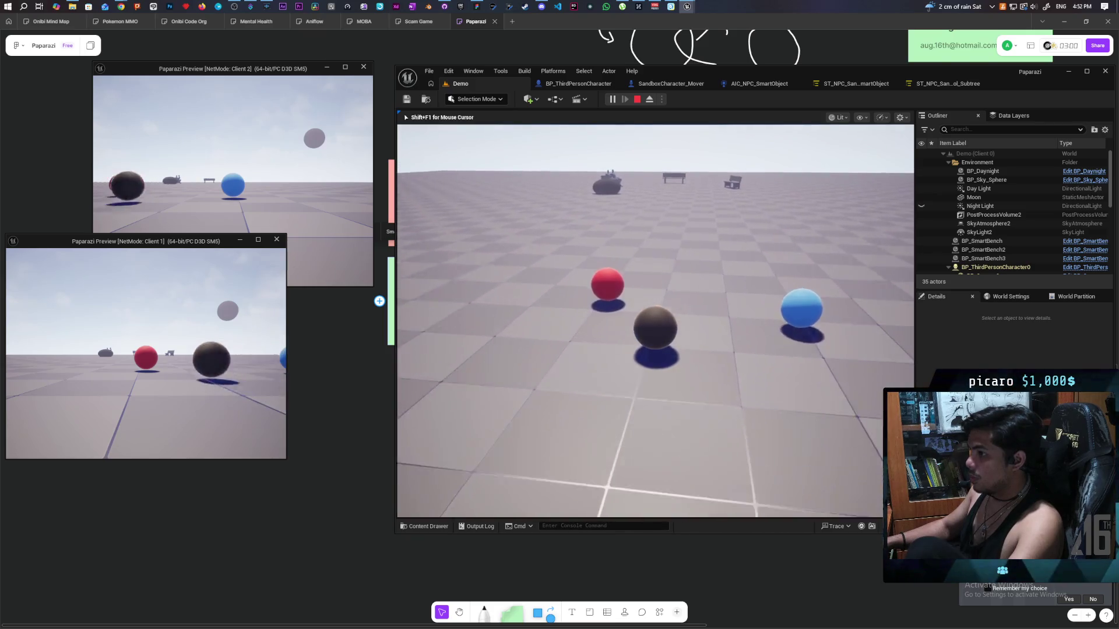
# Re-run the earlier network corrections command from the console history.
pyautogui.press('`')
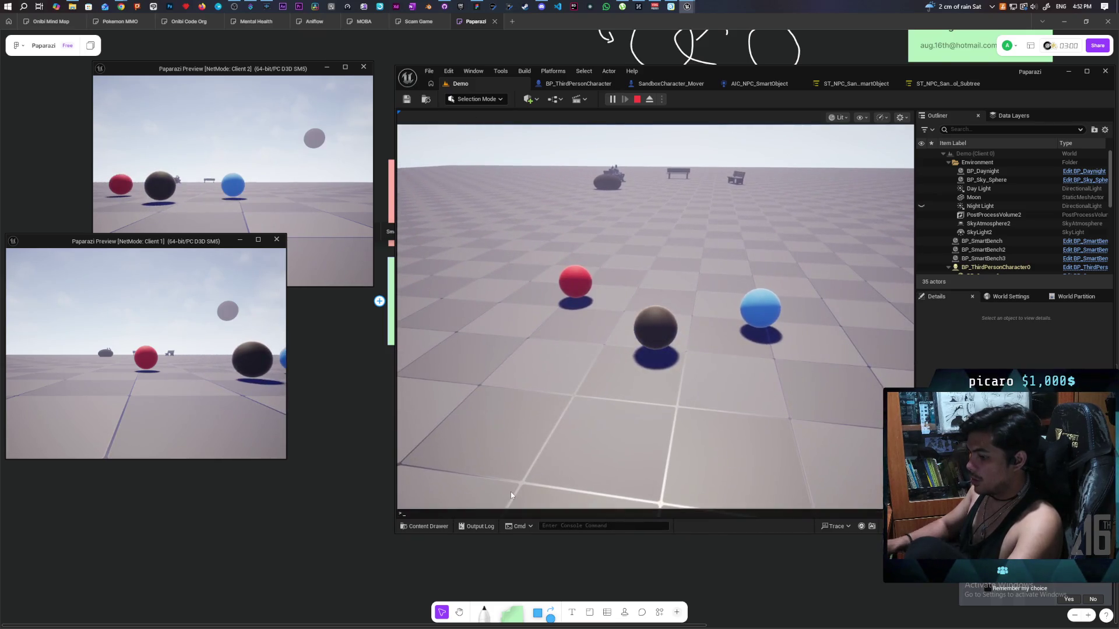
pyautogui.press('Up')
pyautogui.press('Up')
pyautogui.press('Up')
pyautogui.press('Up')
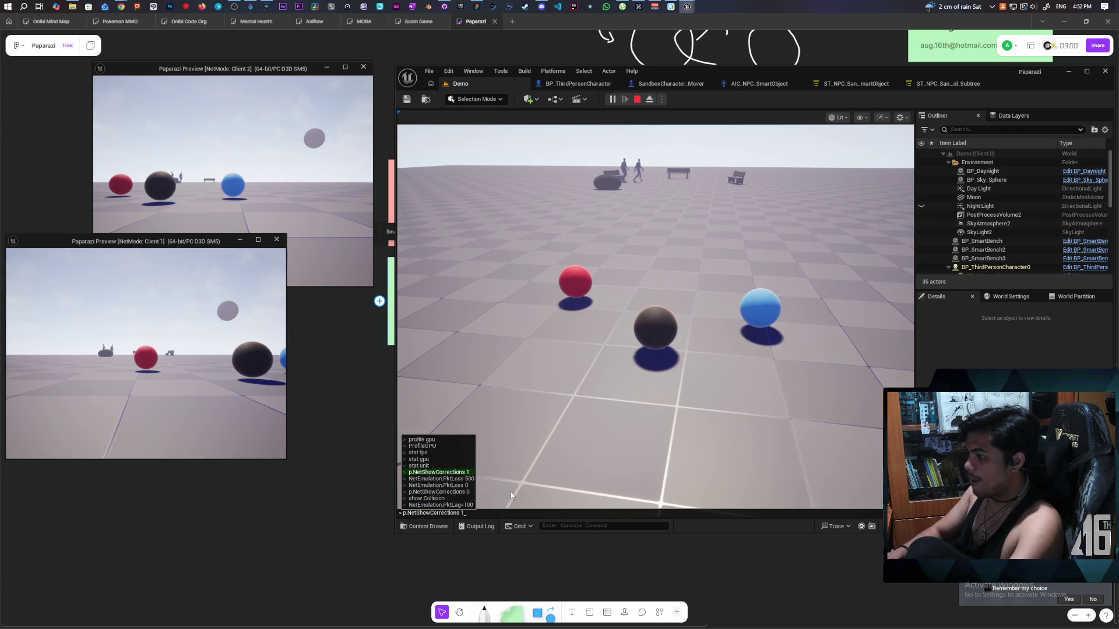
pyautogui.press('Return')
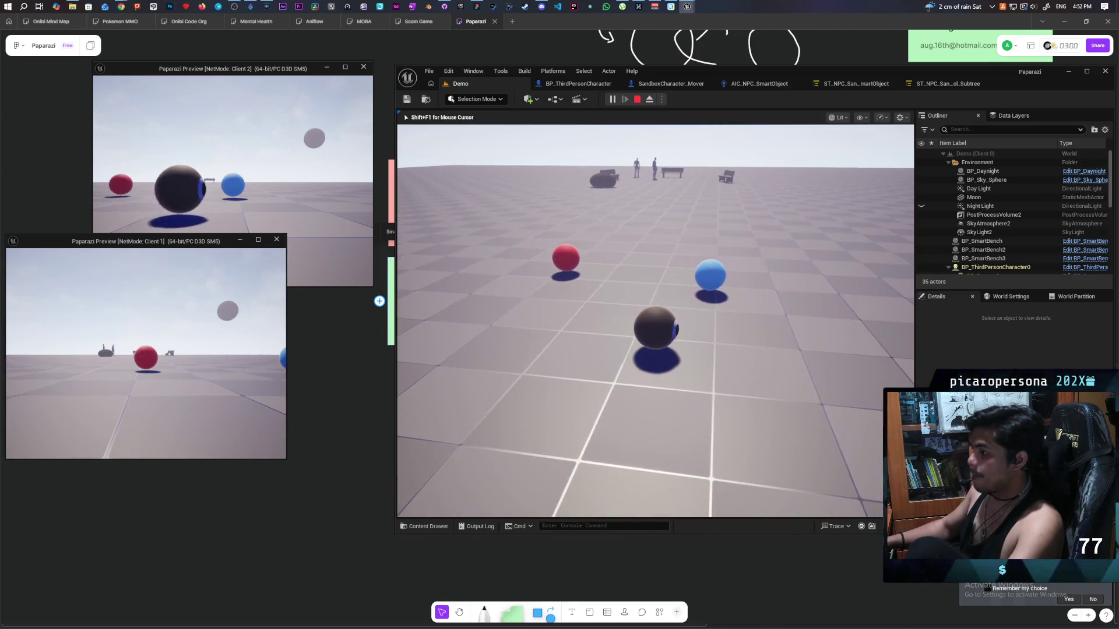
# Run p.NetShowCorrections and the packet lag command in Client 2, then show corrections in the main game.
pyautogui.click(293, 169)
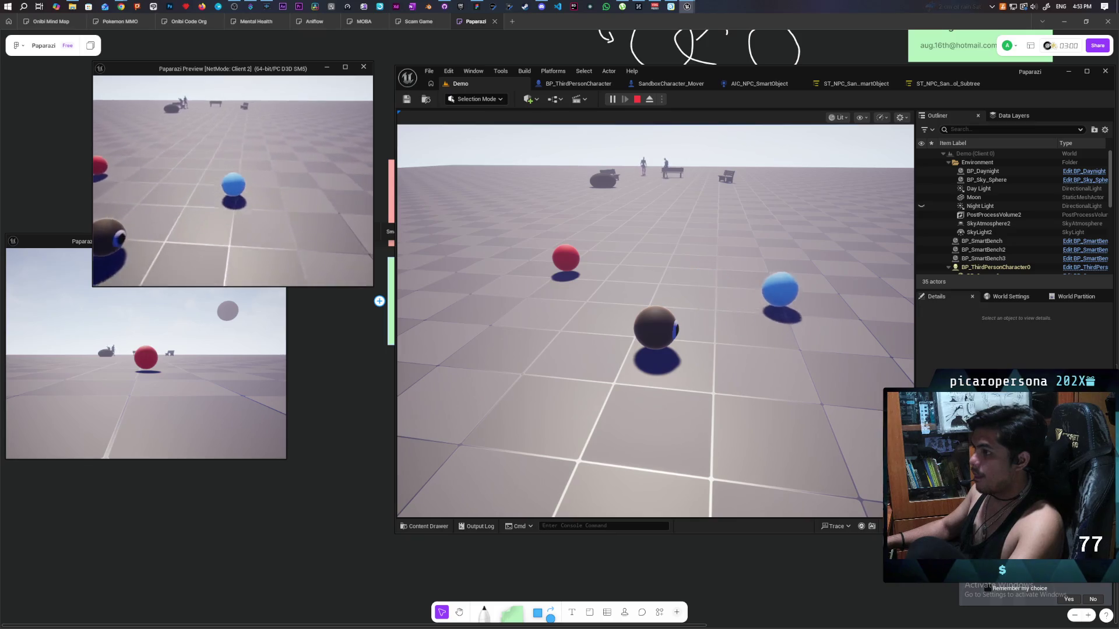
pyautogui.press('`')
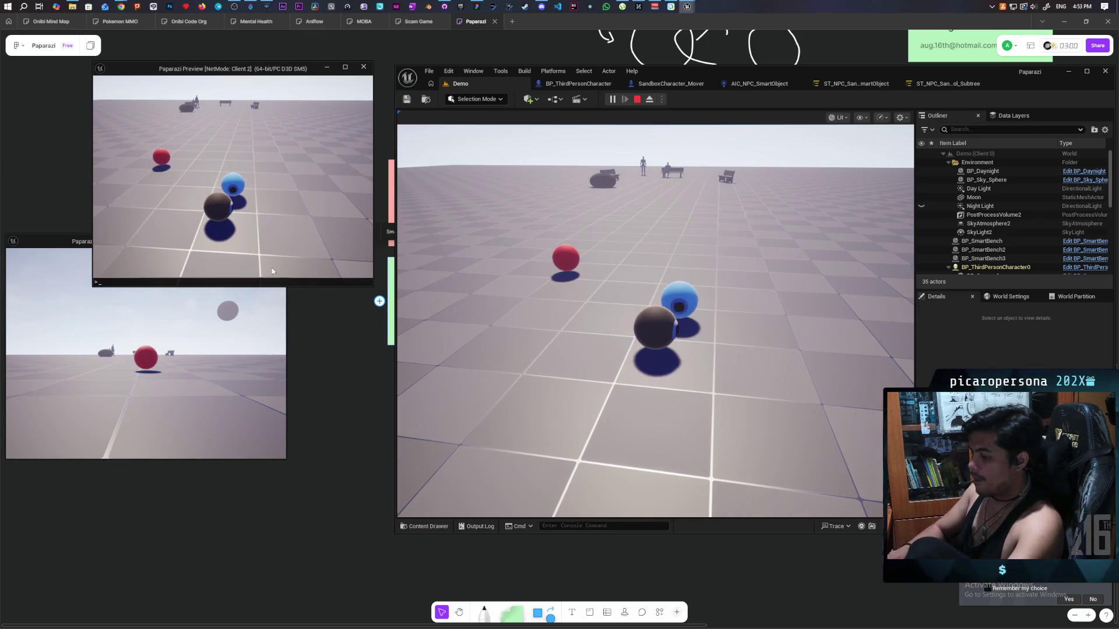
pyautogui.press('Up')
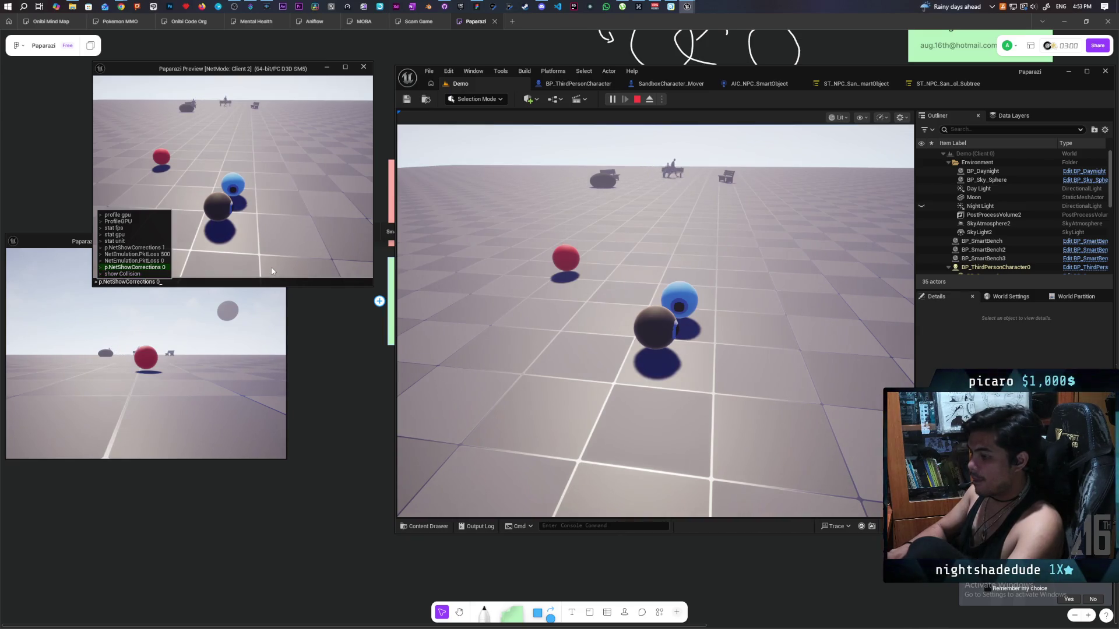
pyautogui.press('Return')
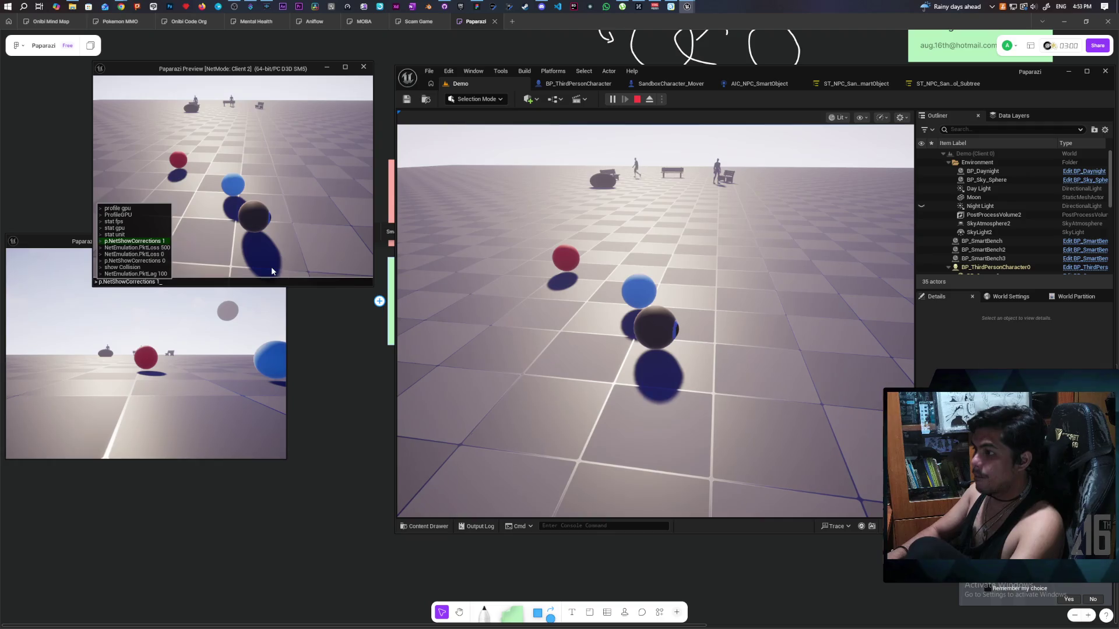
pyautogui.press('Return')
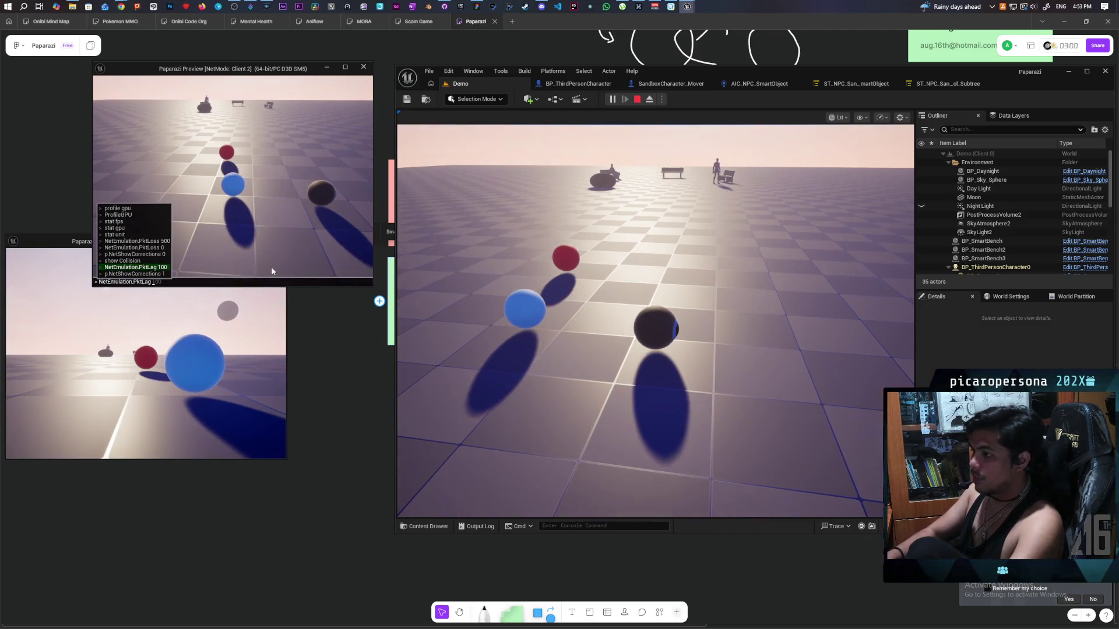
pyautogui.press('Return')
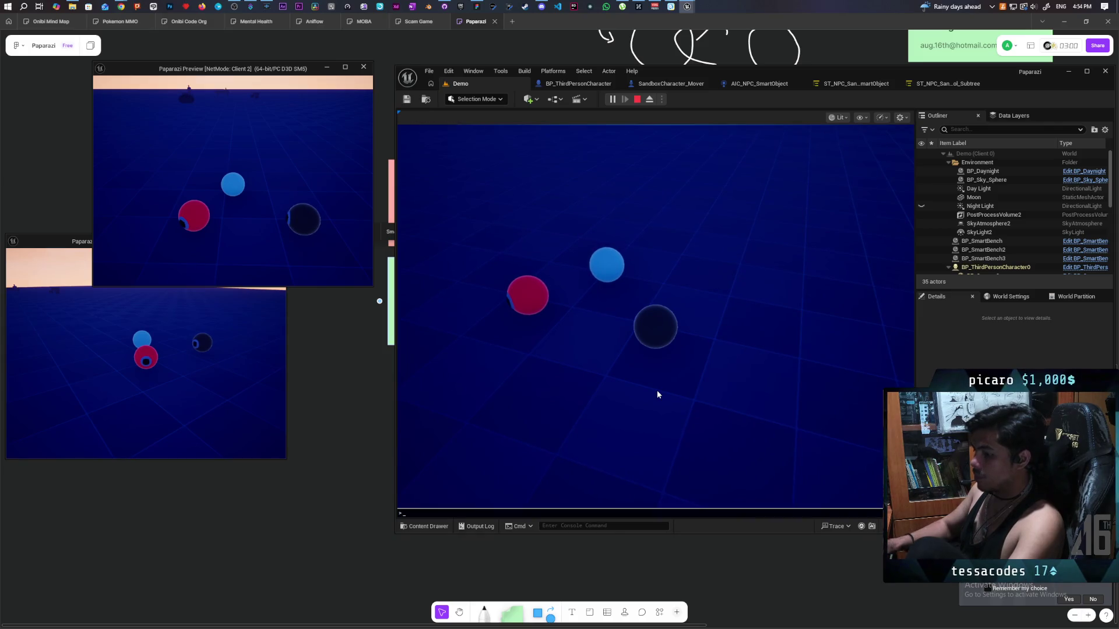
pyautogui.press('Up')
pyautogui.press('Return')
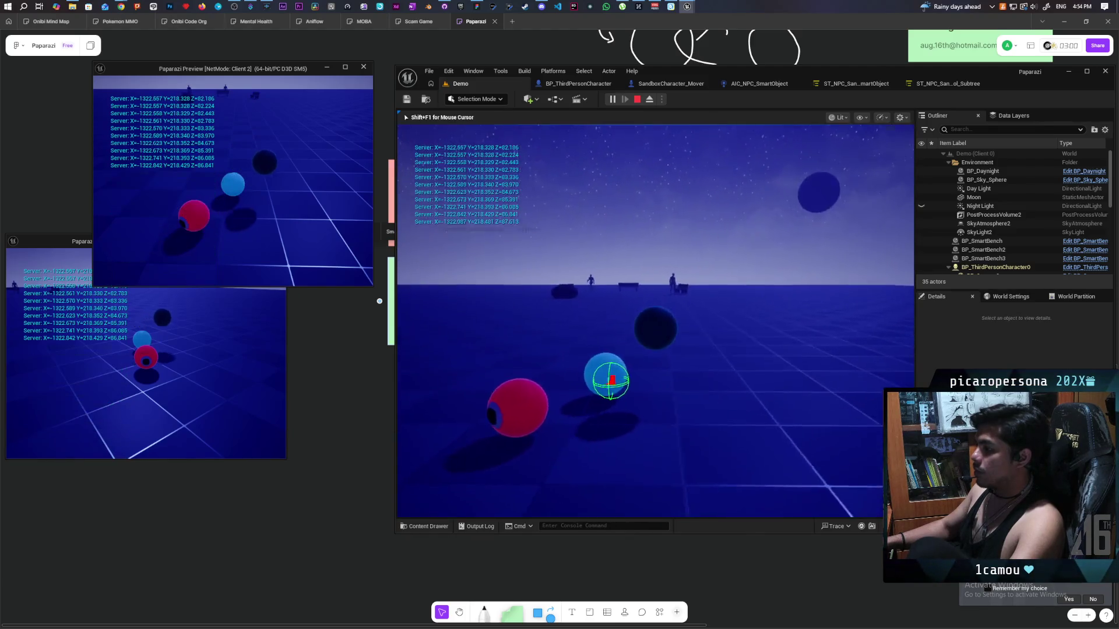
# Roll Client 2's blue sphere forward with W onto the red sphere.
pyautogui.hotkey('alt', 'Tab')
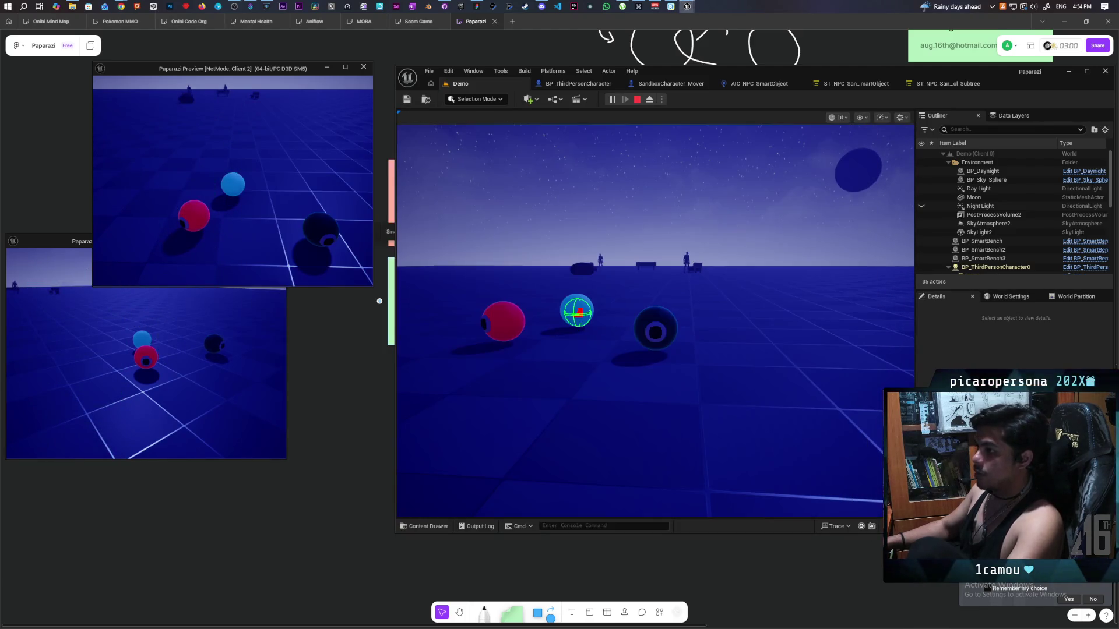
pyautogui.press('w')
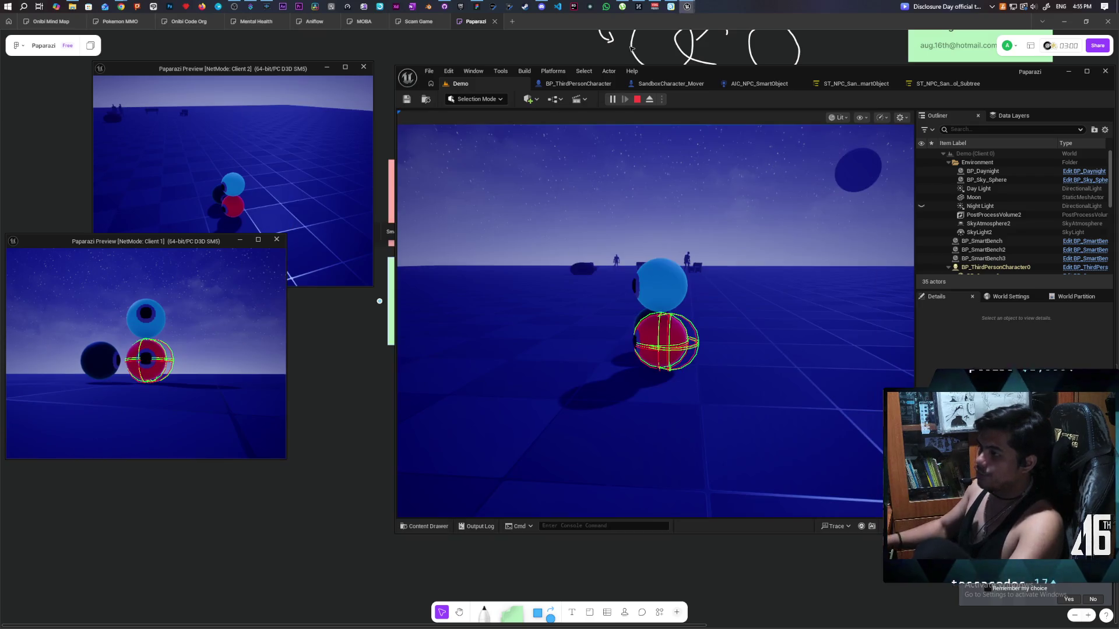
# Drag the Client 2 and Client 1 preview windows toward the centre, then refocus the main game view.
pyautogui.moveTo(267, 68)
pyautogui.mouseDown()
pyautogui.moveTo(395, 149)
pyautogui.moveTo(383, 123)
pyautogui.moveTo(425, 106)
pyautogui.moveTo(316, 76)
pyautogui.mouseUp()
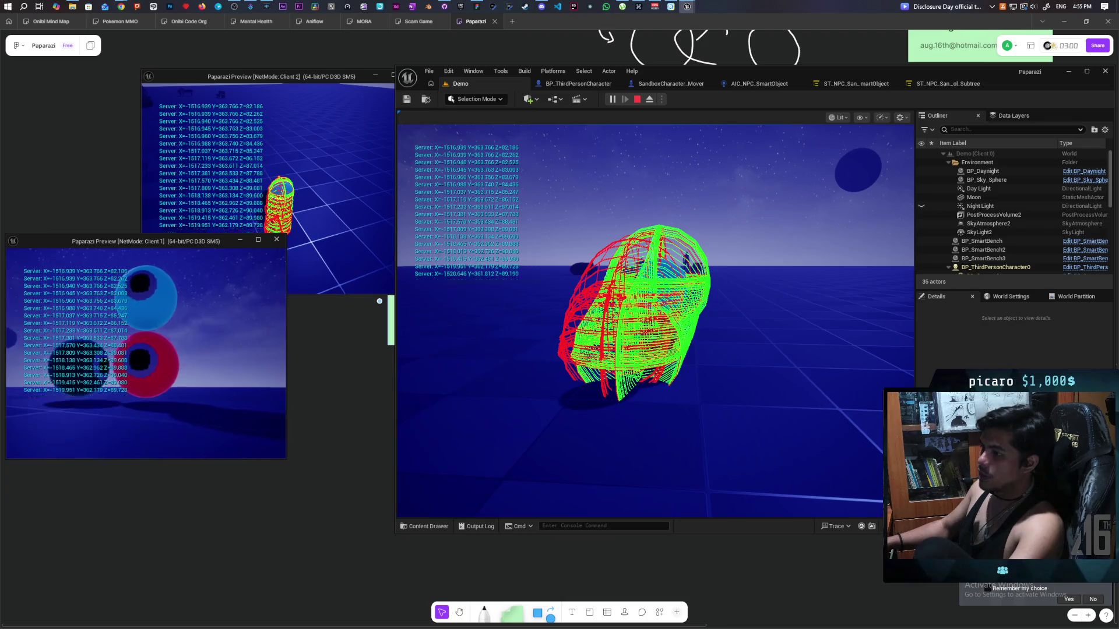
pyautogui.moveTo(164, 243)
pyautogui.mouseDown()
pyautogui.moveTo(379, 197)
pyautogui.moveTo(237, 251)
pyautogui.mouseUp()
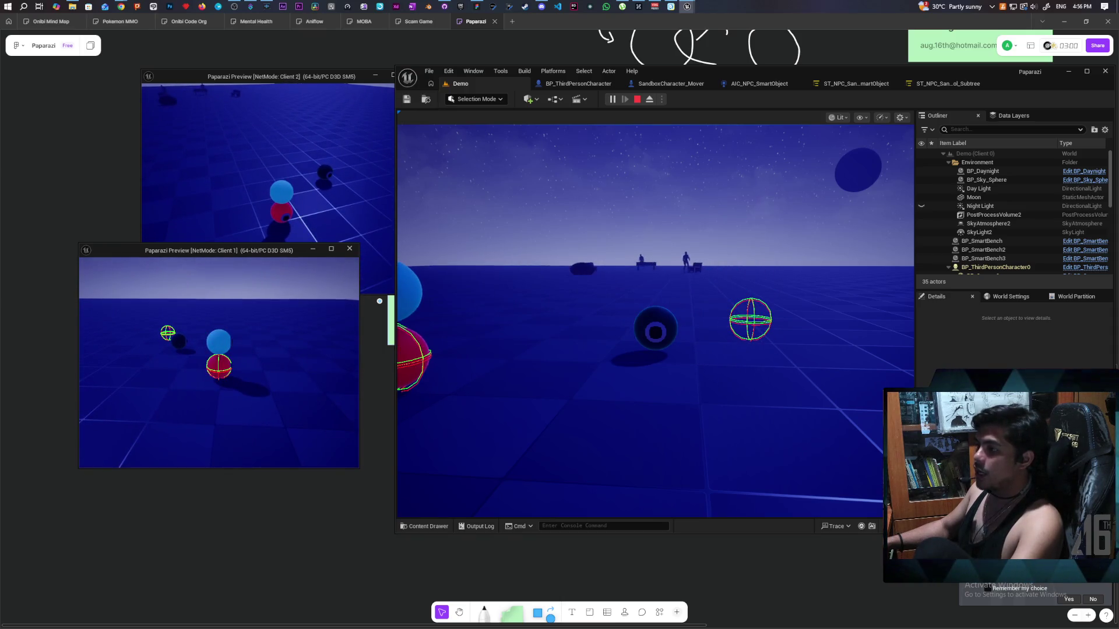
pyautogui.click(306, 197)
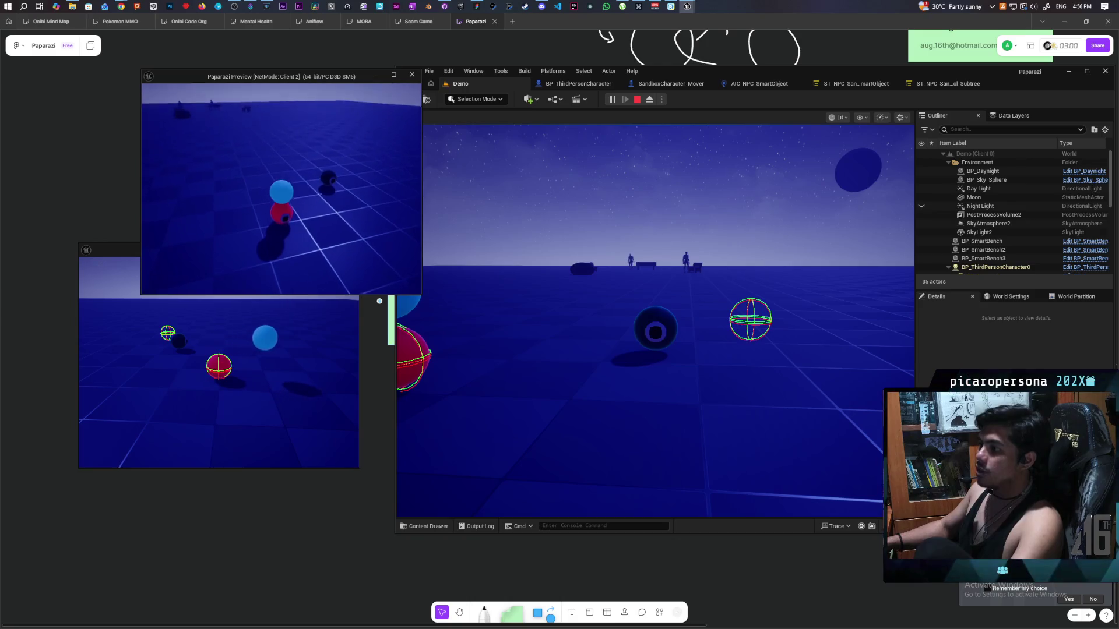
pyautogui.click(557, 150)
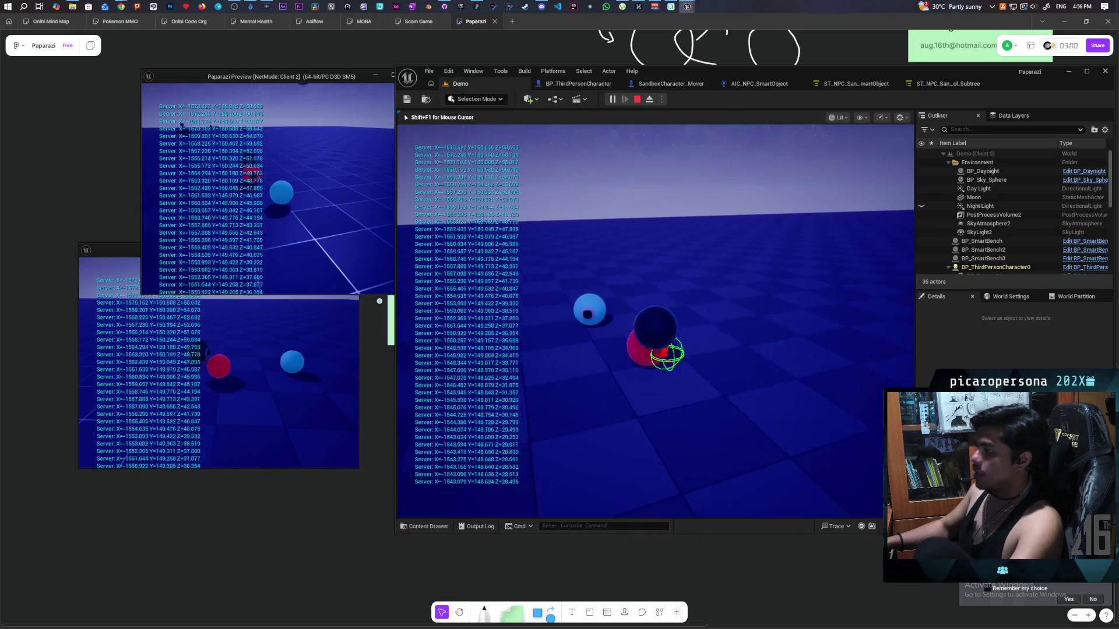
# Steer the black sphere onto the red sphere, switching between Client 2 and the main game view.
pyautogui.hotkey('alt', 'Tab')
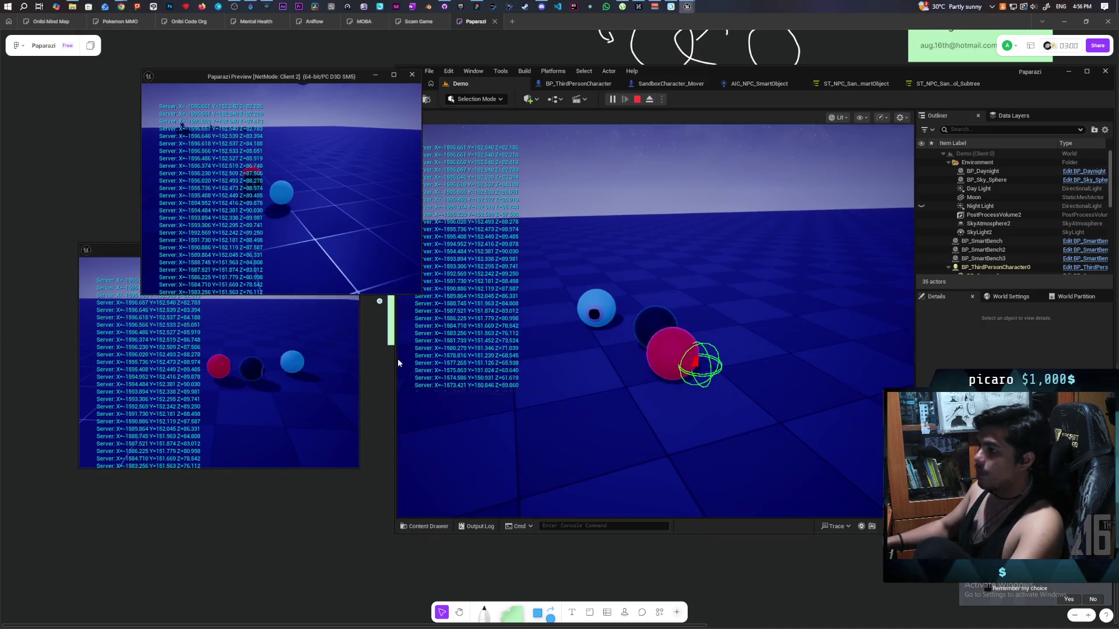
pyautogui.click(620, 344)
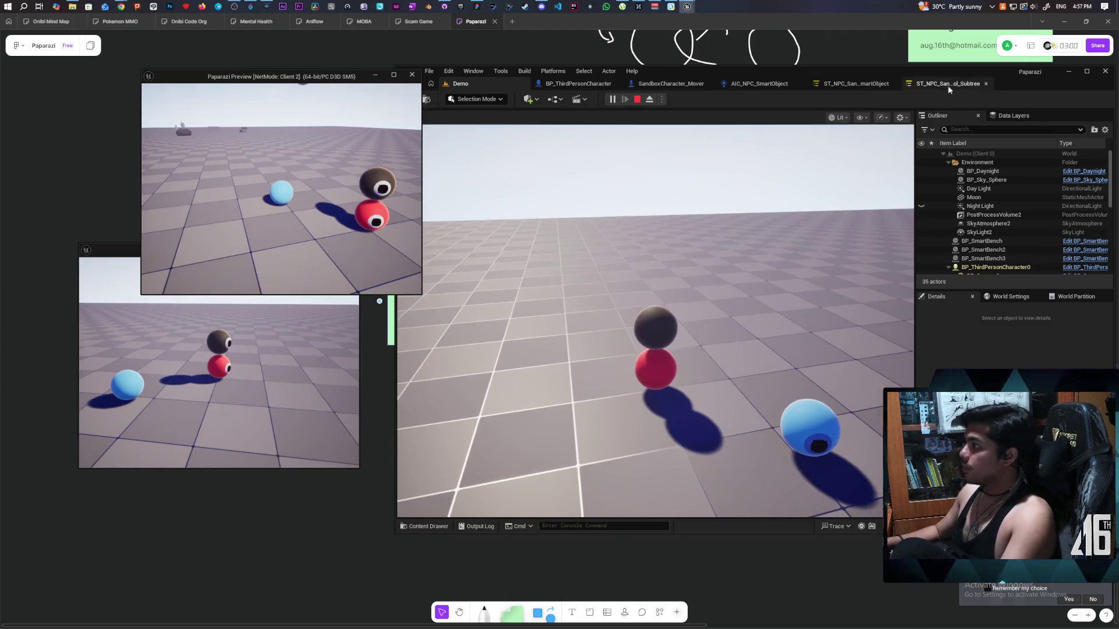
# Stop the Play-In-Editor session with Esc and switch to the BP_ThirdPersonCharacter blueprint.
pyautogui.moveTo(978, 68)
pyautogui.mouseDown()
pyautogui.moveTo(985, 75)
pyautogui.moveTo(971, 74)
pyautogui.mouseUp()
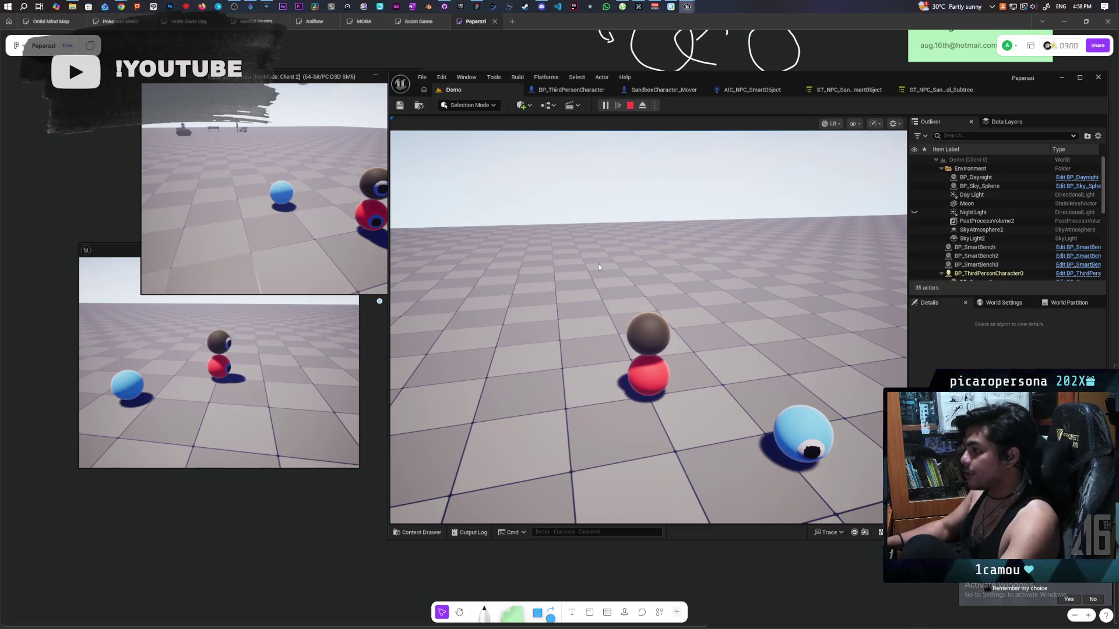
pyautogui.press('Escape')
pyautogui.click(568, 90)
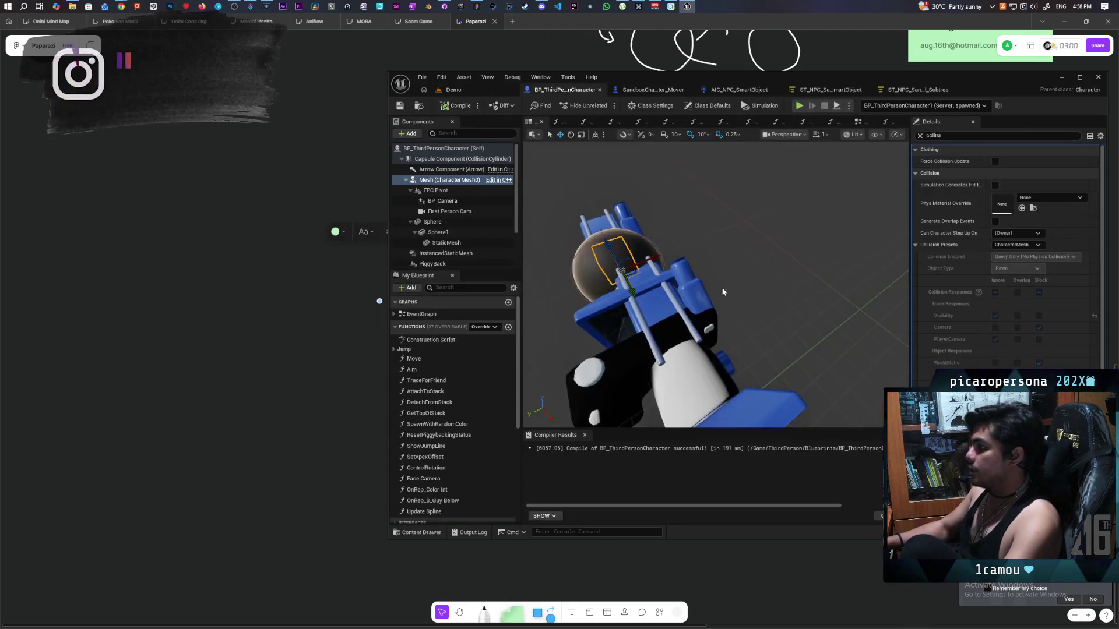
# Maximize the blueprint editor and open the EventGraph, zooming across the graph.
pyautogui.scroll(-5, 733, 261)
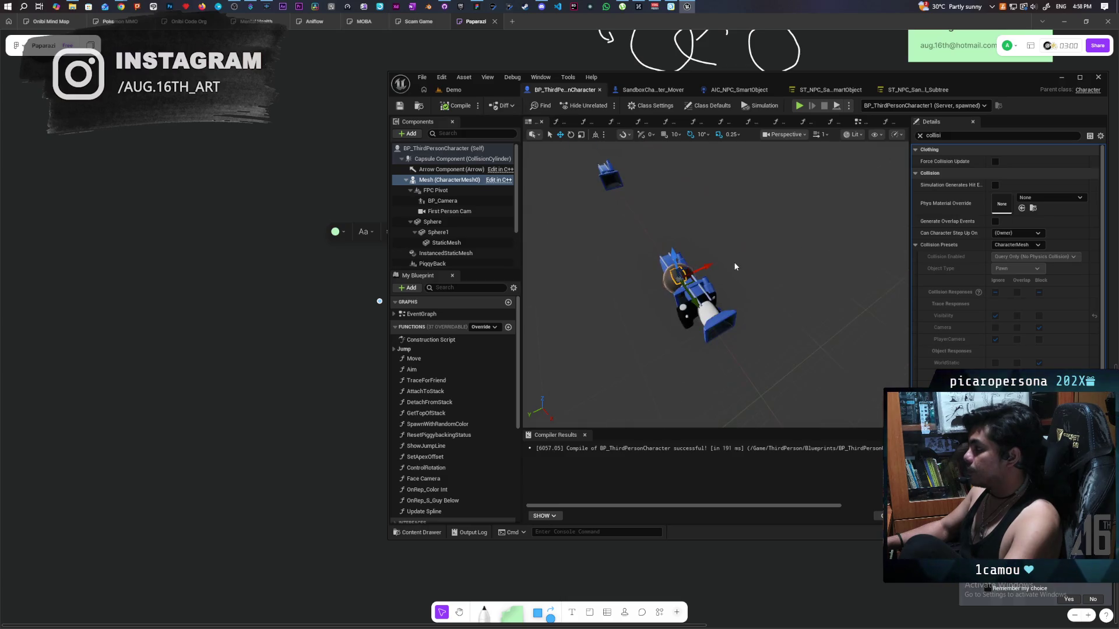
pyautogui.scroll(2, 733, 261)
pyautogui.doubleClick(986, 76)
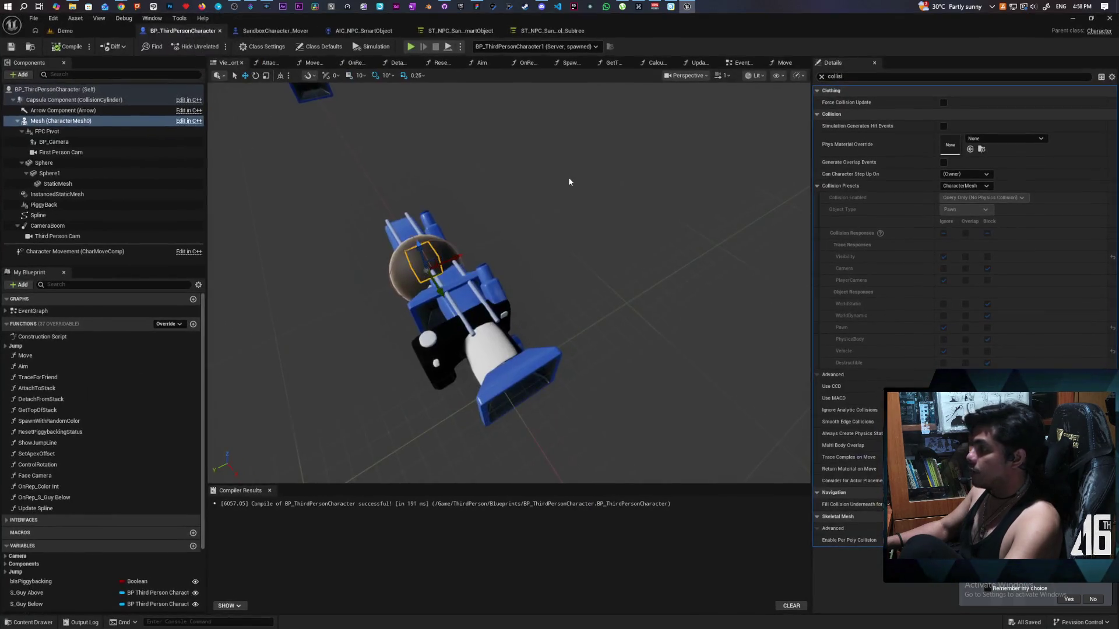
pyautogui.click(742, 63)
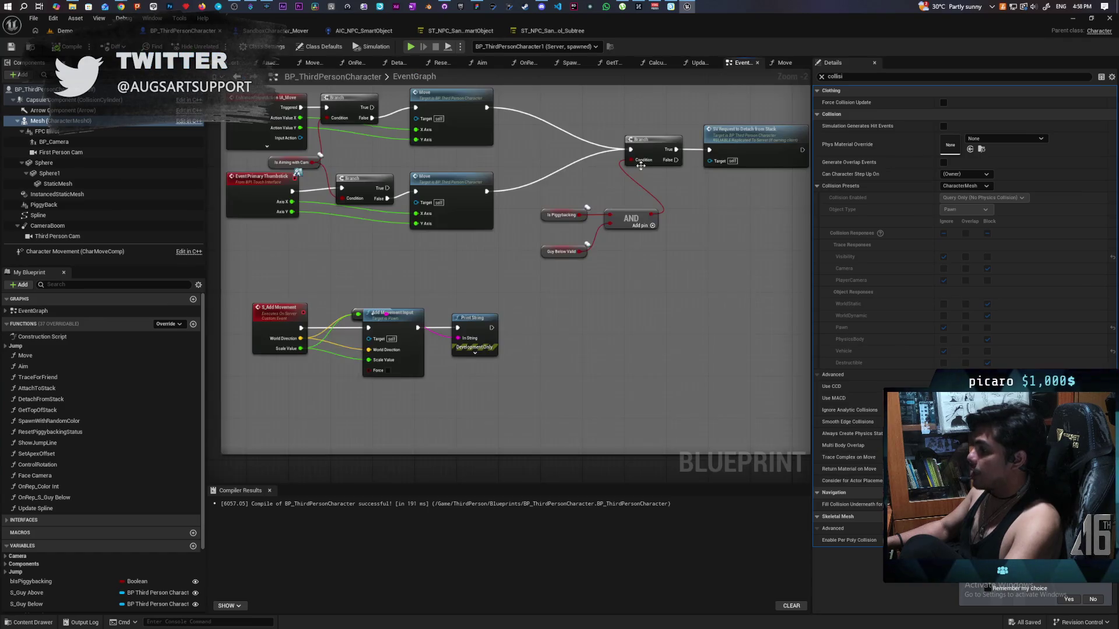
pyautogui.scroll(-2, 491, 284)
pyautogui.scroll(4, 486, 290)
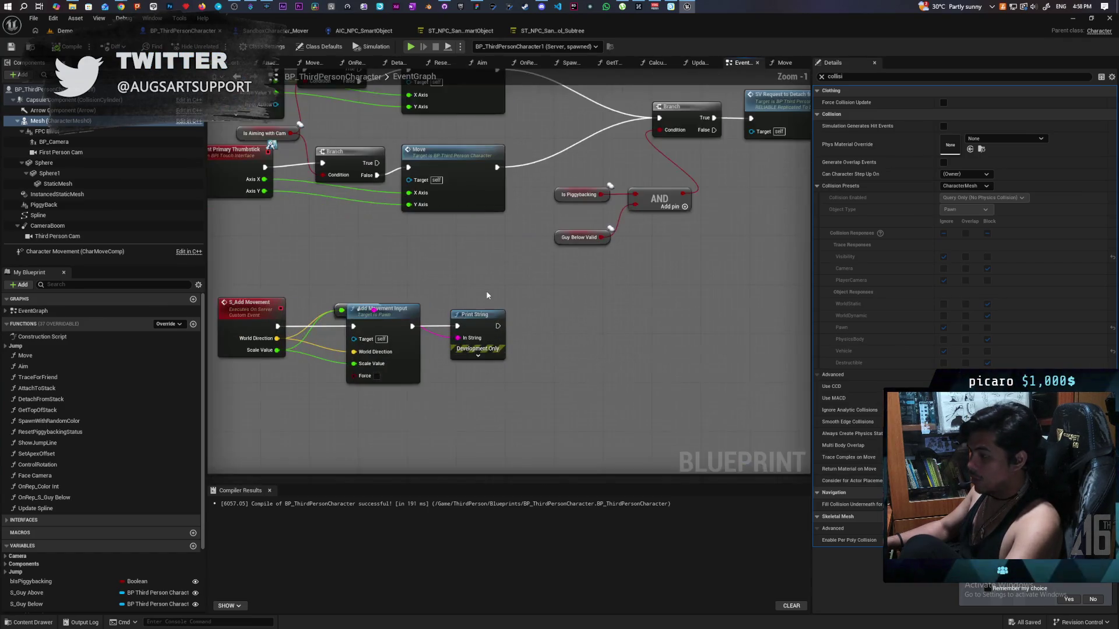
pyautogui.scroll(-5, 404, 294)
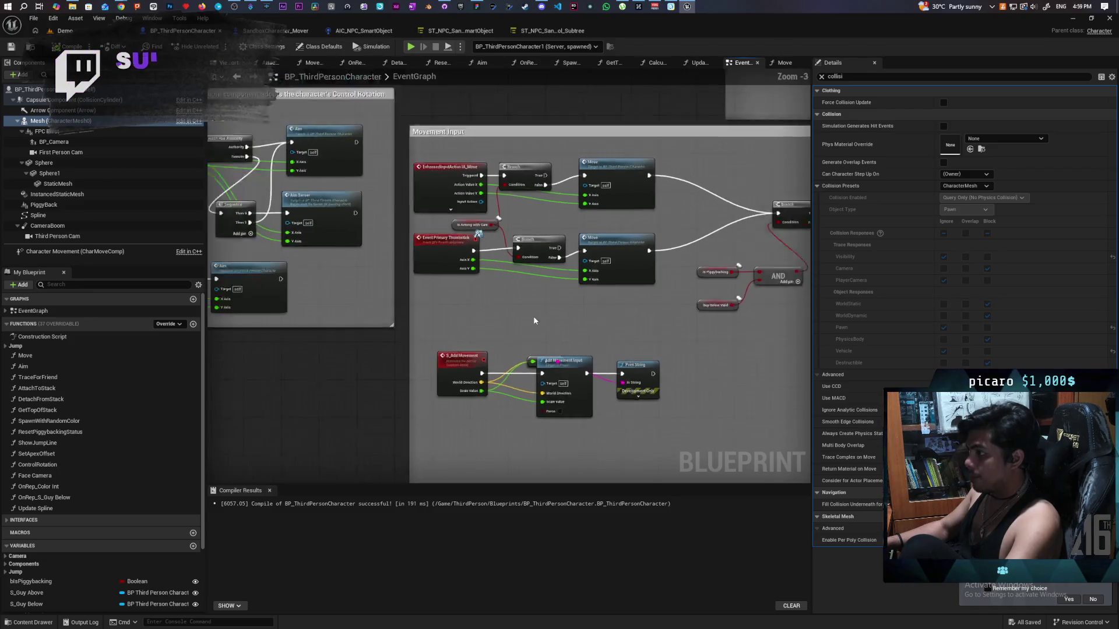
pyautogui.scroll(2, 639, 316)
pyautogui.scroll(-1, 550, 317)
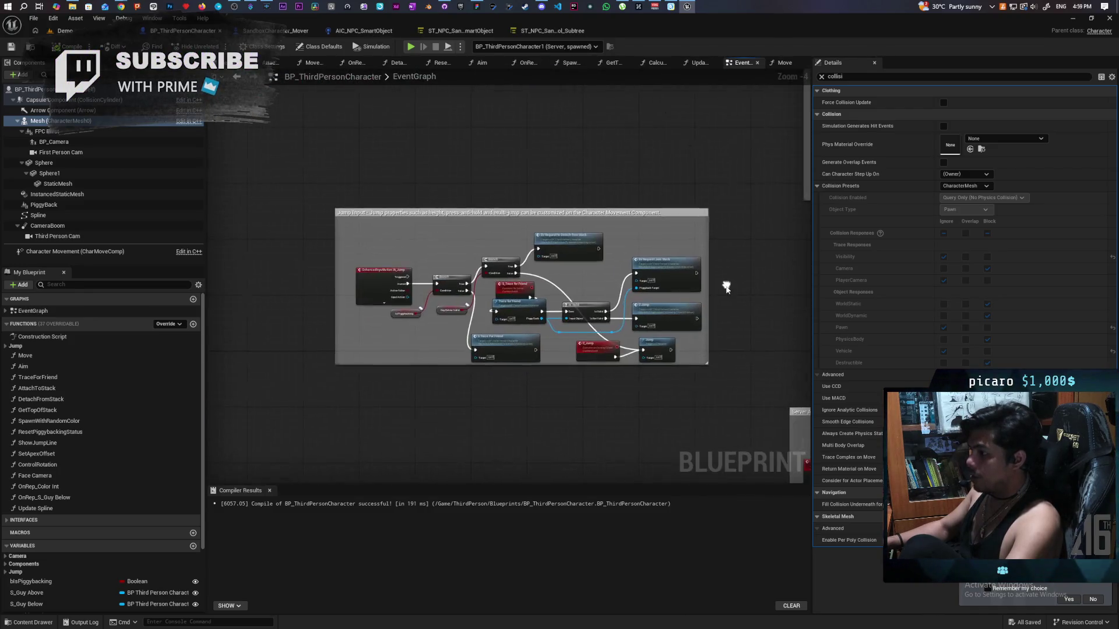
pyautogui.scroll(1, 459, 353)
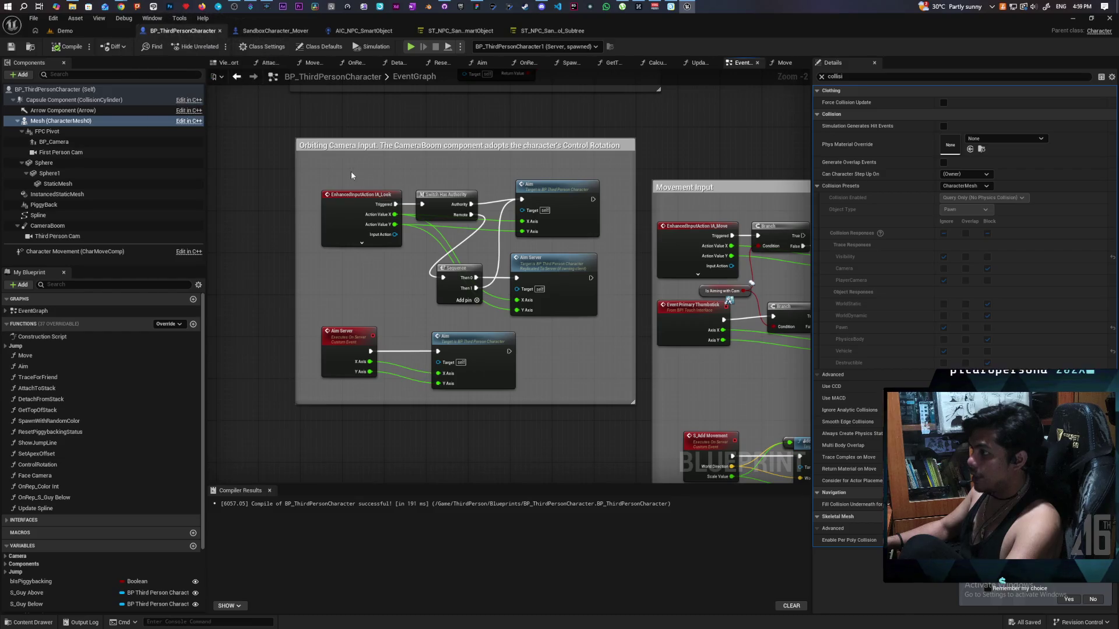
pyautogui.scroll(-2, 399, 190)
pyautogui.scroll(-1, 400, 191)
pyautogui.scroll(2, 355, 289)
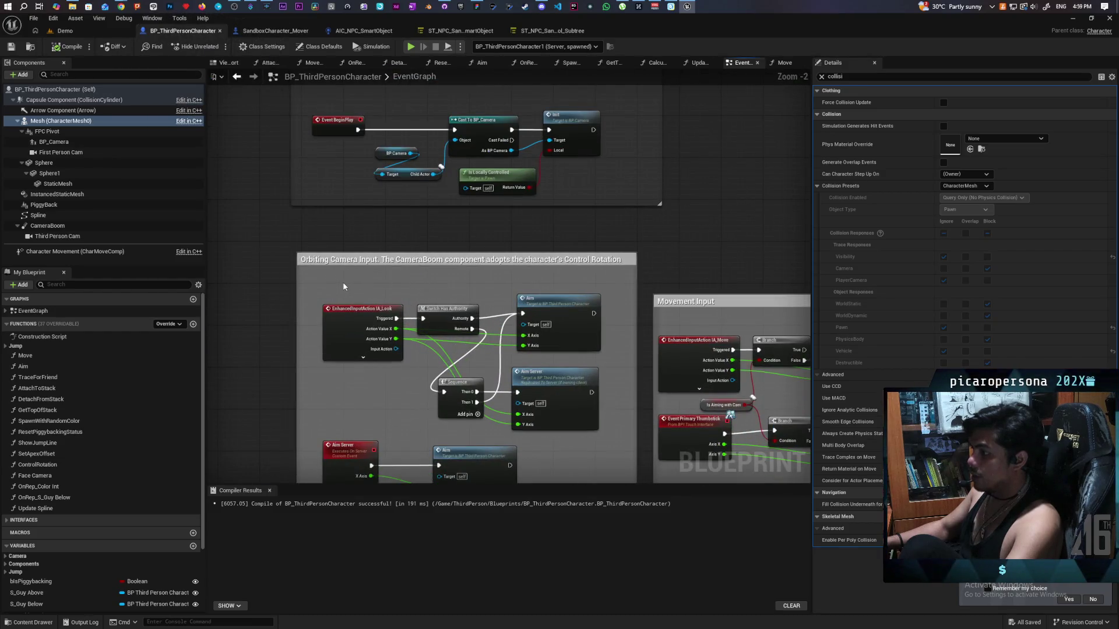
pyautogui.scroll(2, 354, 289)
# Pan through the Orbiting Camera Input, Camera Aiming and Set Active node groups to the rotation bug comment.
pyautogui.click(485, 376)
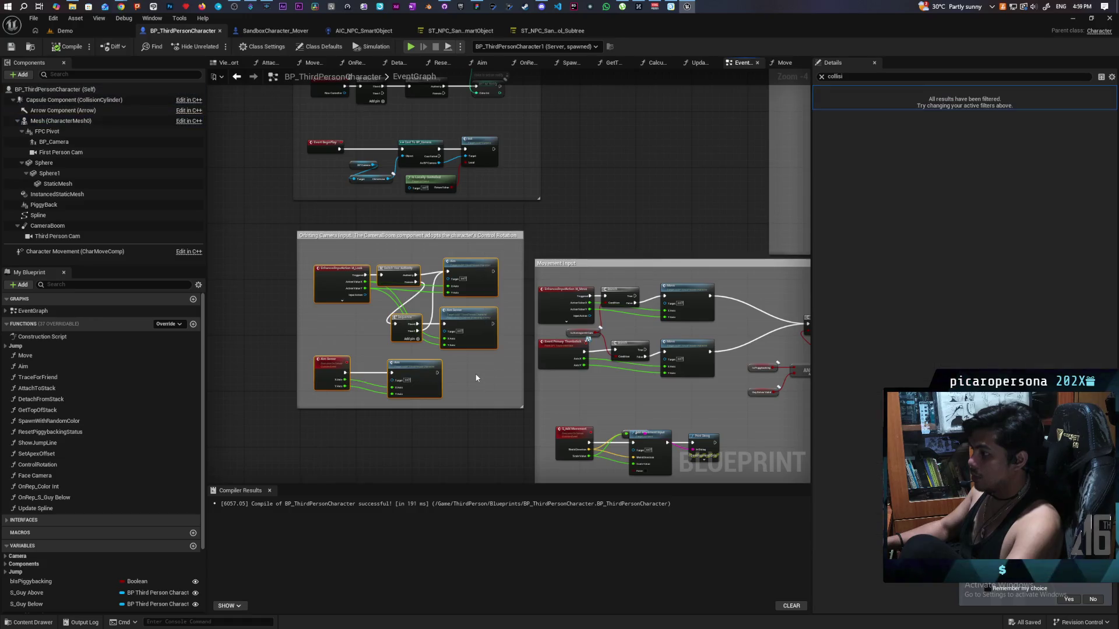
pyautogui.scroll(3, 476, 378)
pyautogui.moveTo(467, 365); pyautogui.dragTo(586, 389)
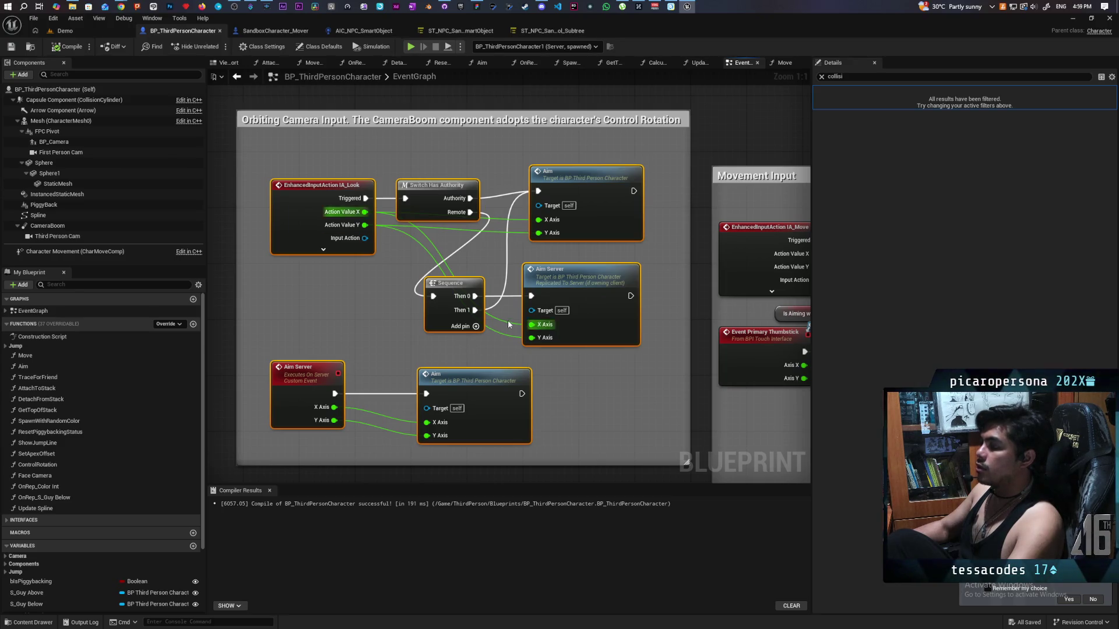
pyautogui.scroll(-5, 509, 325)
pyautogui.scroll(2, 520, 330)
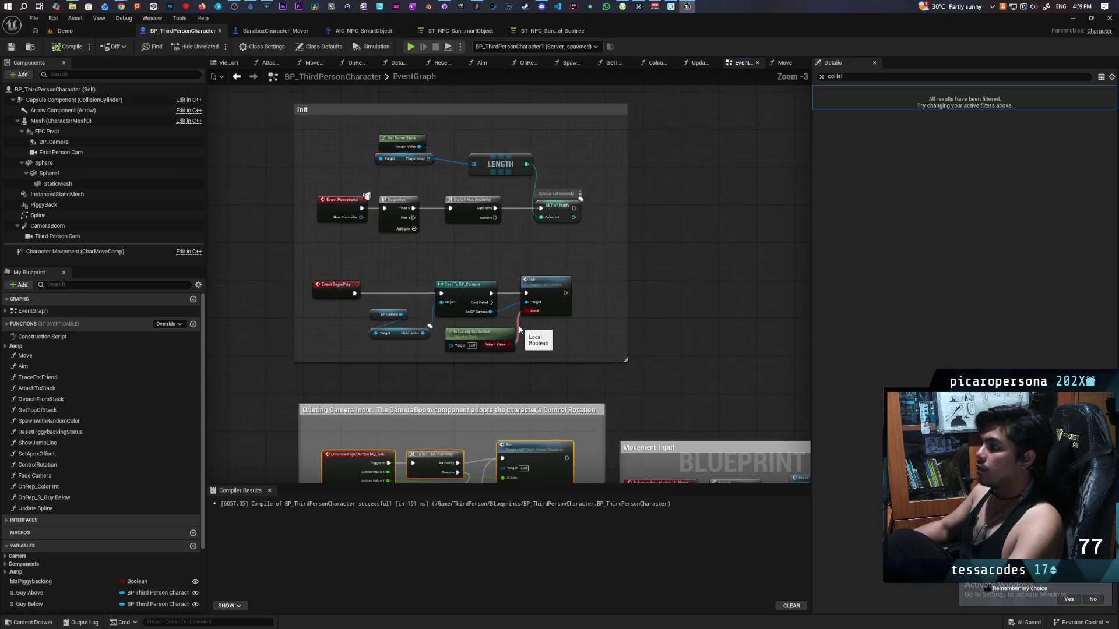
pyautogui.moveTo(521, 329); pyautogui.dragTo(239, 325)
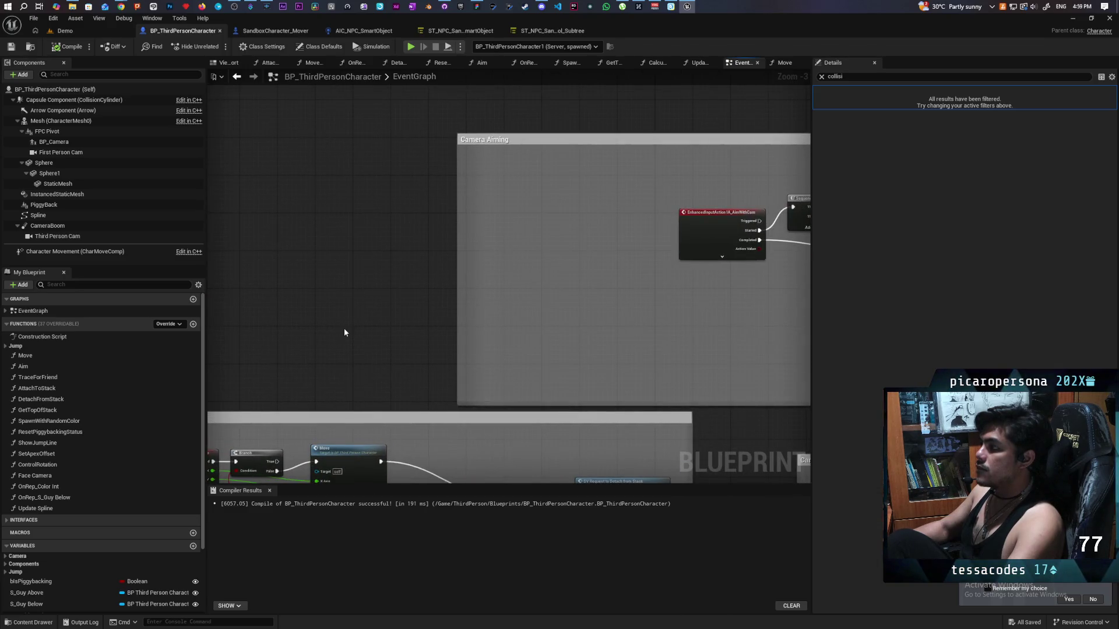
pyautogui.scroll(-3, 344, 333)
pyautogui.moveTo(344, 333); pyautogui.dragTo(387, 280)
pyautogui.scroll(2, 517, 295)
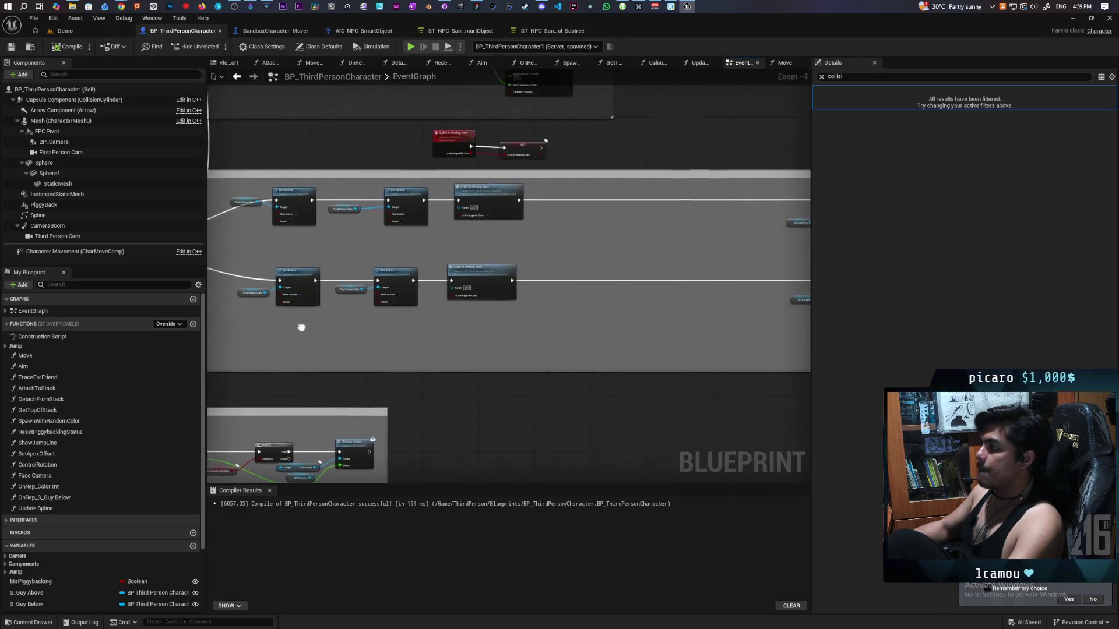
pyautogui.moveTo(301, 327); pyautogui.dragTo(530, 446)
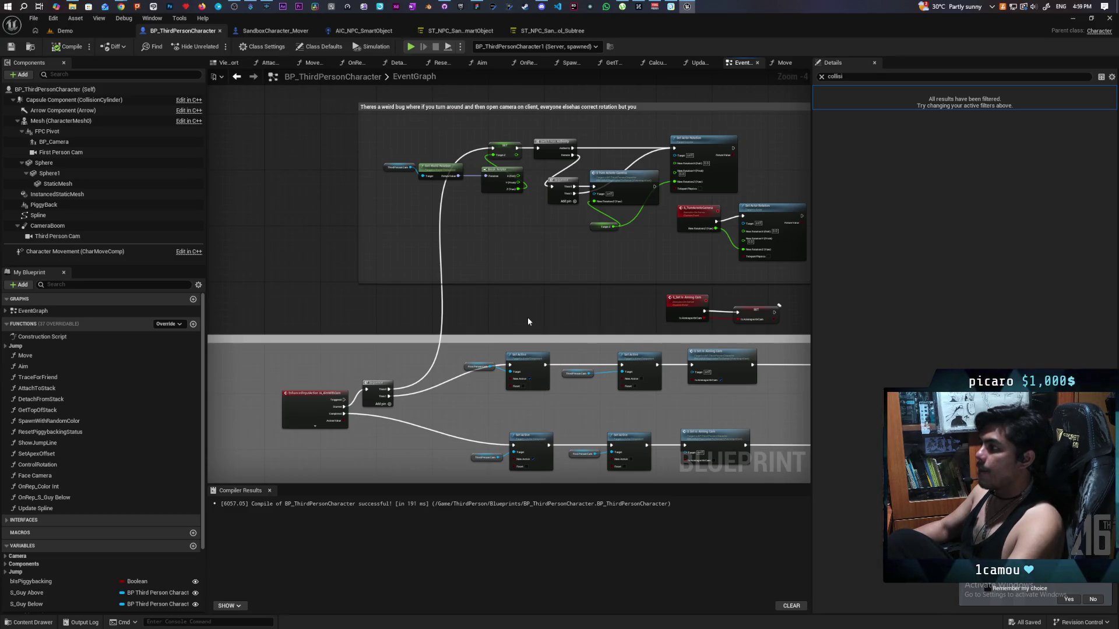
# Select the rotation bug comment and pan over to the Server Attach nodes.
pyautogui.click(571, 108)
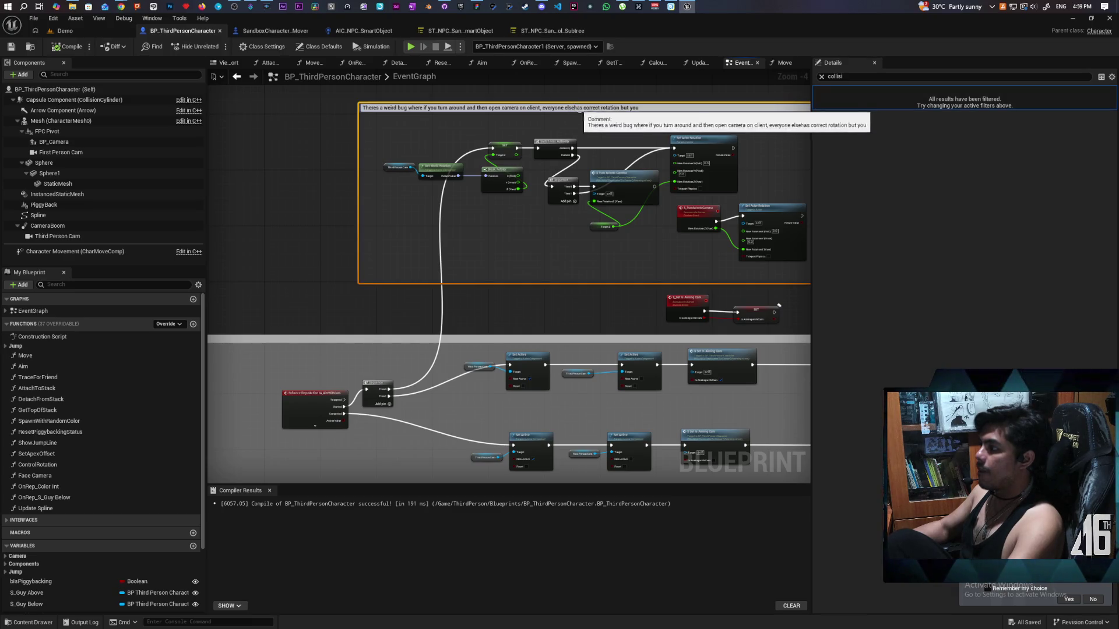
pyautogui.scroll(-3, 540, 270)
pyautogui.scroll(8, 397, 307)
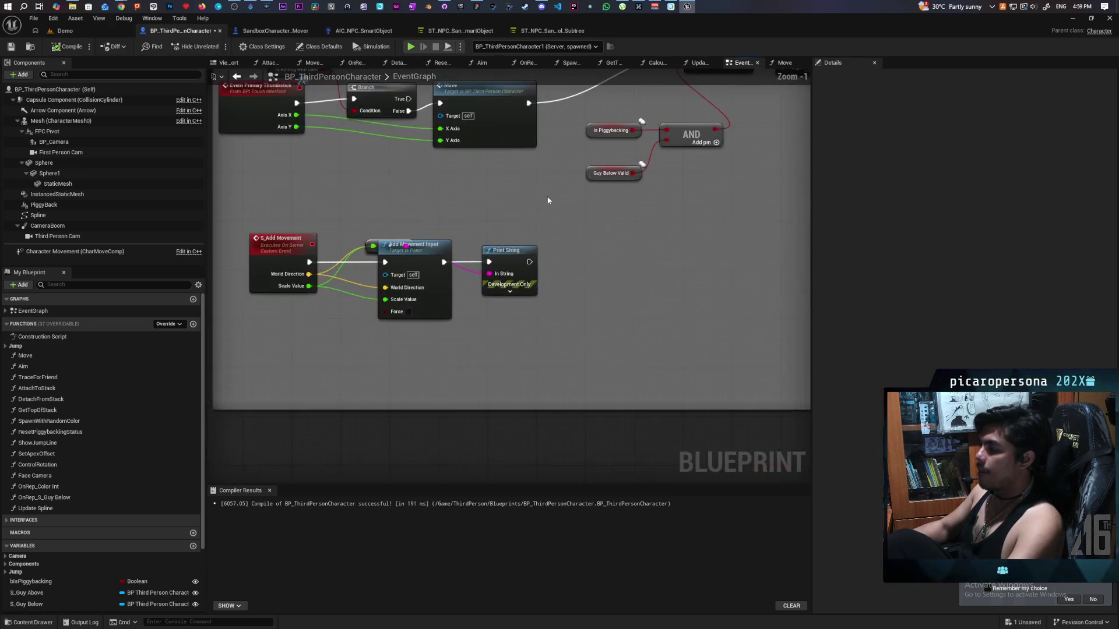
pyautogui.scroll(-5, 501, 346)
pyautogui.scroll(-3, 525, 344)
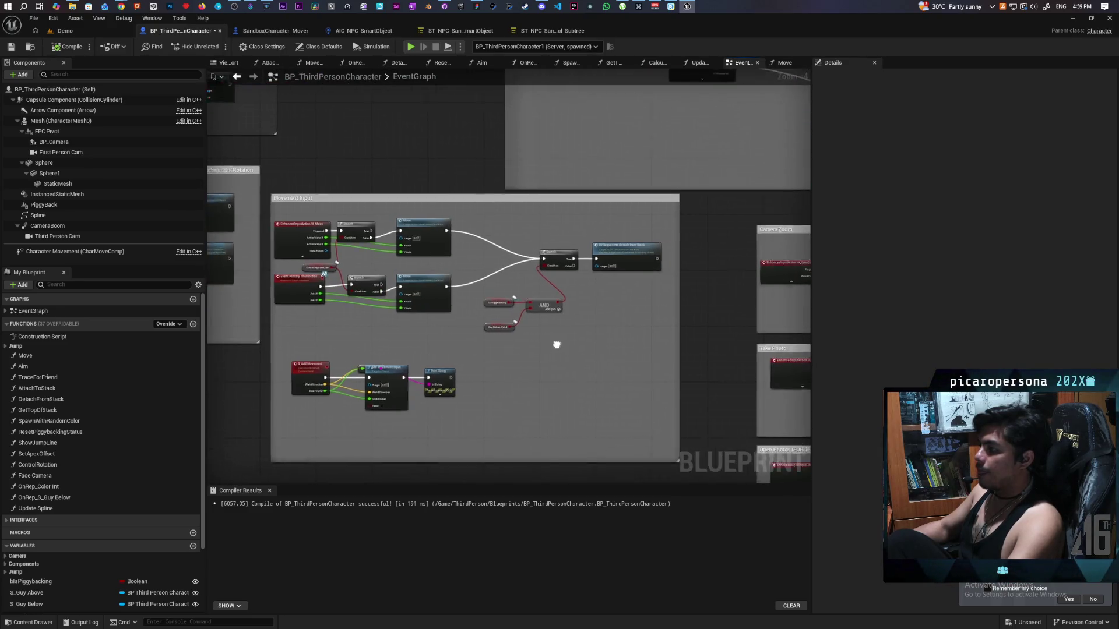
pyautogui.scroll(3, 581, 182)
pyautogui.moveTo(450, 170)
pyautogui.mouseDown()
pyautogui.moveTo(629, 160)
pyautogui.moveTo(524, 141)
pyautogui.mouseUp()
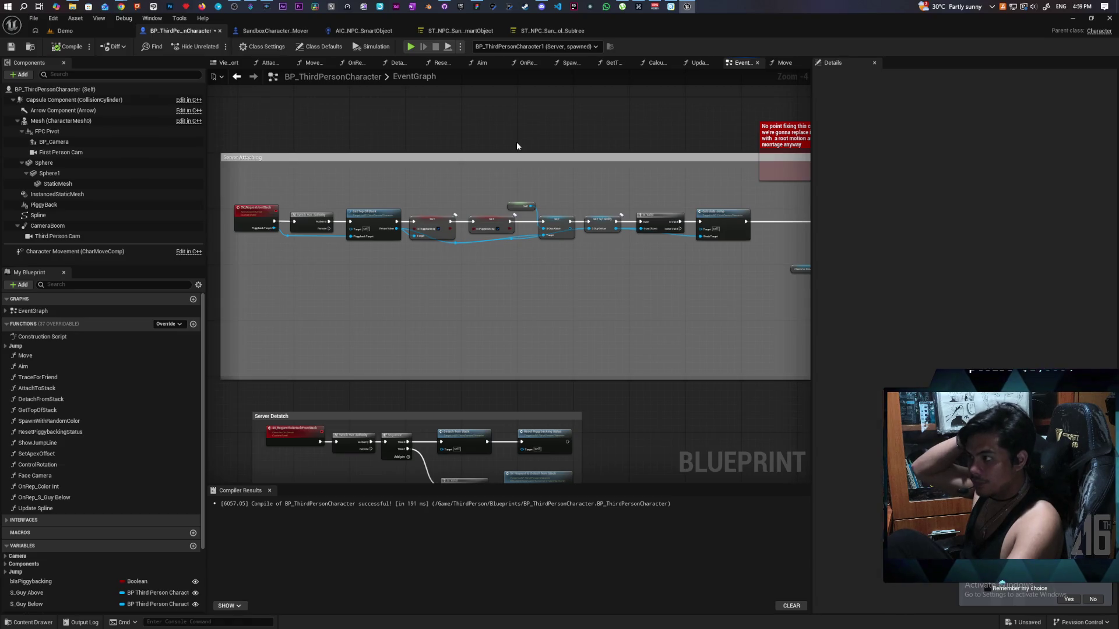
pyautogui.click(476, 7)
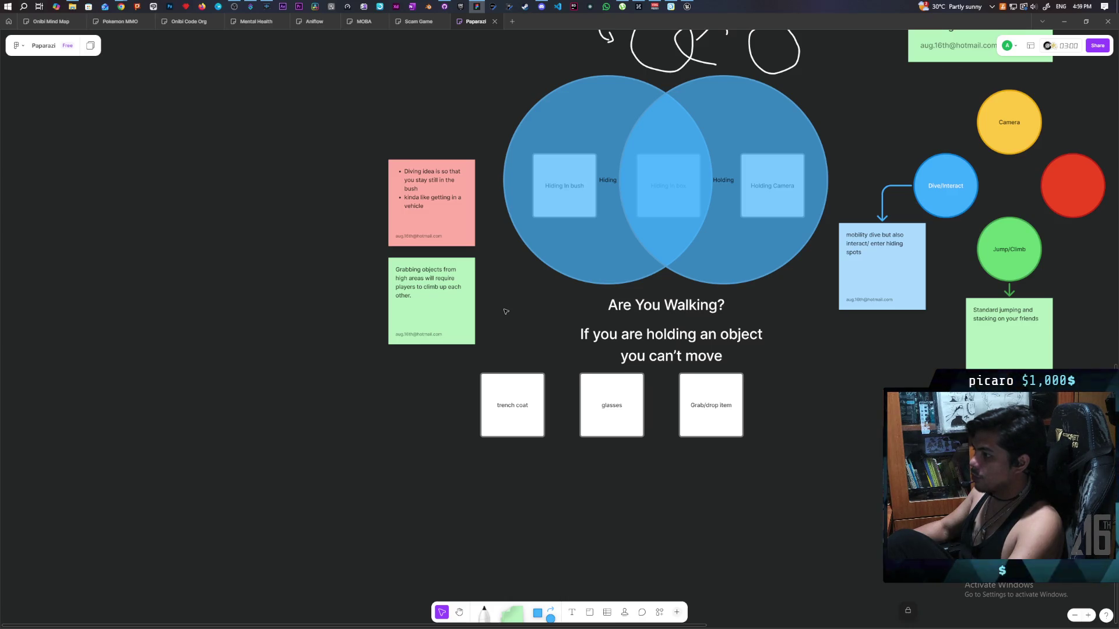
# In the green sticky note, add a bullet: 'but to allow single player we're gonna need normal climbing to work anyway'.
pyautogui.click(437, 311)
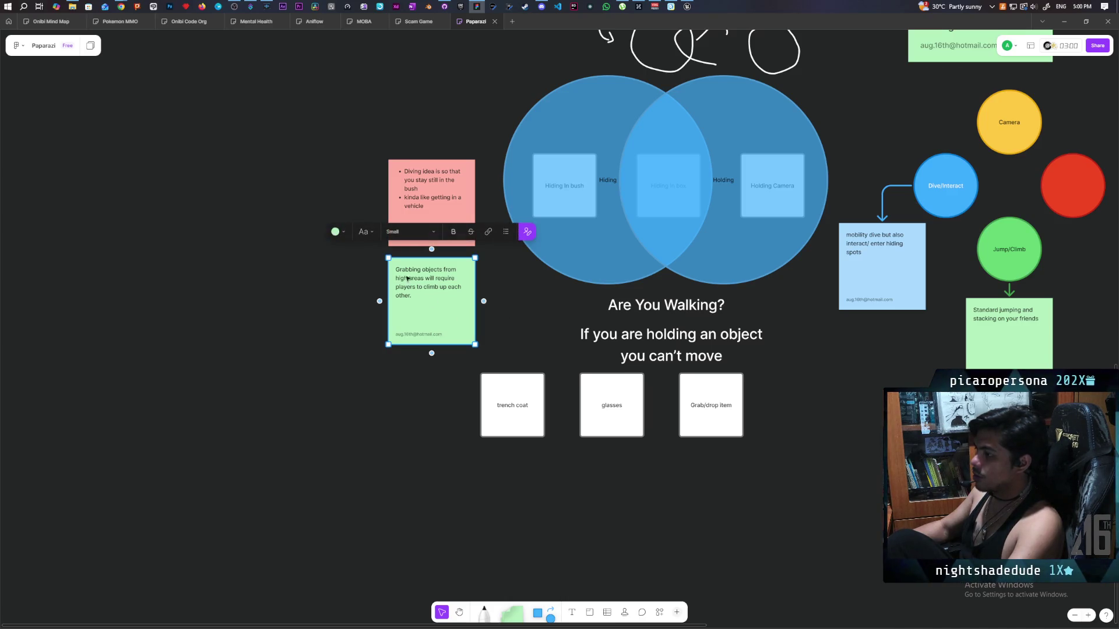
pyautogui.click(506, 232)
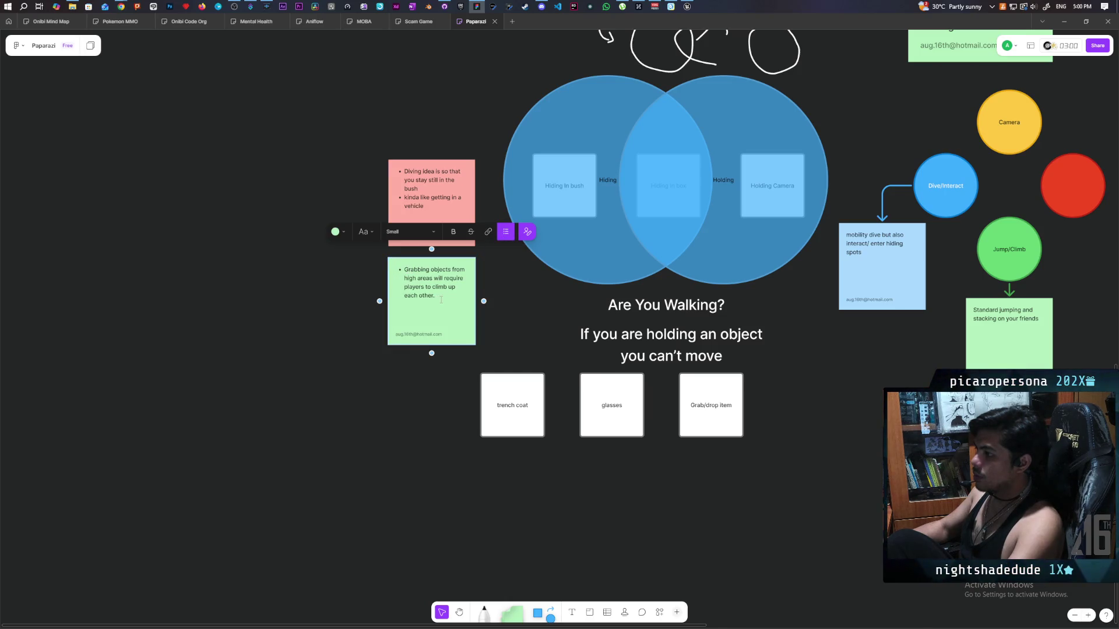
pyautogui.press('Return')
pyautogui.write('but to all')
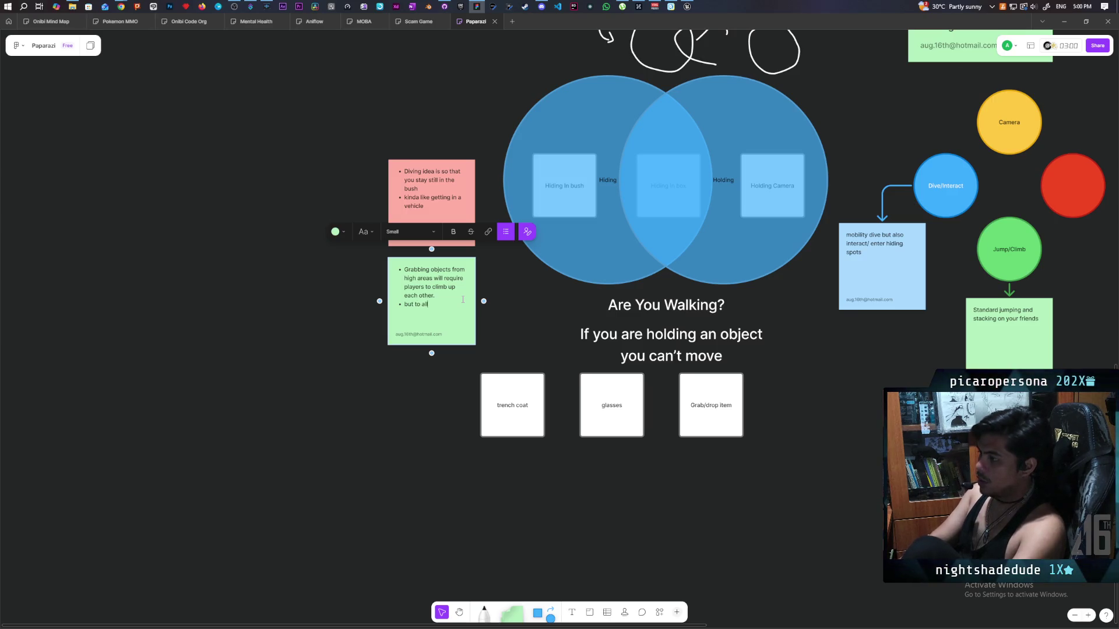
pyautogui.write('ow singl')
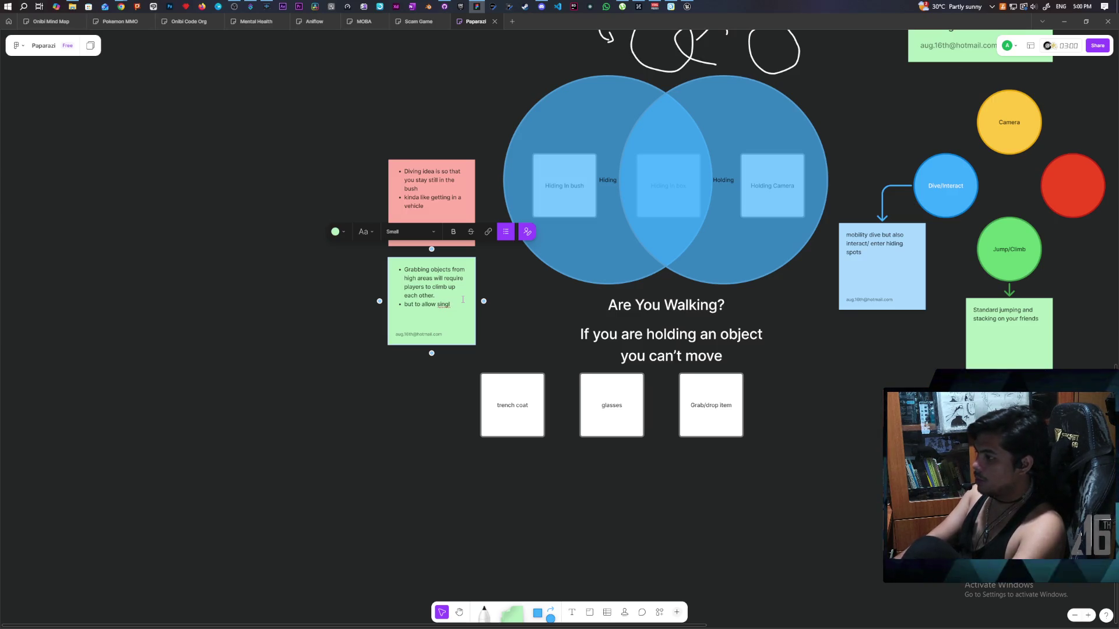
pyautogui.write("e player we're gonna need no")
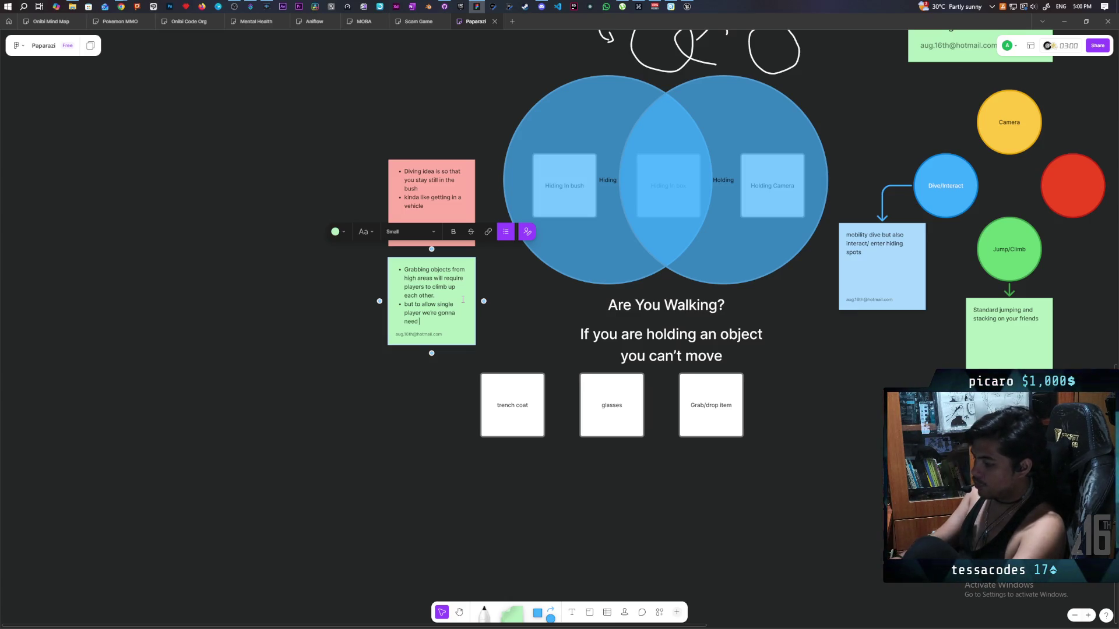
pyautogui.write('rmal')
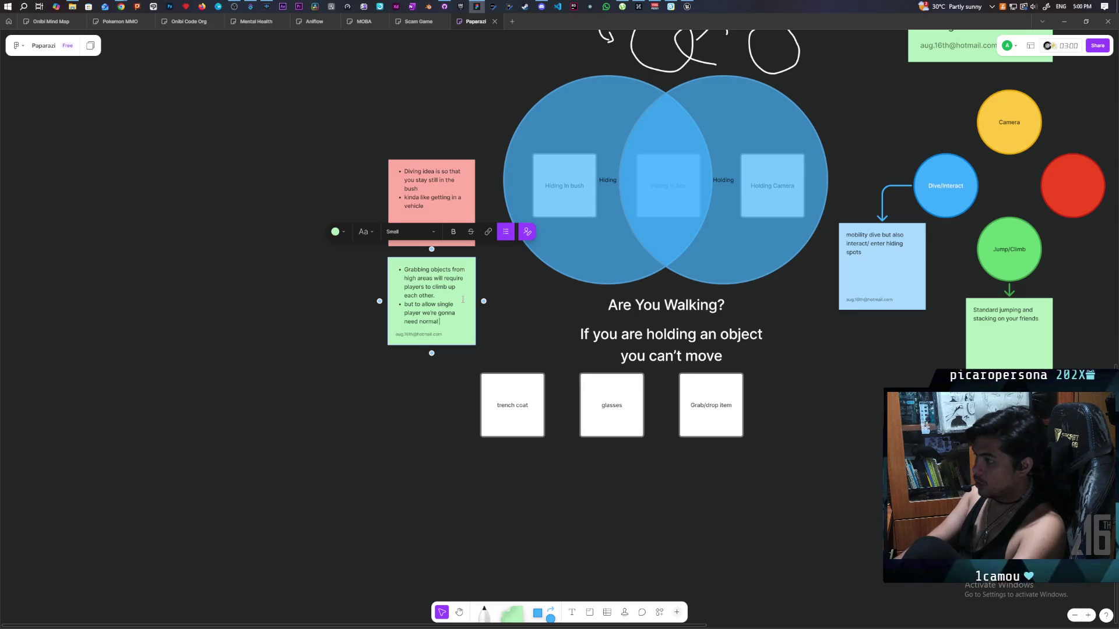
pyautogui.write(' climbing')
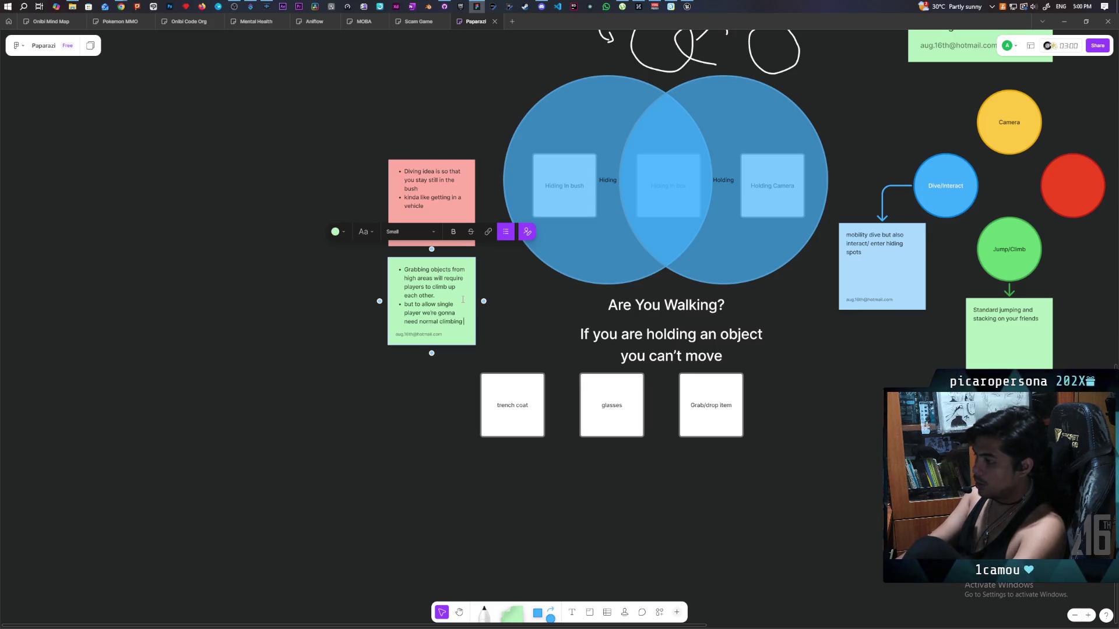
pyautogui.write(' to work anyway')
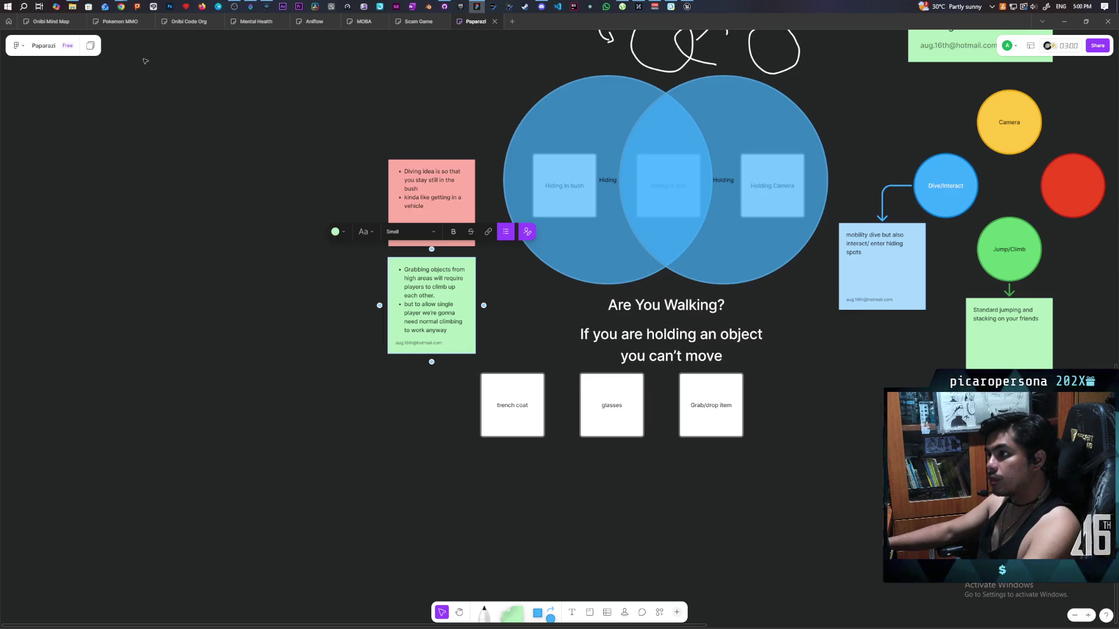
pyautogui.moveTo(121, 7)
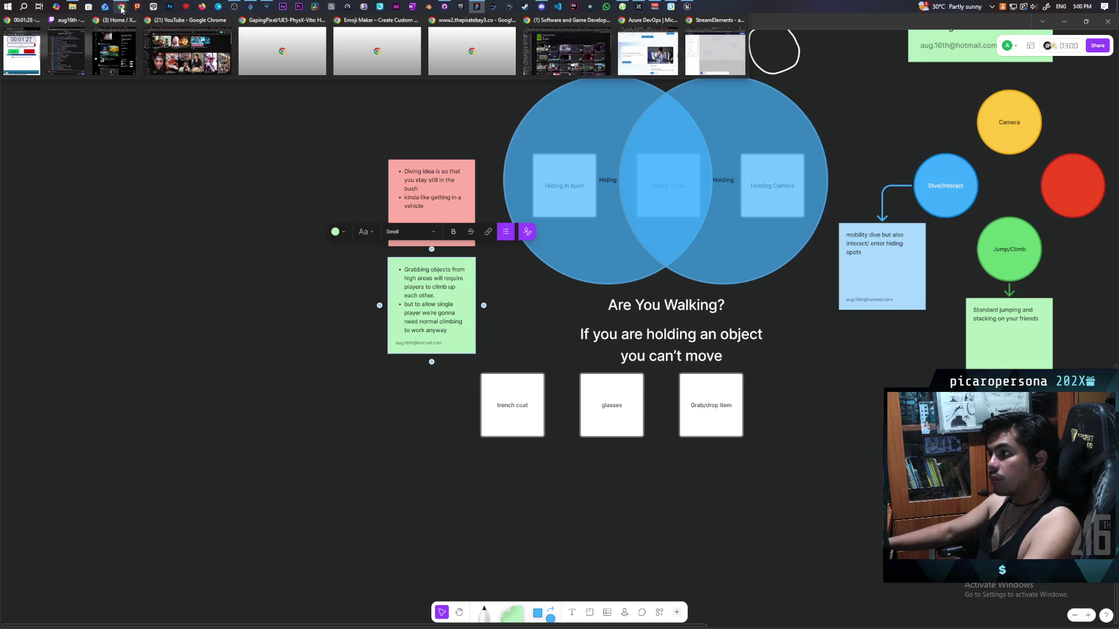
pyautogui.click(187, 63)
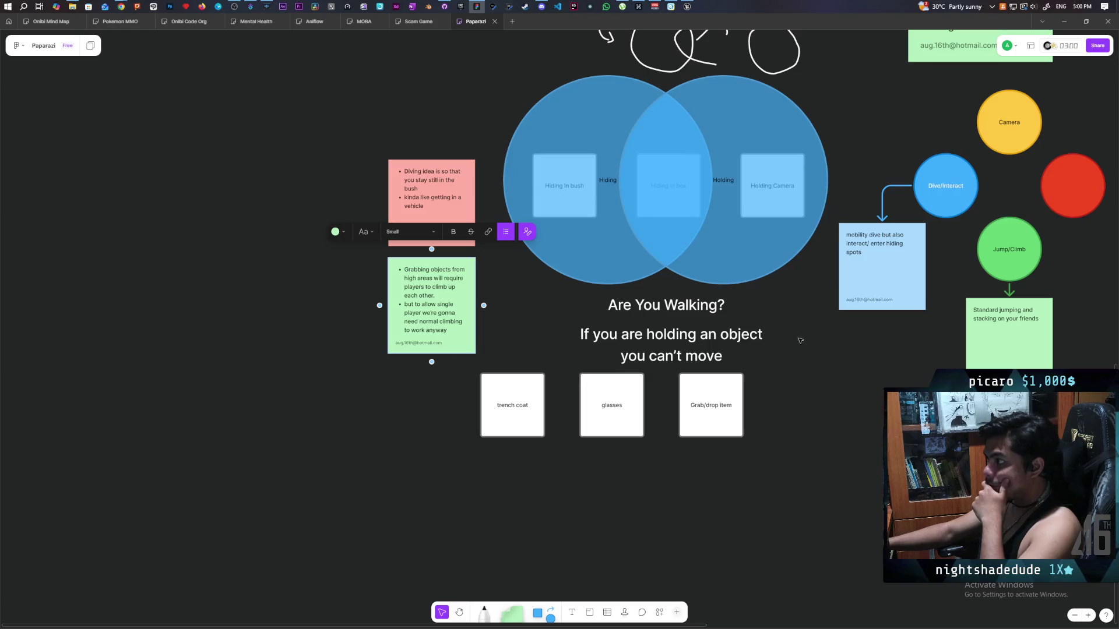
pyautogui.click(800, 340)
pyautogui.hscroll(3, 775, 324)
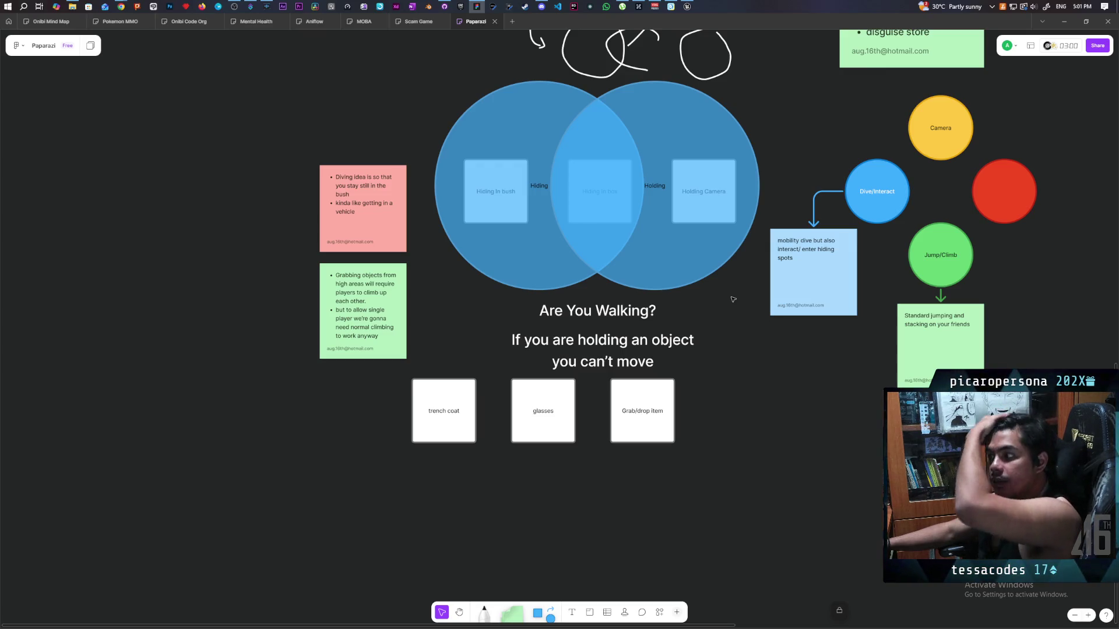
# Pan the tldraw diagram into view, then return to Unreal's BP_ThirdPersonCharacter EventGraph.
pyautogui.moveTo(703, 310); pyautogui.dragTo(578, 305)
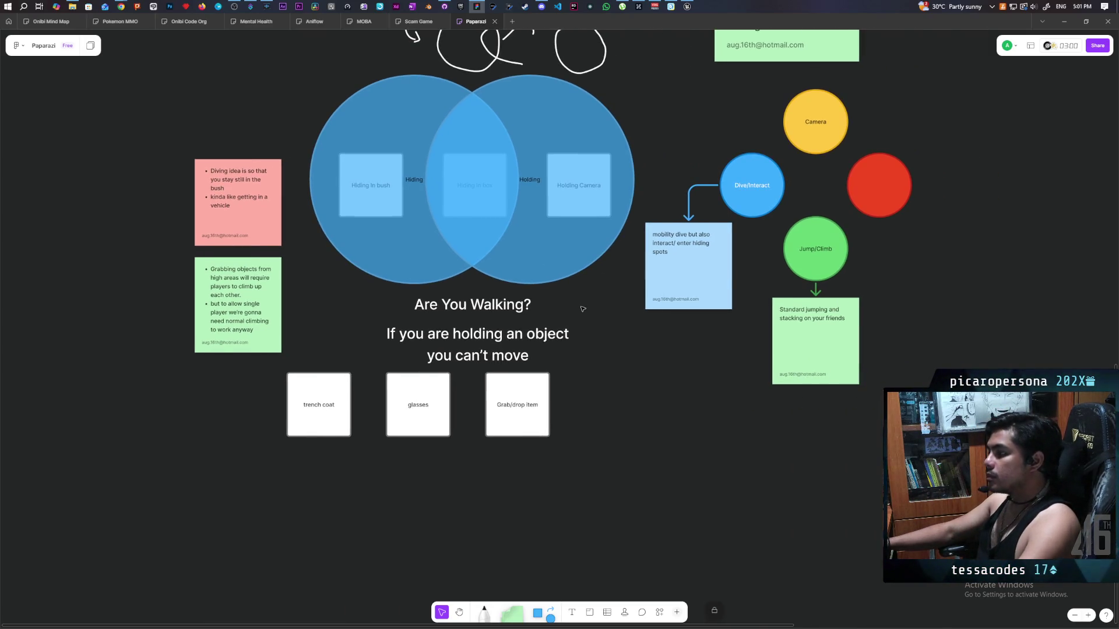
pyautogui.scroll(-1, 577, 313)
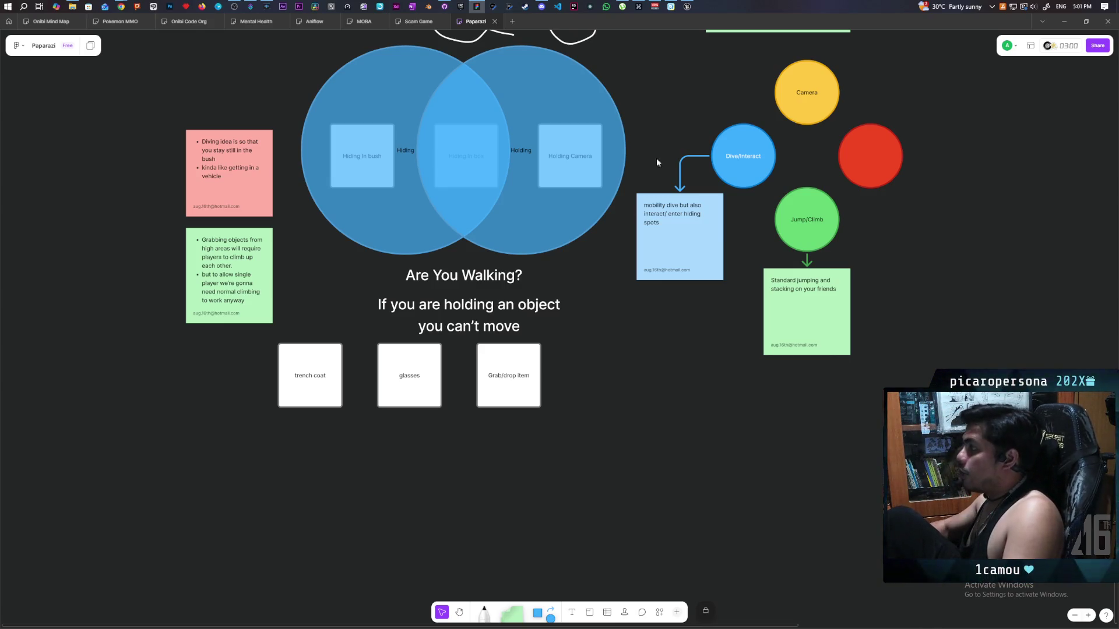
pyautogui.click(654, 7)
pyautogui.moveTo(357, 21)
pyautogui.mouseDown()
pyautogui.moveTo(519, 147)
pyautogui.moveTo(736, 76)
pyautogui.moveTo(457, 72)
pyautogui.moveTo(457, 2)
pyautogui.mouseUp()
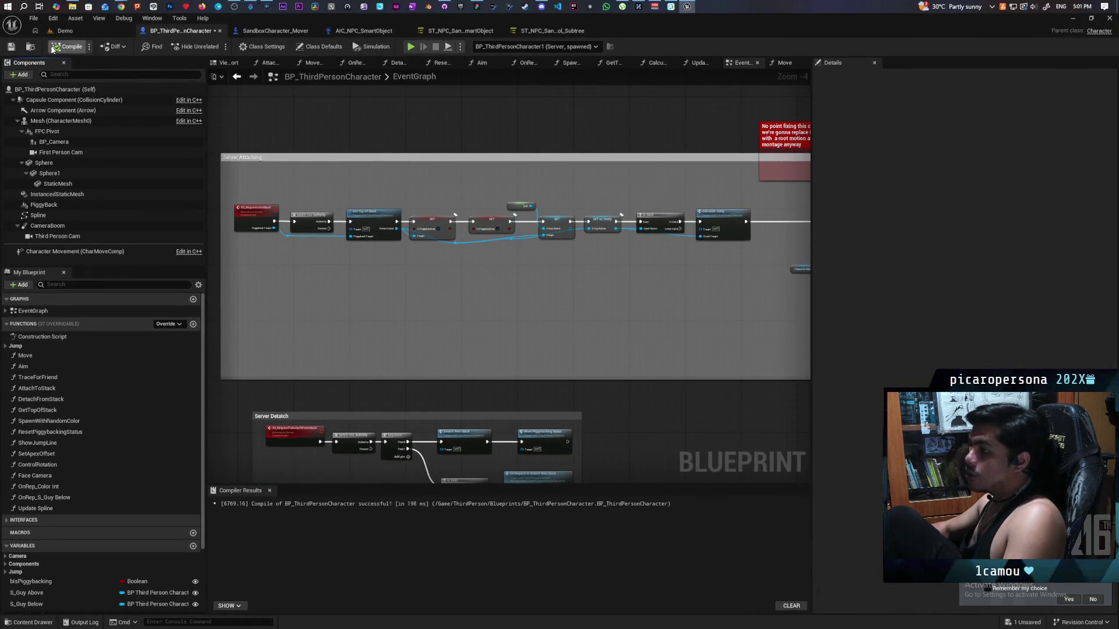
# Place a BP_ThirdPersonCharacter near the player start flags in the Demo level.
pyautogui.click(67, 30)
pyautogui.moveTo(350, 350); pyautogui.dragTo(513, 341)
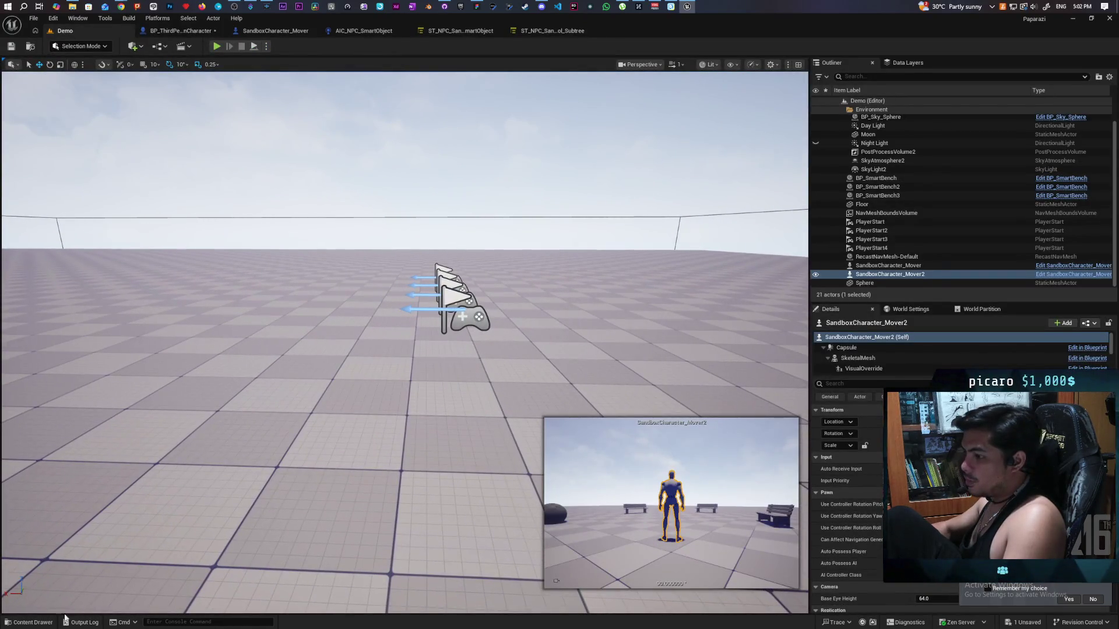
pyautogui.click(29, 622)
pyautogui.moveTo(235, 499); pyautogui.dragTo(227, 349)
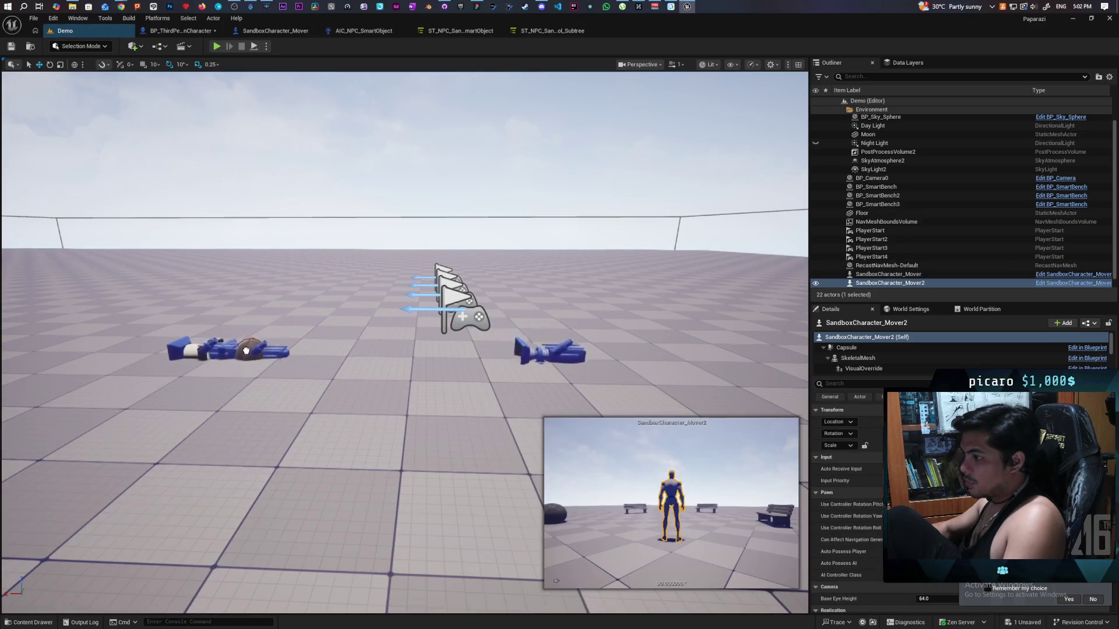
pyautogui.press('f')
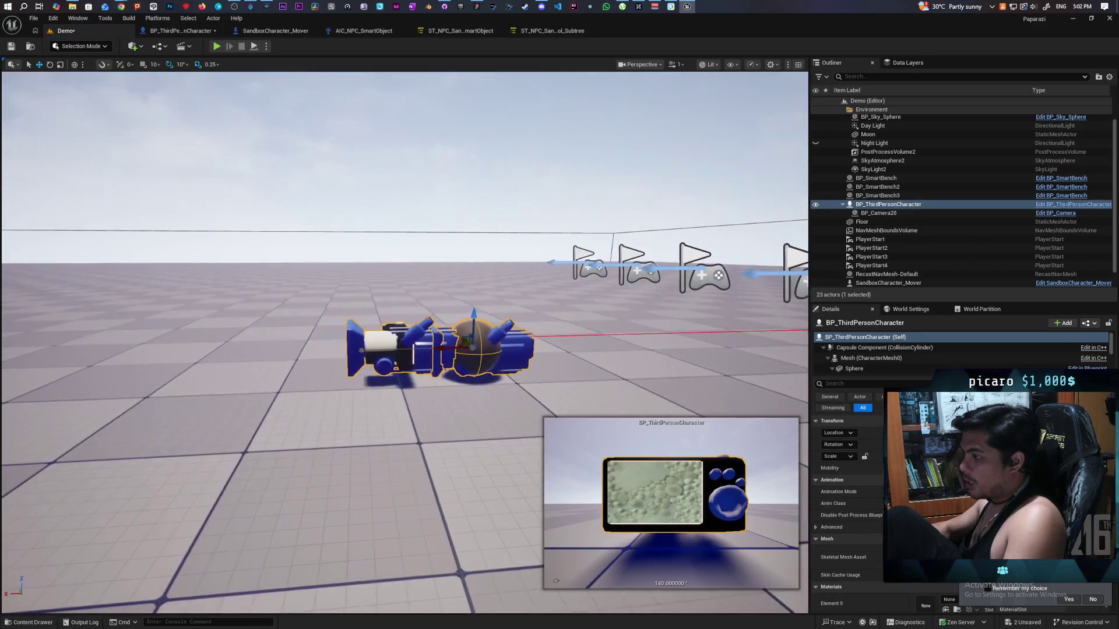
# Add a cube beside the character via Quick Add and drop it onto the floor.
pyautogui.click(29, 622)
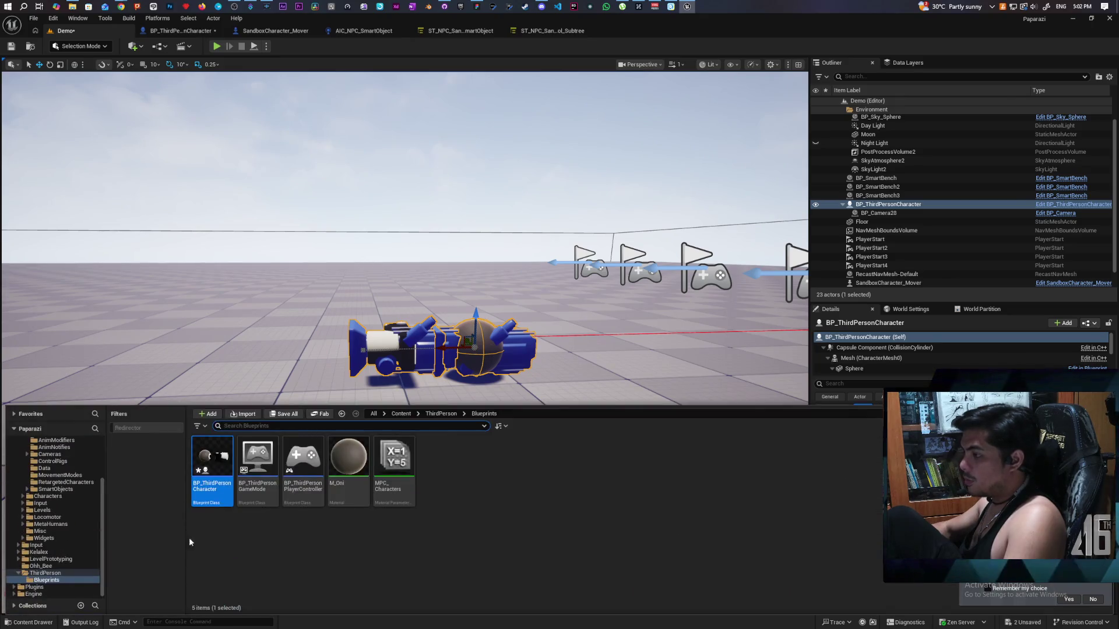
pyautogui.click(135, 47)
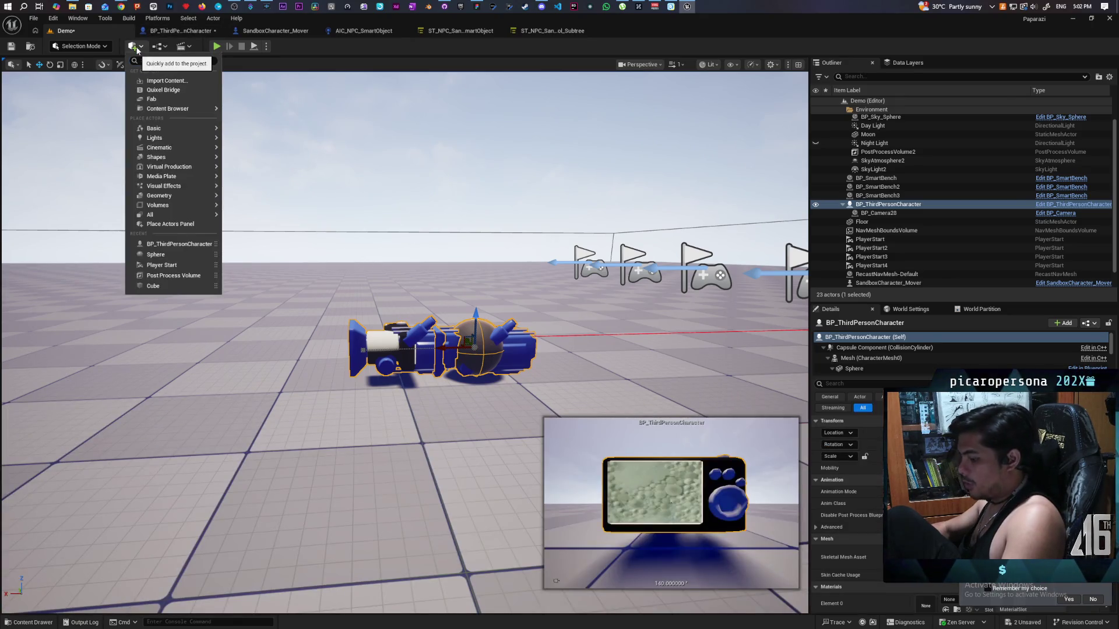
pyautogui.write('box')
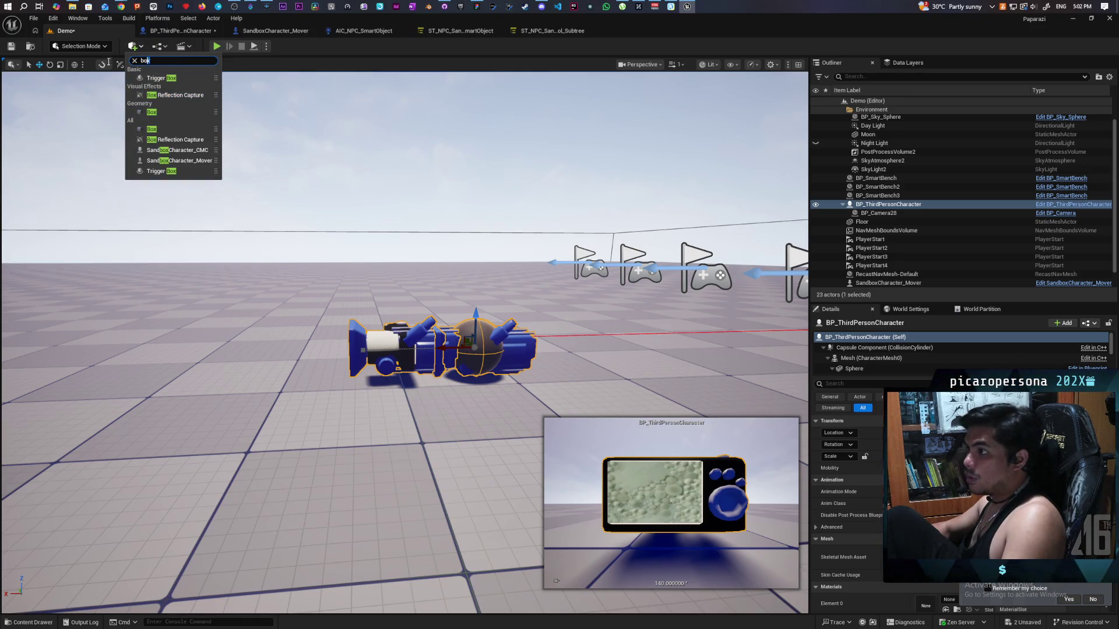
pyautogui.write('xcu')
pyautogui.write('b')
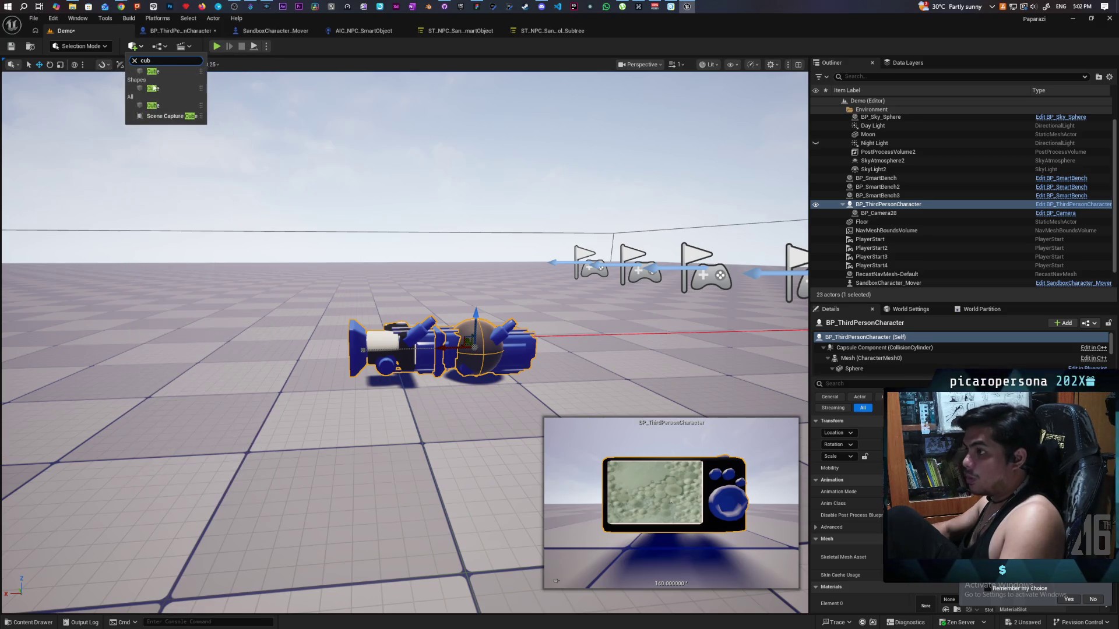
pyautogui.moveTo(156, 89)
pyautogui.mouseDown()
pyautogui.moveTo(250, 375)
pyautogui.moveTo(254, 258)
pyautogui.mouseUp()
pyautogui.press('End')
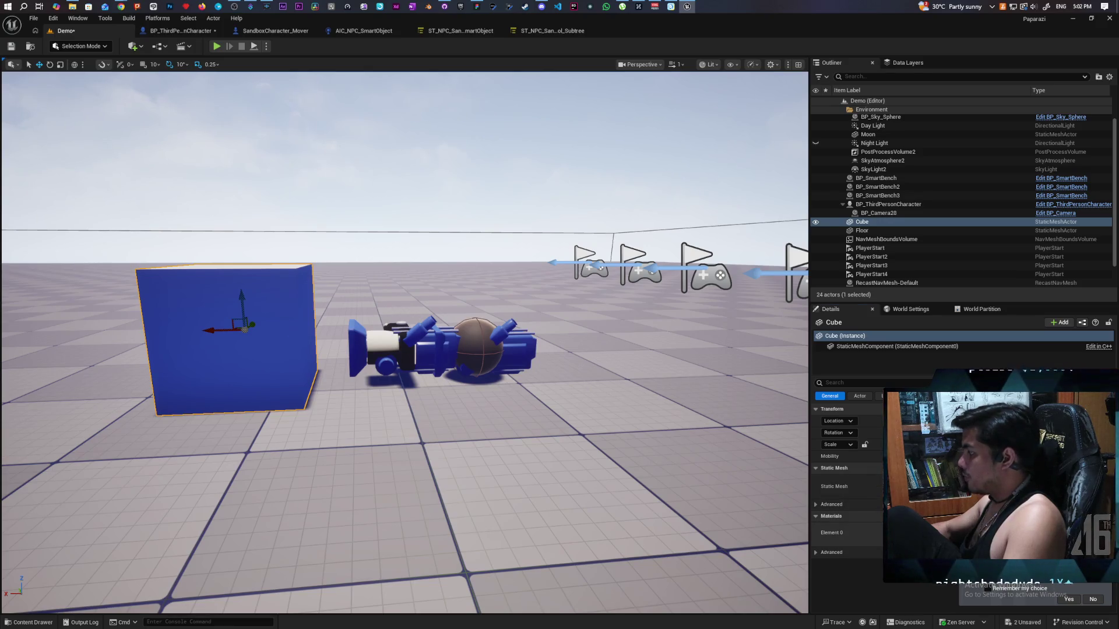
# Save the Demo level, delete the placed character, and start a multiplayer play session.
pyautogui.click(11, 46)
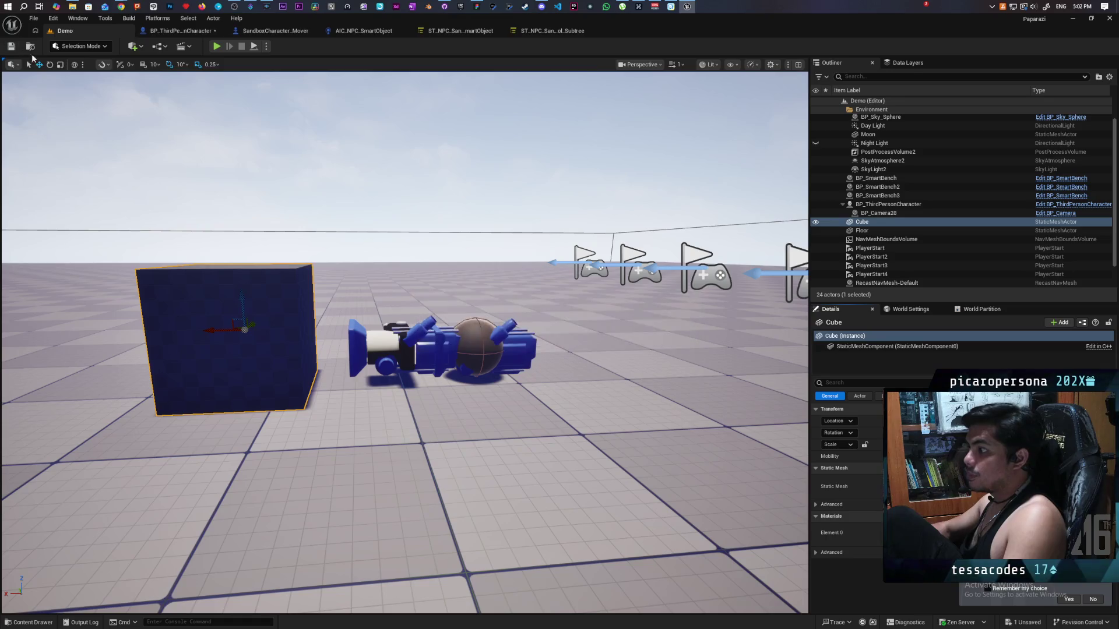
pyautogui.moveTo(641, 280); pyautogui.dragTo(670, 325)
pyautogui.click(670, 324)
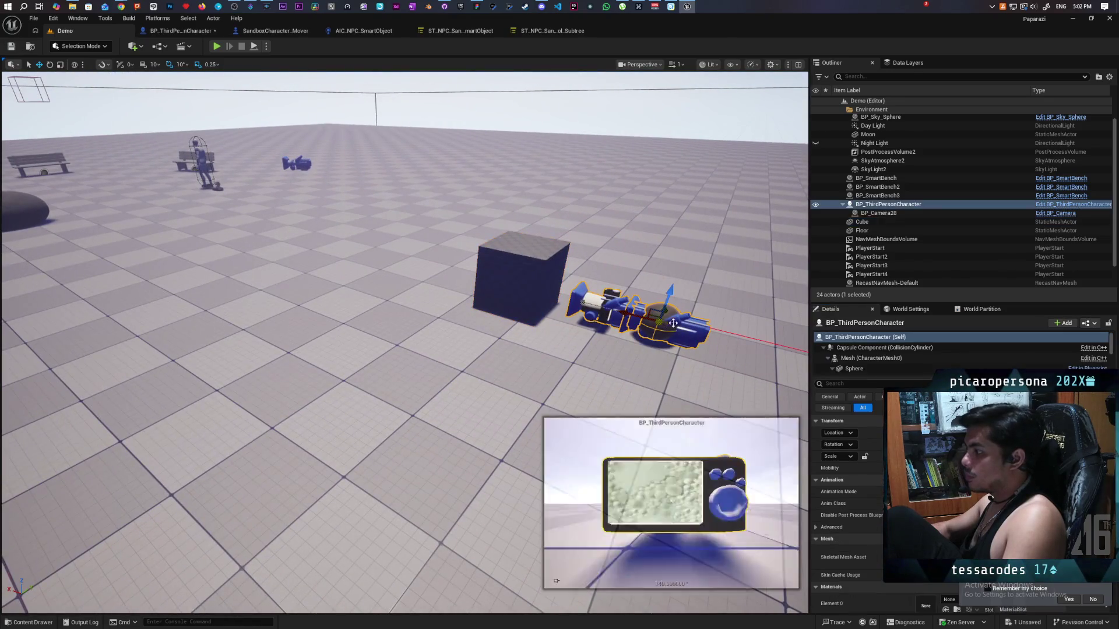
pyautogui.press('Delete')
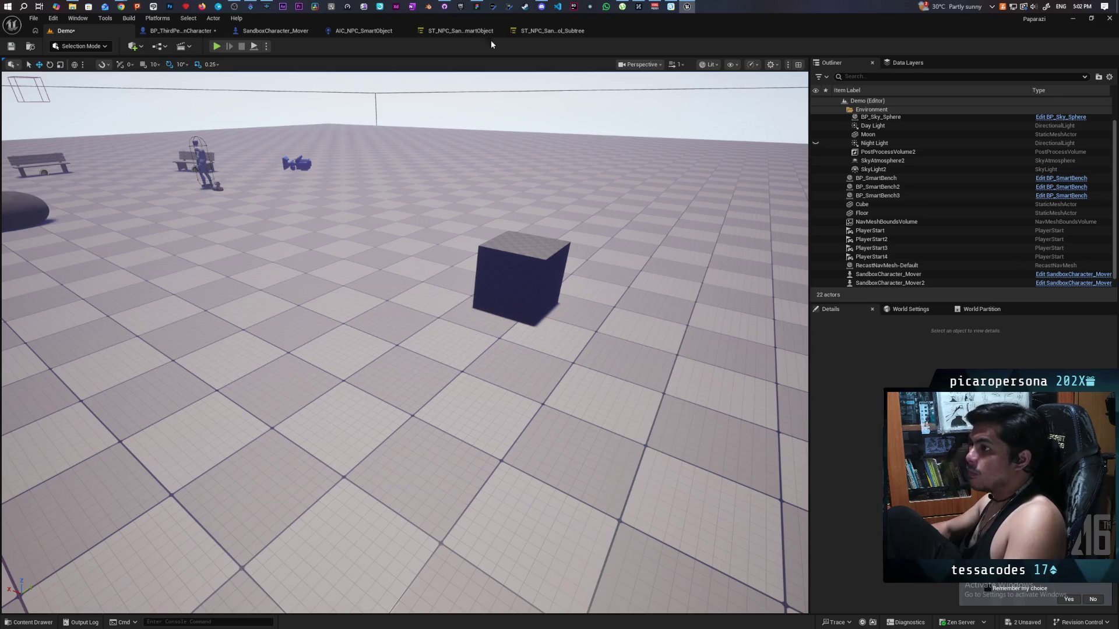
pyautogui.doubleClick(680, 28)
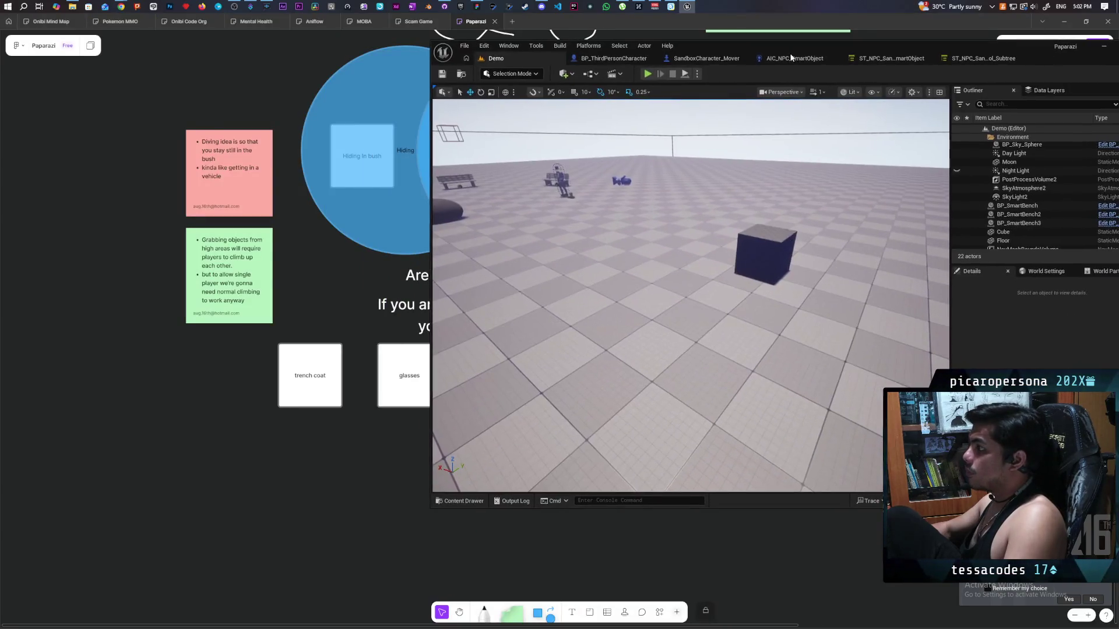
pyautogui.click(650, 74)
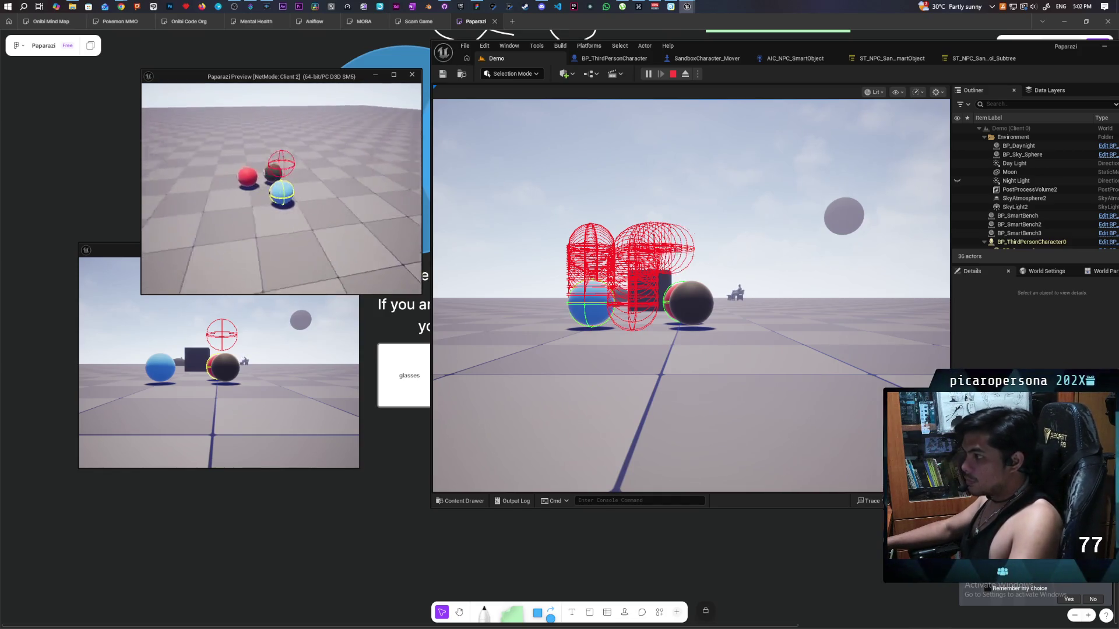
# Move the blue sphere toward and then away from the red sphere.
pyautogui.click(619, 207)
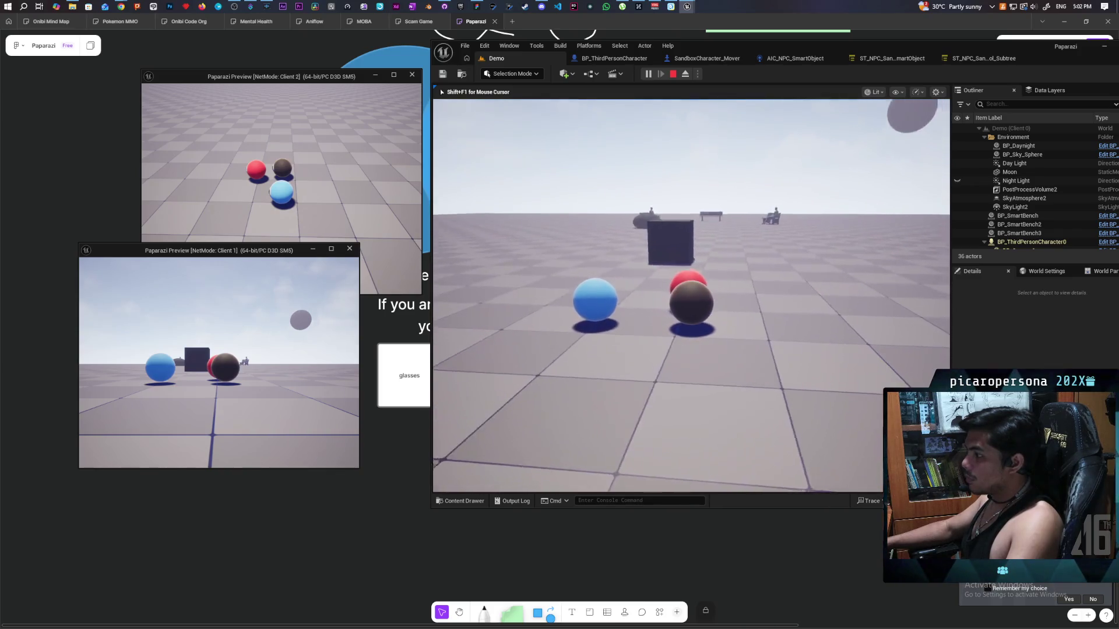
pyautogui.hotkey('alt', 'Tab')
pyautogui.press('w')
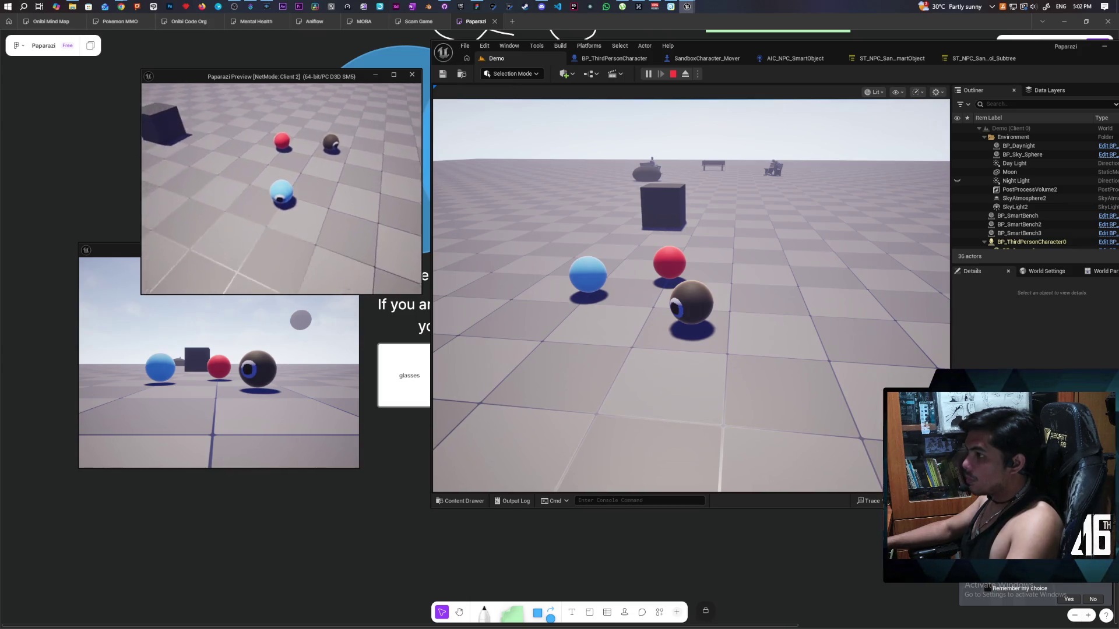
pyautogui.press('s')
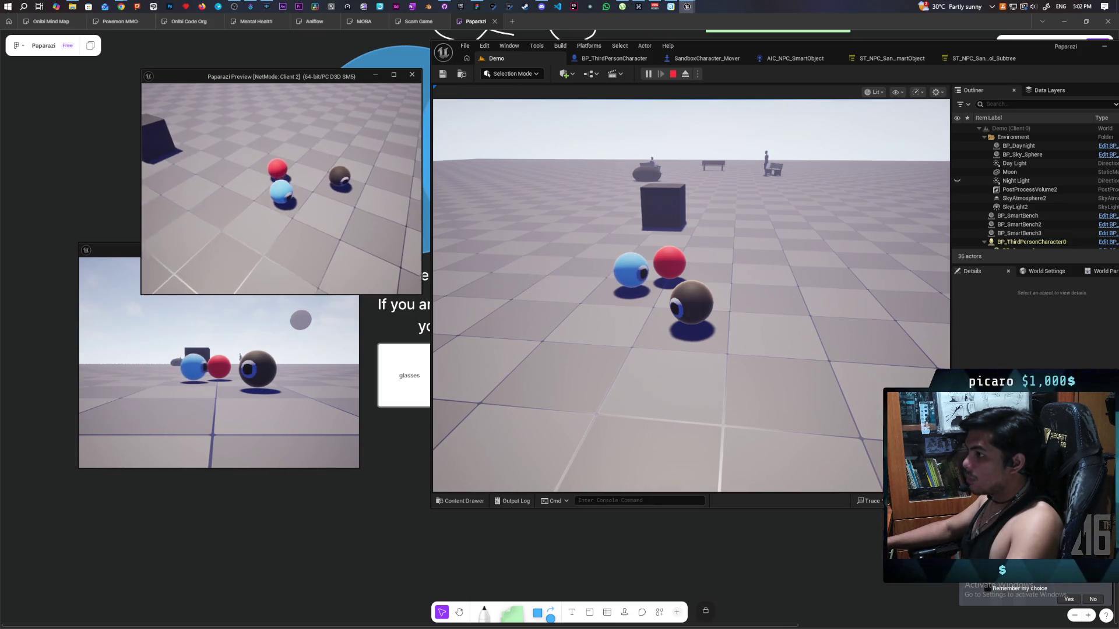
# In Client 2's console, recall and run the NetEmulation.PktLag command.
pyautogui.press('`')
pyautogui.press('Up')
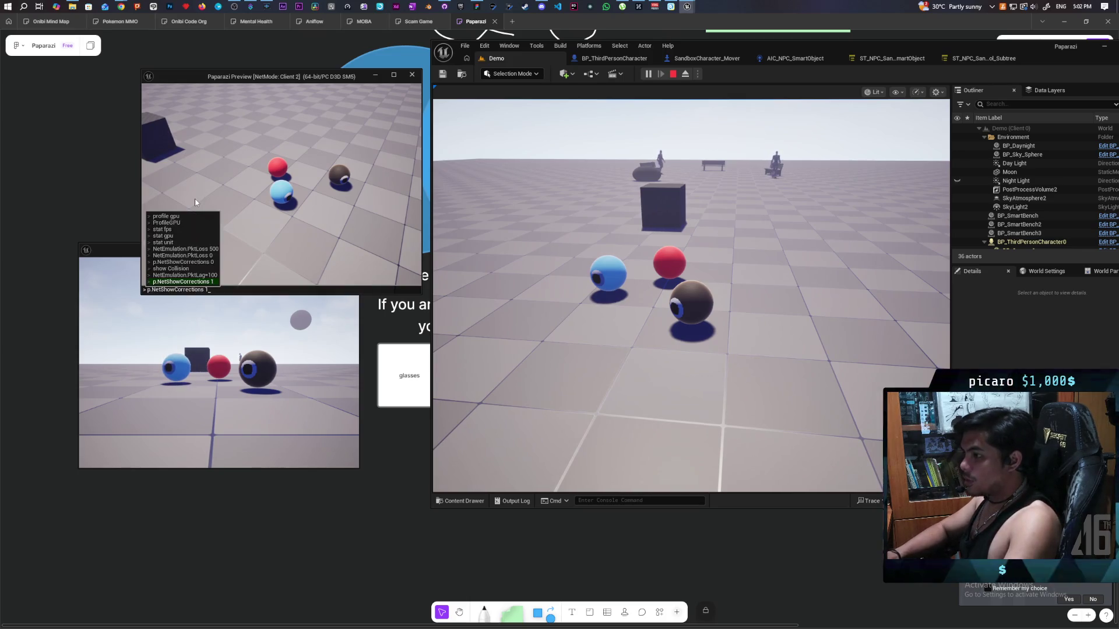
pyautogui.press('Up')
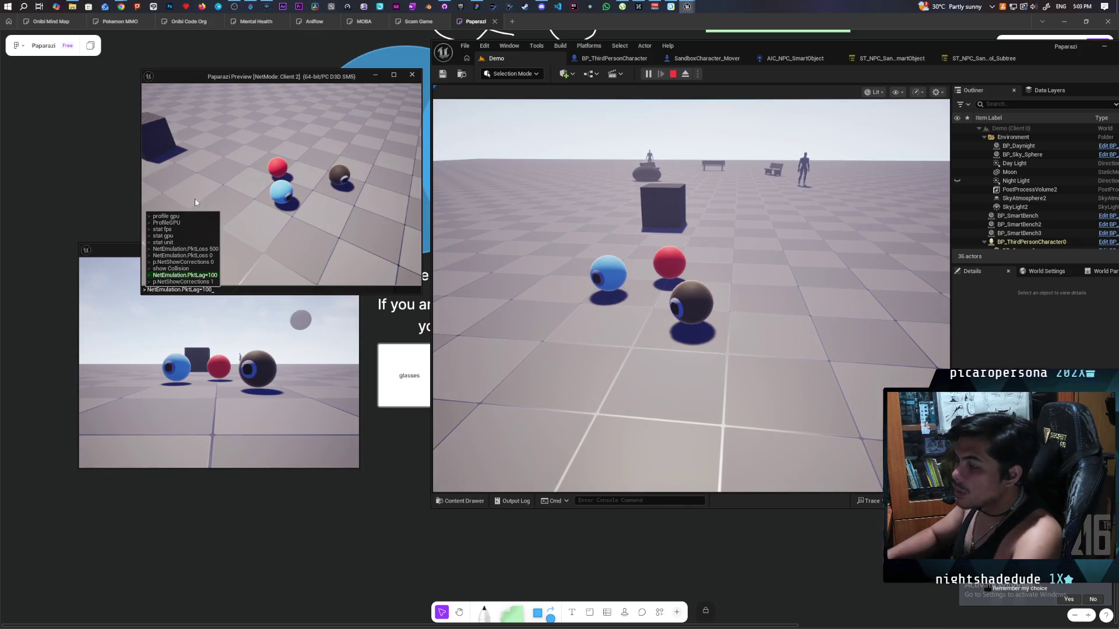
pyautogui.press('BackSpace')
pyautogui.press('BackSpace')
pyautogui.press('BackSpace')
pyautogui.press('Return')
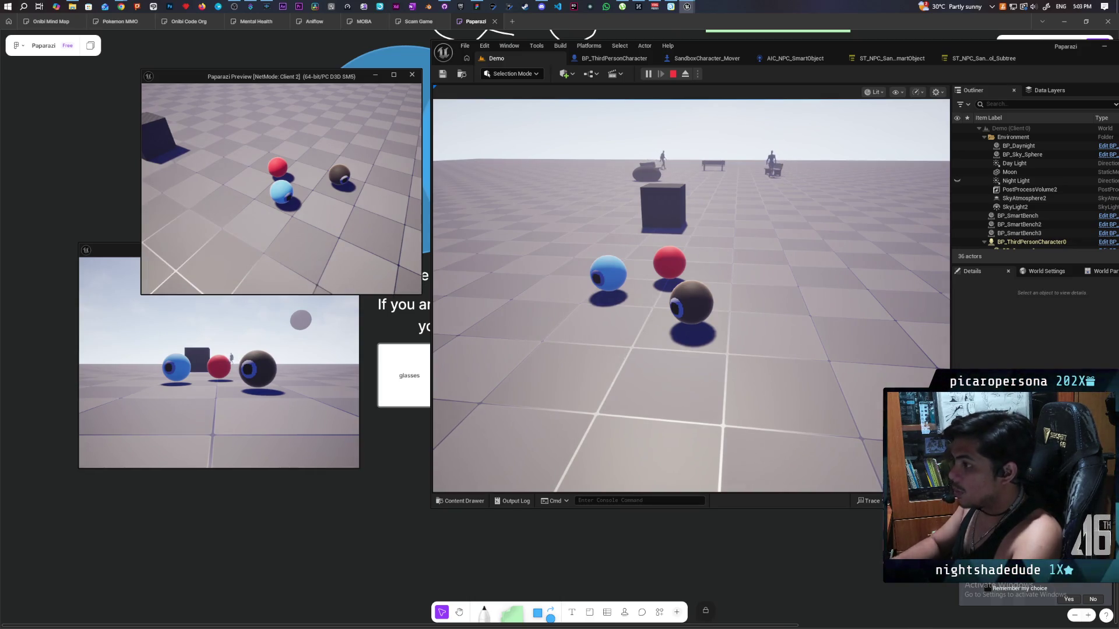
# Steer the blue sphere nearer the others, then recall console history in Client 1.
pyautogui.press('w')
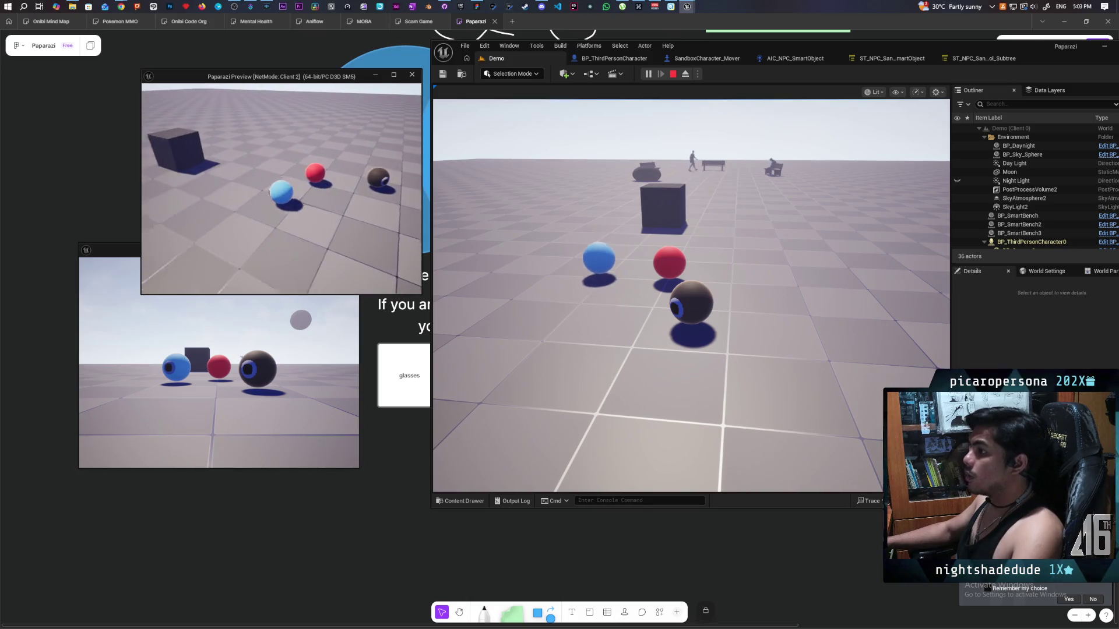
pyautogui.press('w')
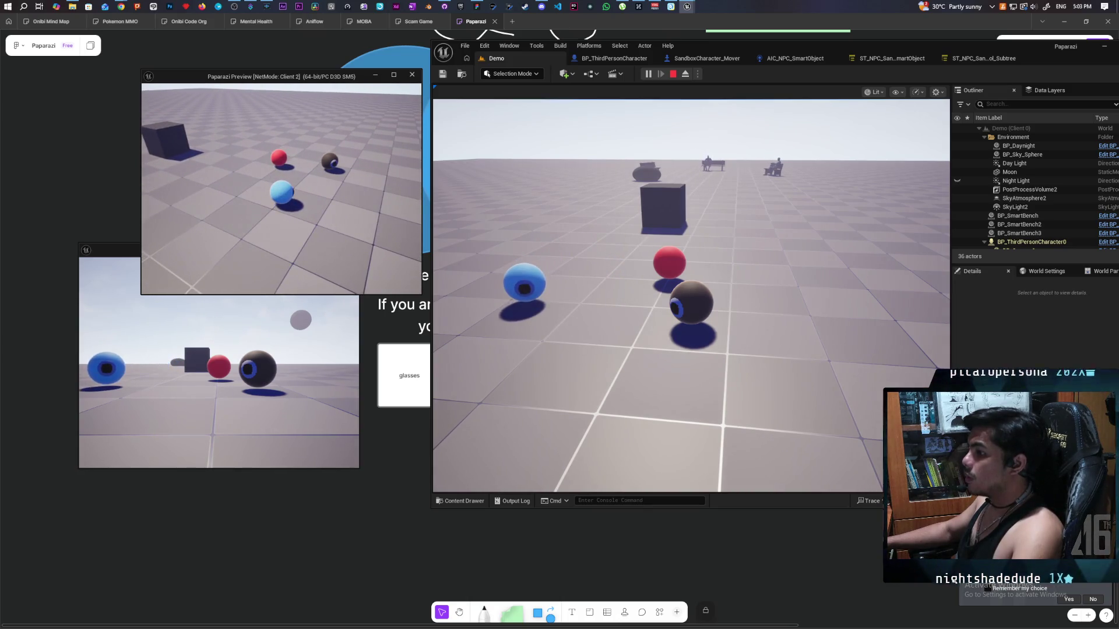
pyautogui.press('w')
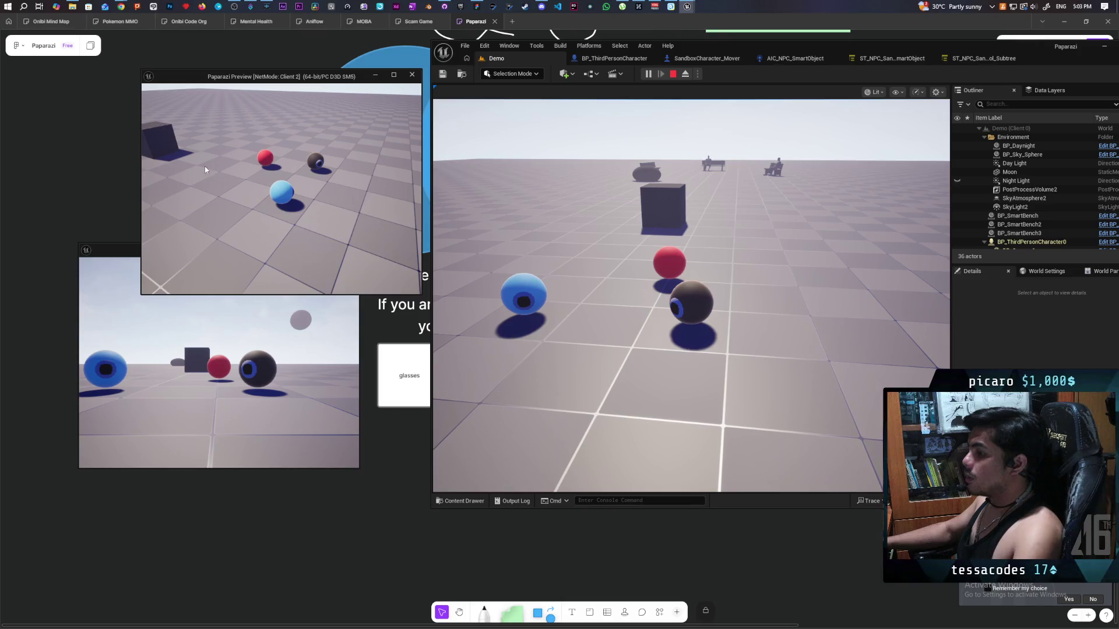
pyautogui.hotkey('alt', 'Tab')
pyautogui.press('`')
pyautogui.press('Up')
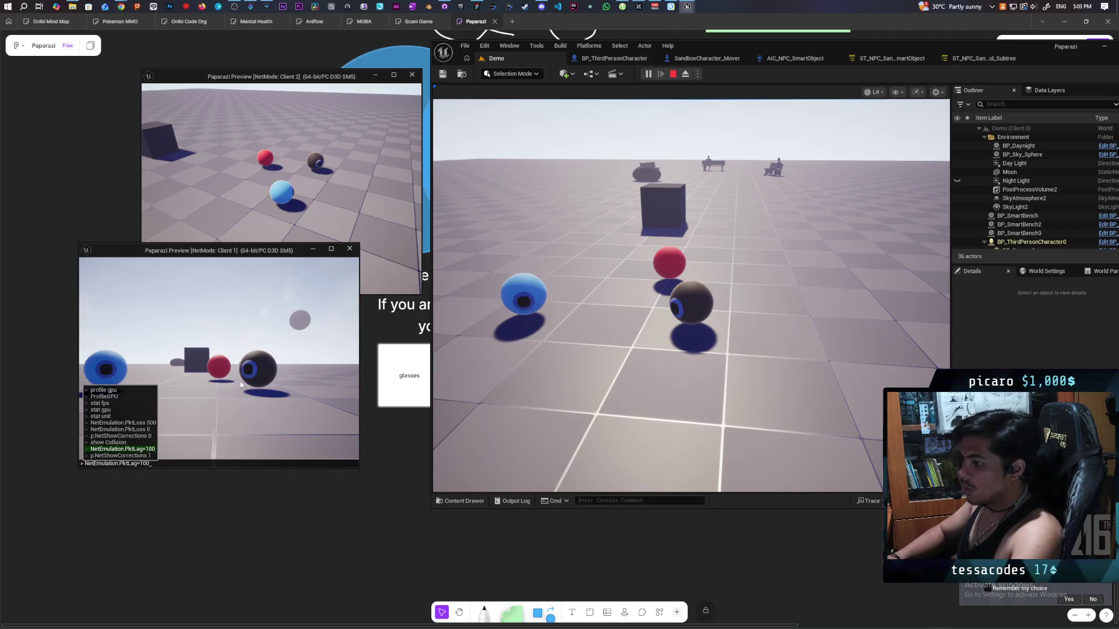
# Enter '0s' in the console and cycle between the Client 2 and Client 1 windows.
pyautogui.write('0')
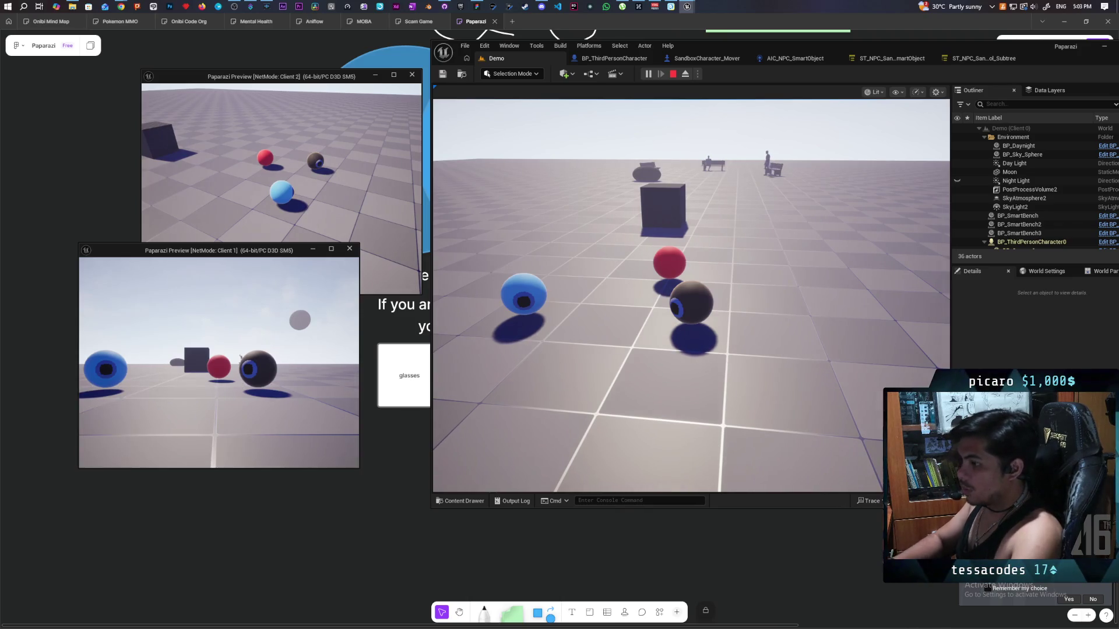
pyautogui.write('s')
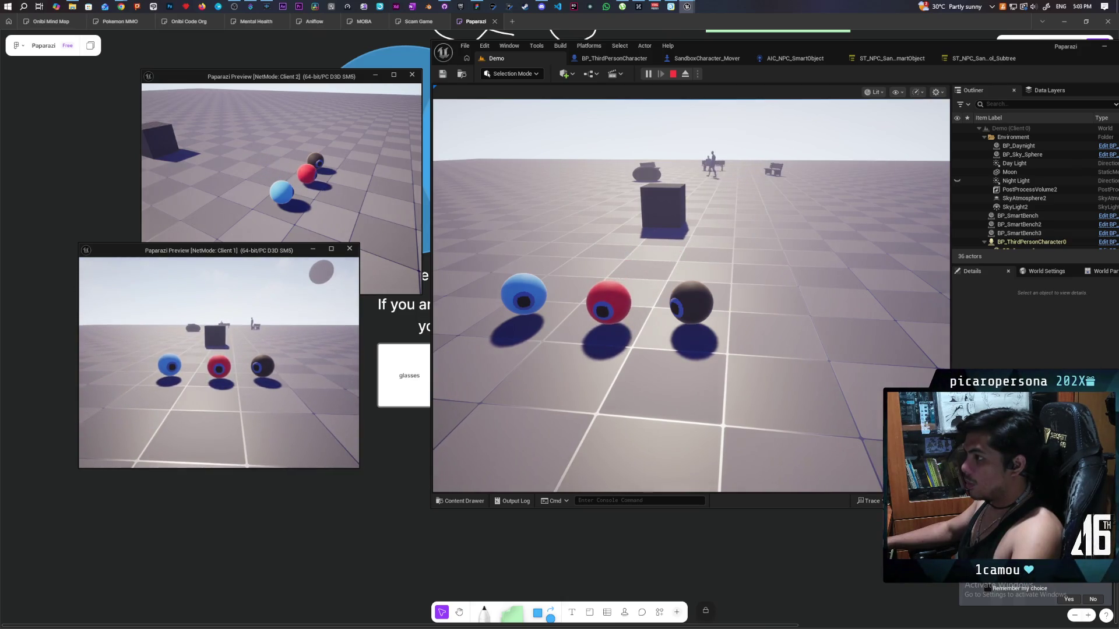
pyautogui.hotkey('alt', 'Tab')
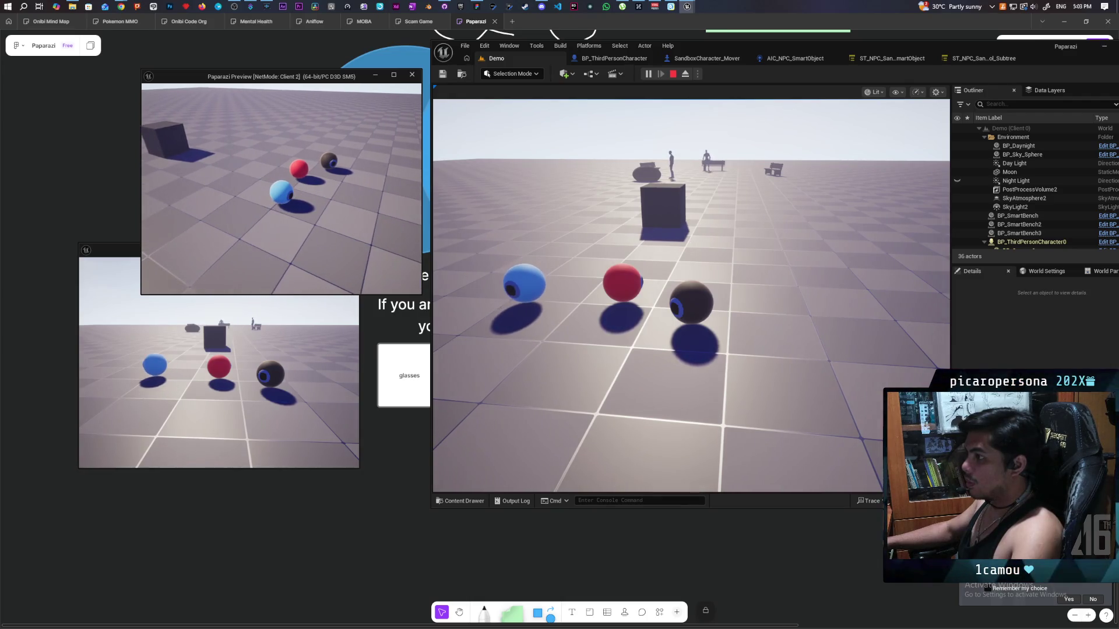
pyautogui.hotkey('alt', 'Tab')
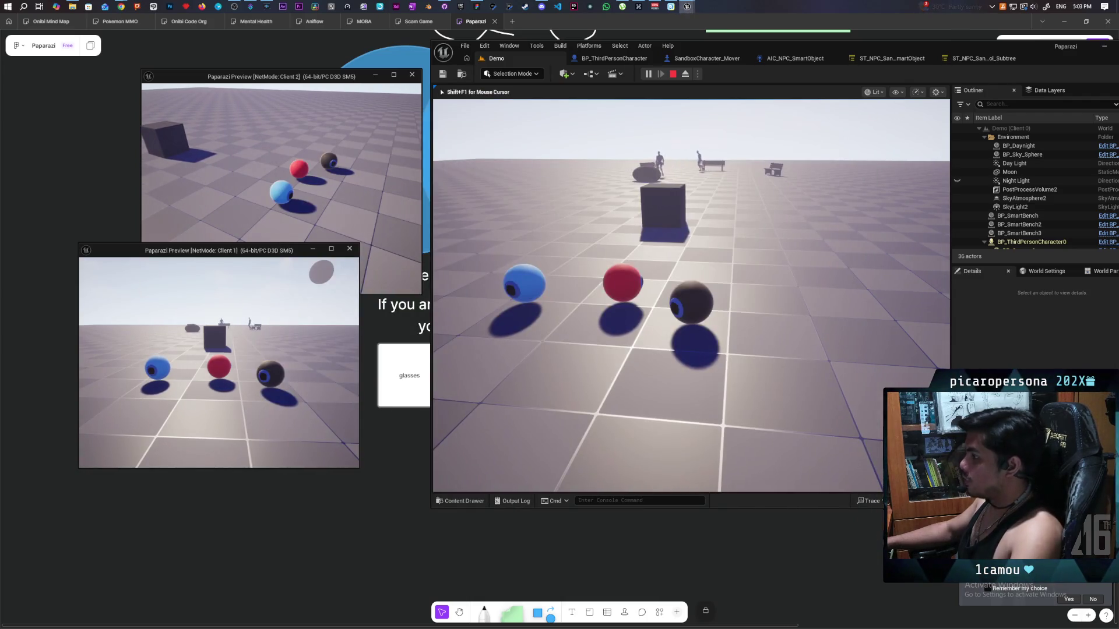
# In the main game console, try 'pkt' autocomplete, then recall and run NetEmulation.PktLag=100.
pyautogui.press('`')
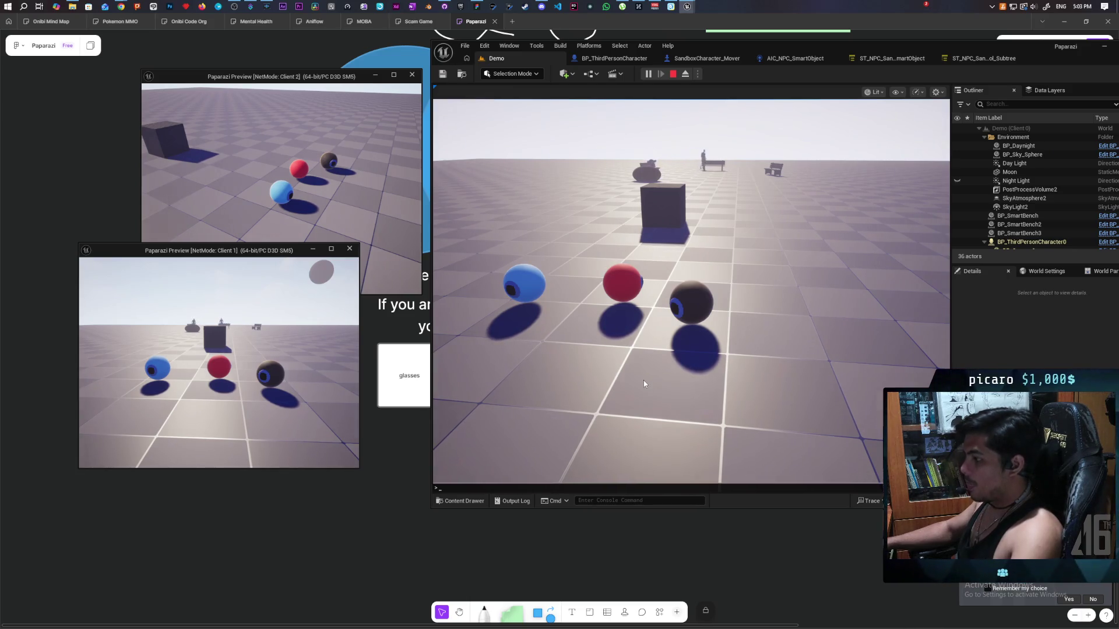
pyautogui.write('pkt')
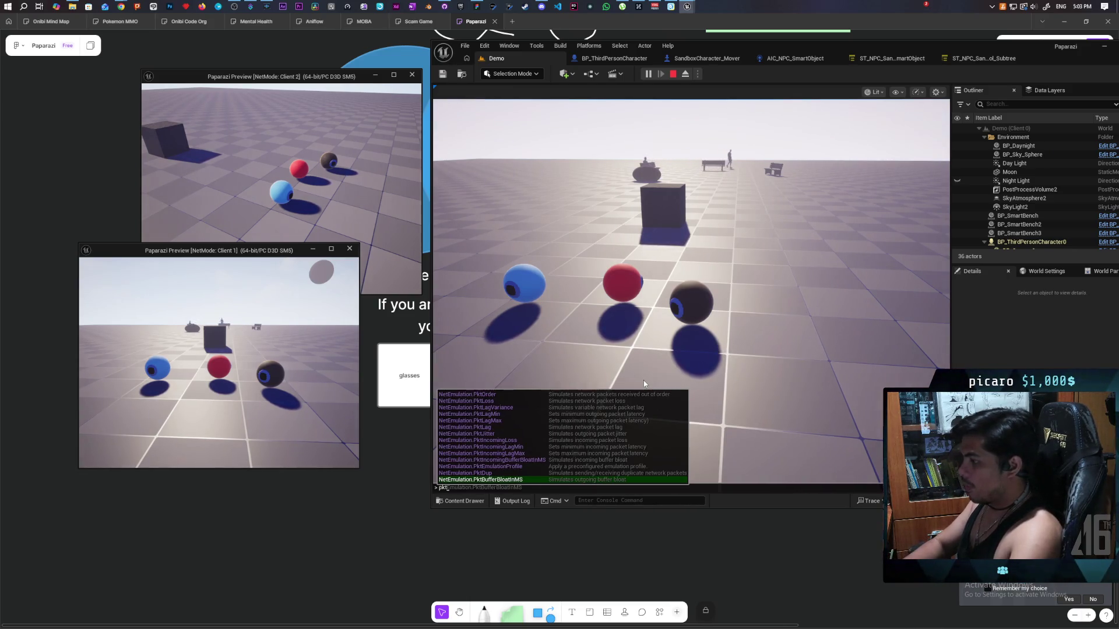
pyautogui.press('Tab')
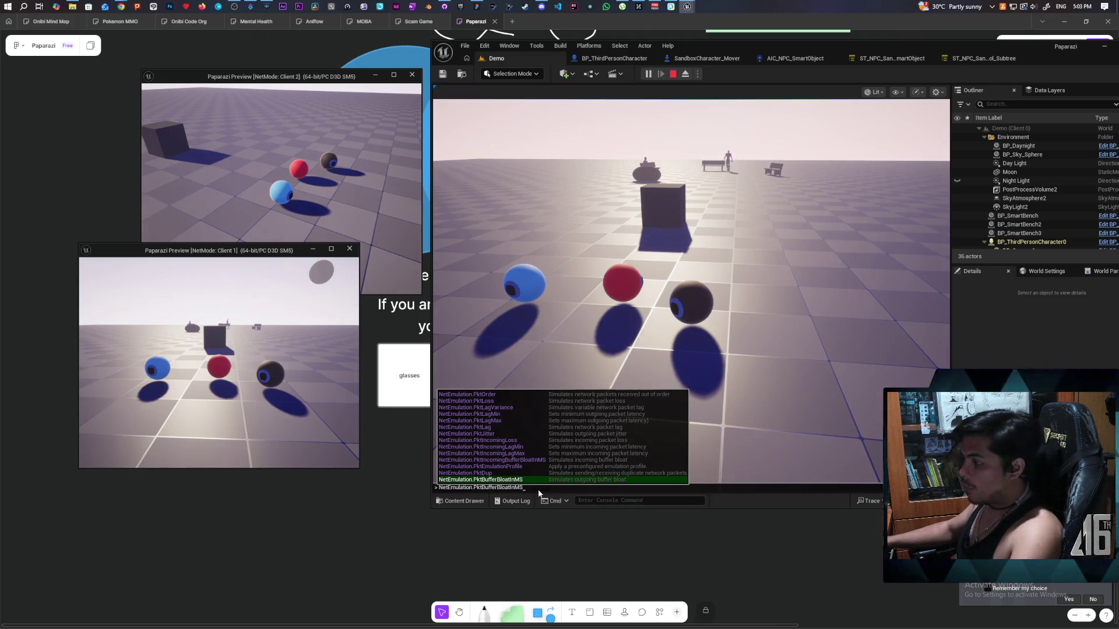
pyautogui.press('BackSpace')
pyautogui.press('BackSpace')
pyautogui.press('BackSpace')
pyautogui.press('BackSpace')
pyautogui.press('BackSpace')
pyautogui.press('BackSpace')
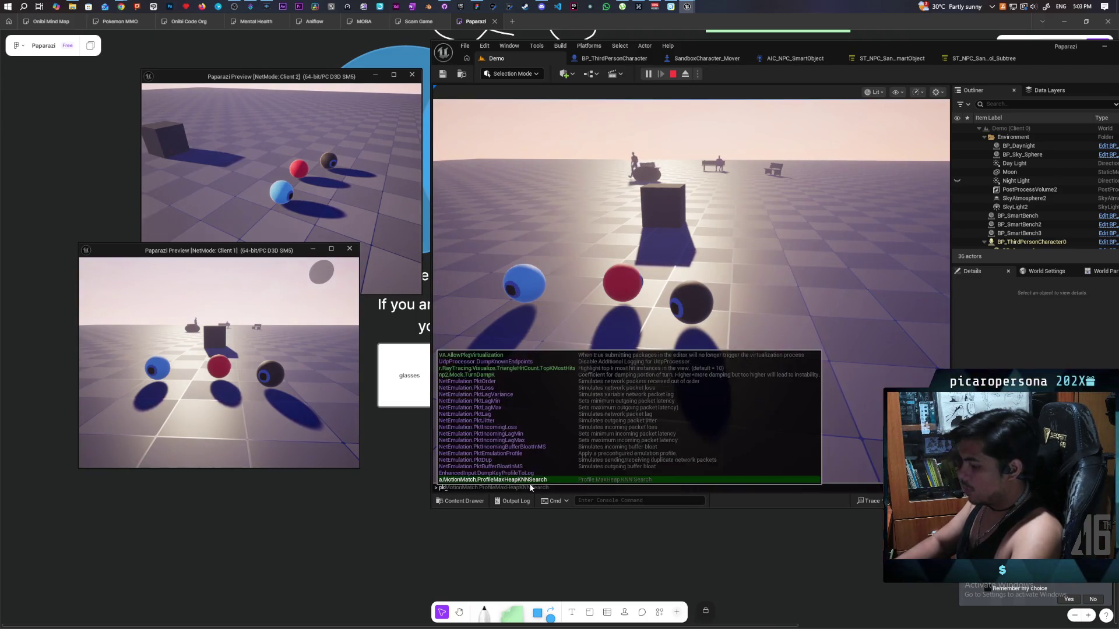
pyautogui.press('BackSpace')
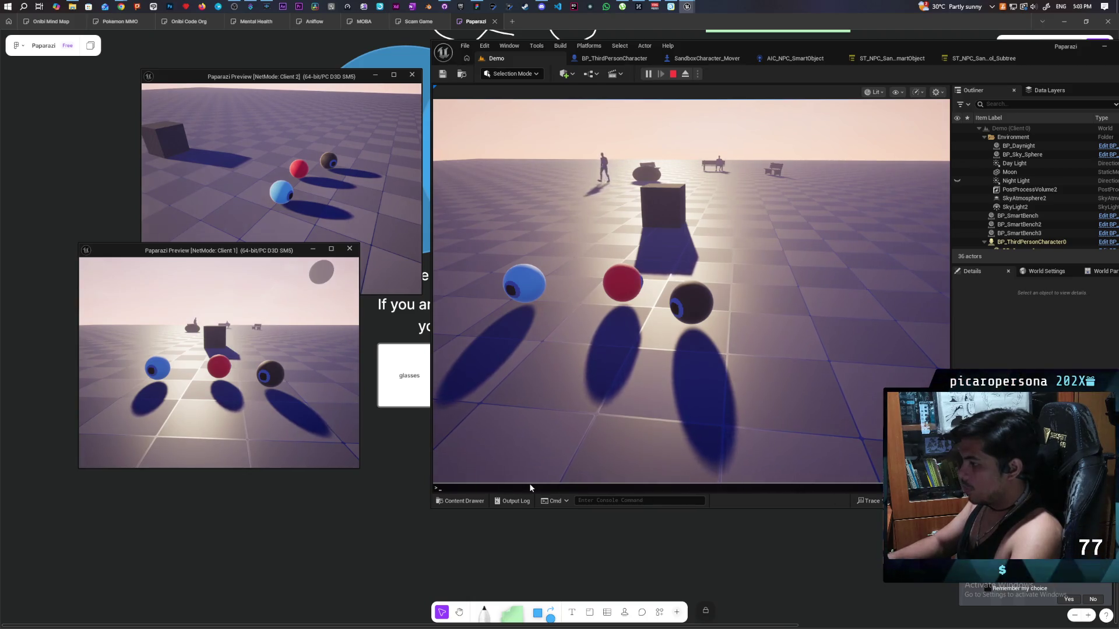
pyautogui.press('Up')
pyautogui.press('Up')
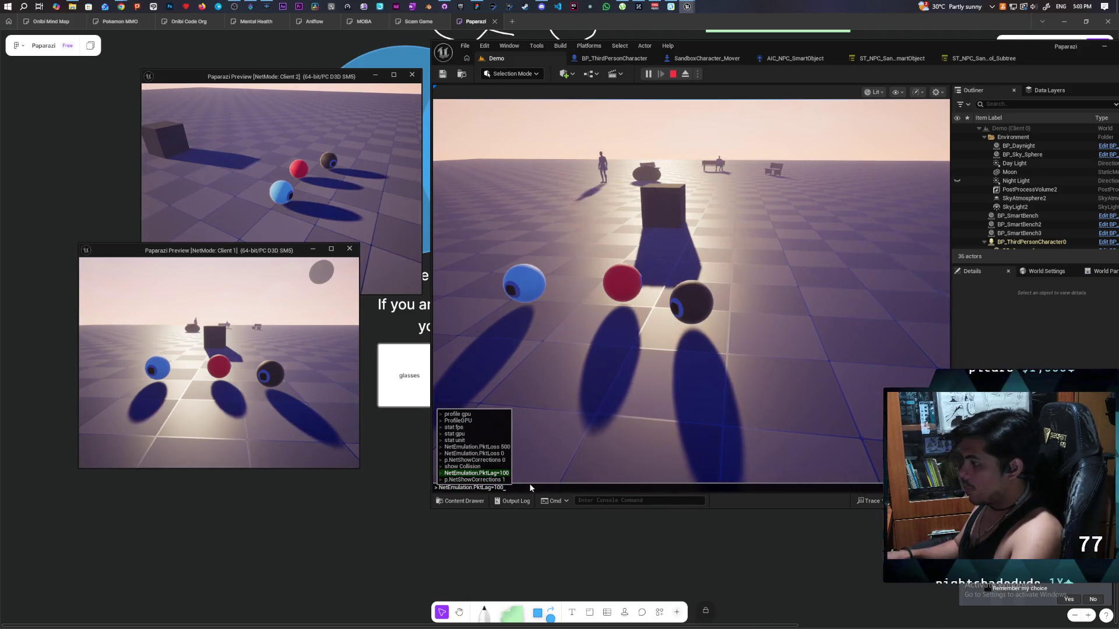
pyautogui.press('Return')
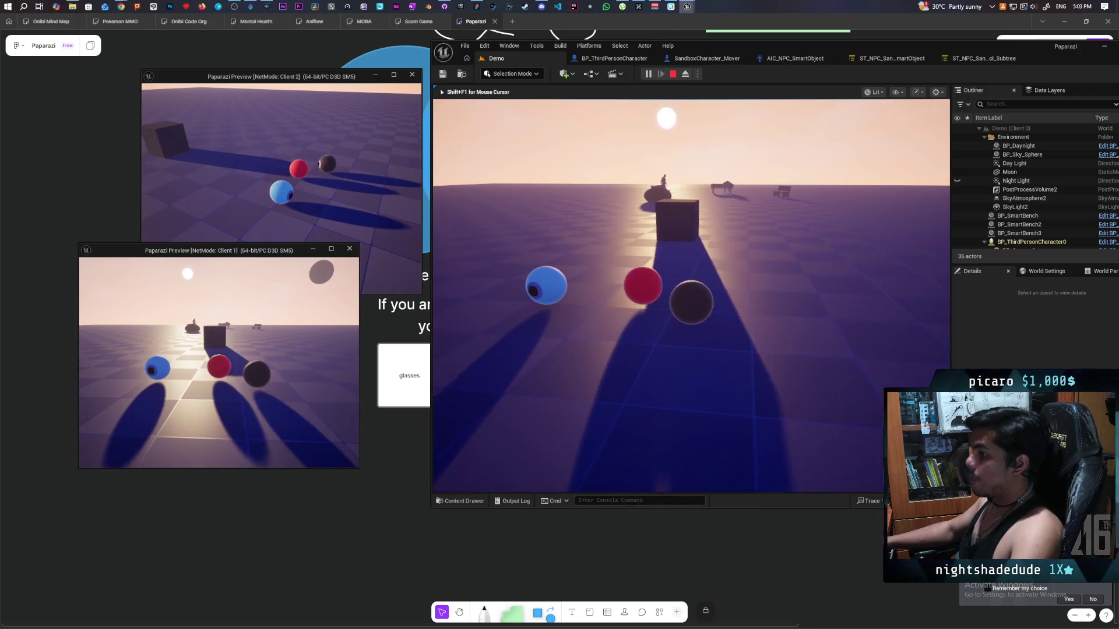
# Move the blue sphere forward in the main game under 100 ms lag, showing correction capsules.
pyautogui.hotkey('alt', 'Tab')
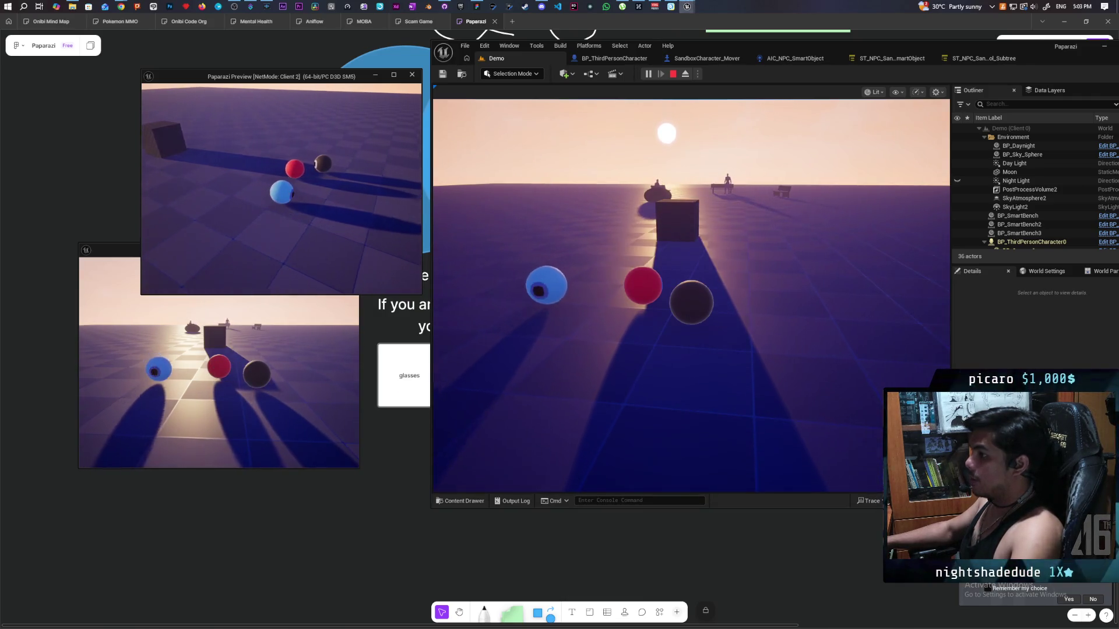
pyautogui.click(292, 349)
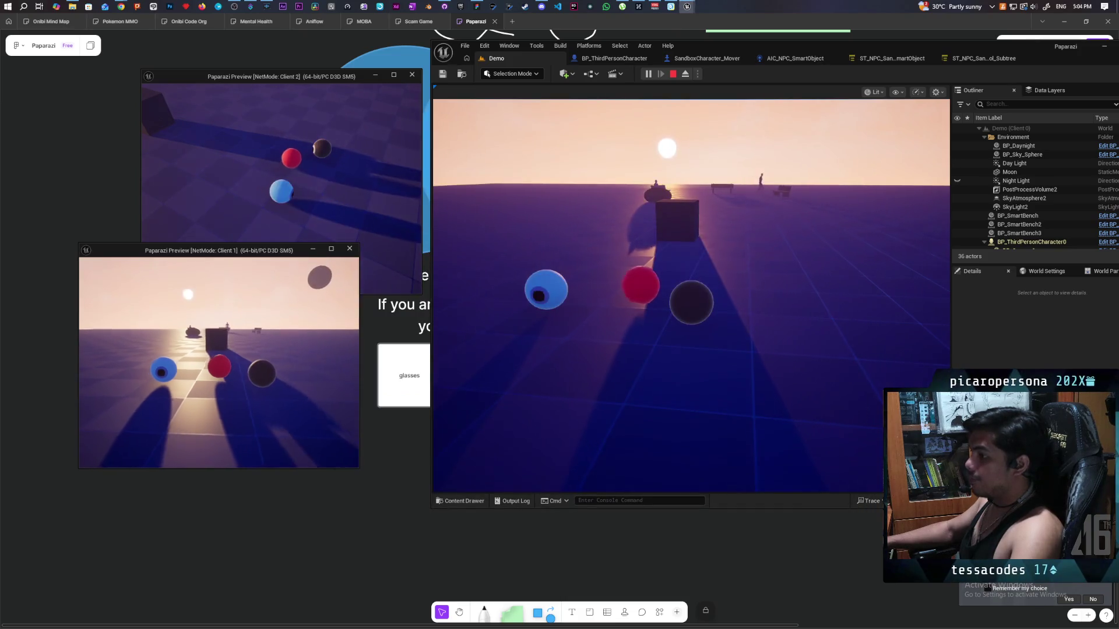
pyautogui.hotkey('alt', 'Tab')
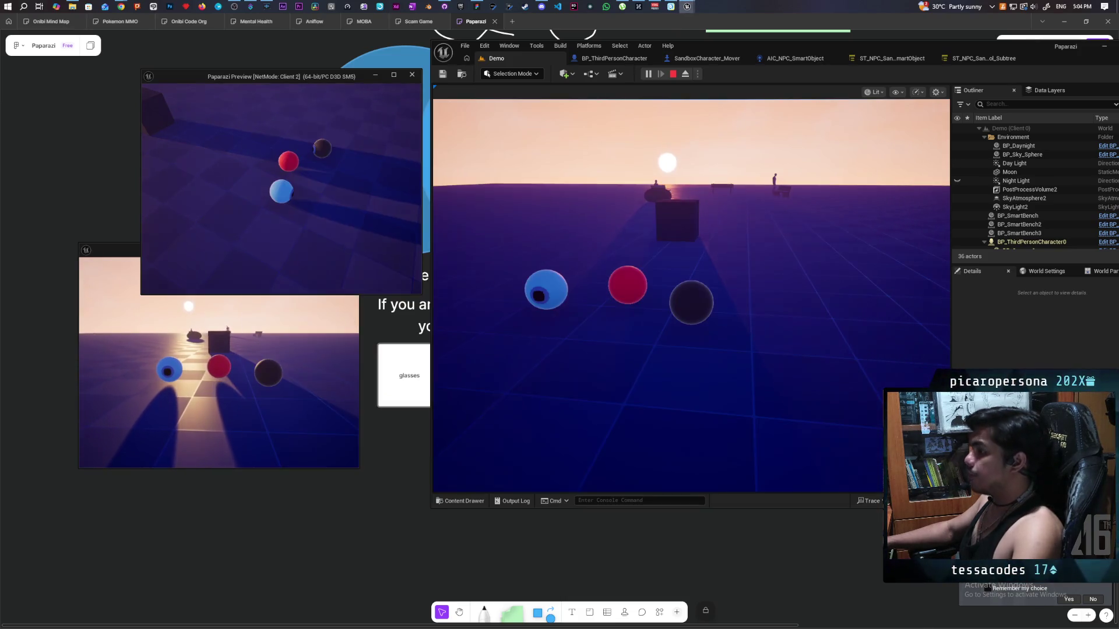
pyautogui.click(649, 254)
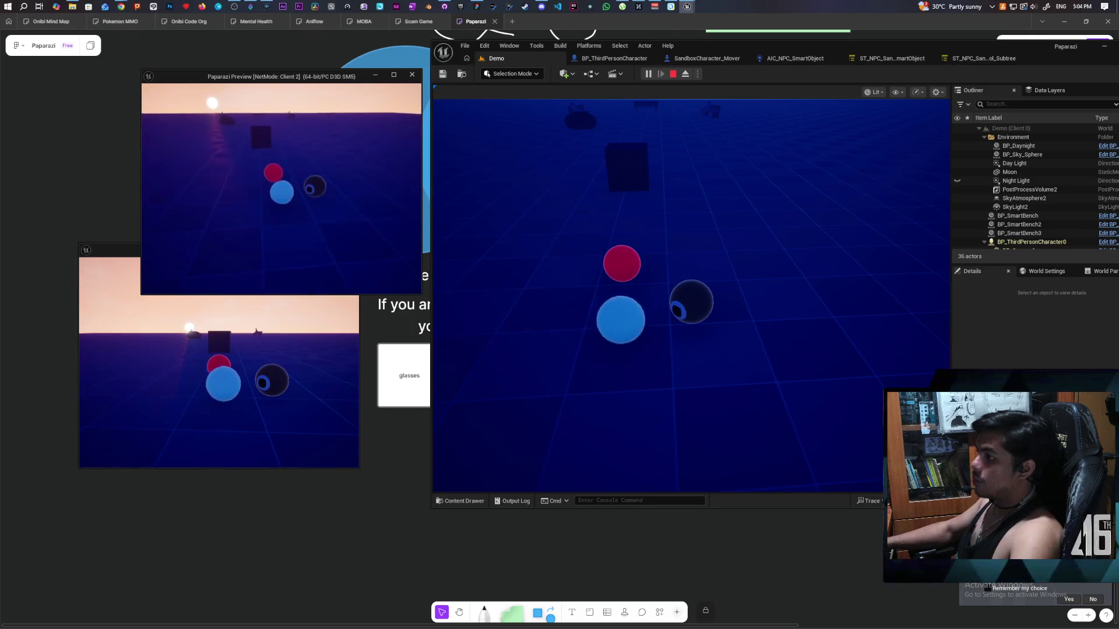
pyautogui.press('w')
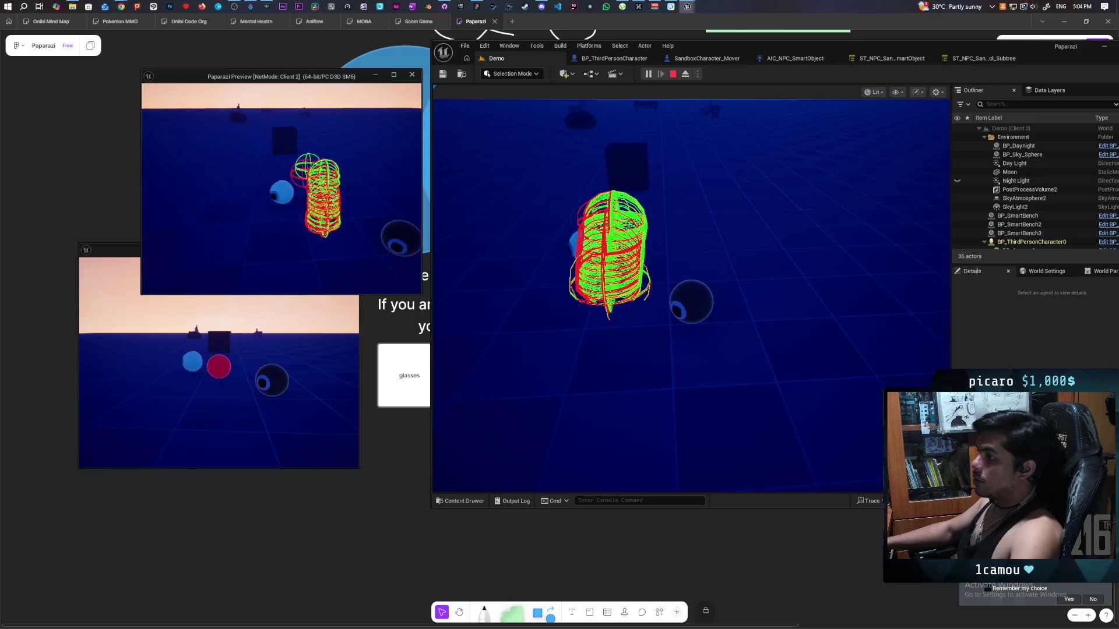
# Jump the stacked spheres against the cube, switching control between main game and Client 1.
pyautogui.press('w')
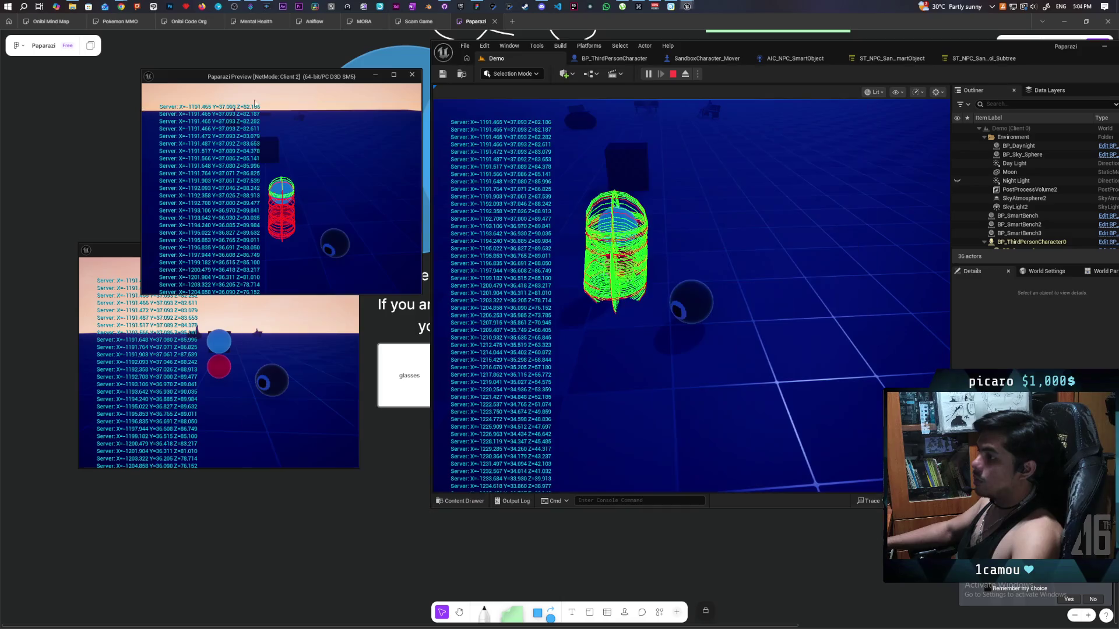
pyautogui.click(687, 233)
pyautogui.press('space')
pyautogui.hotkey('alt', 'Tab')
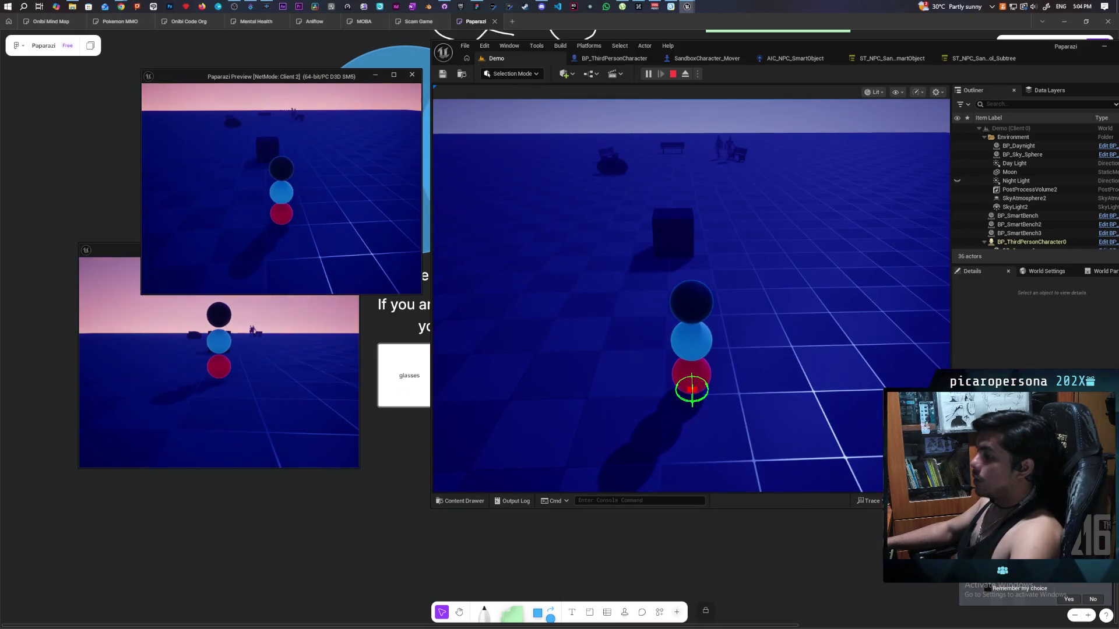
pyautogui.click(214, 366)
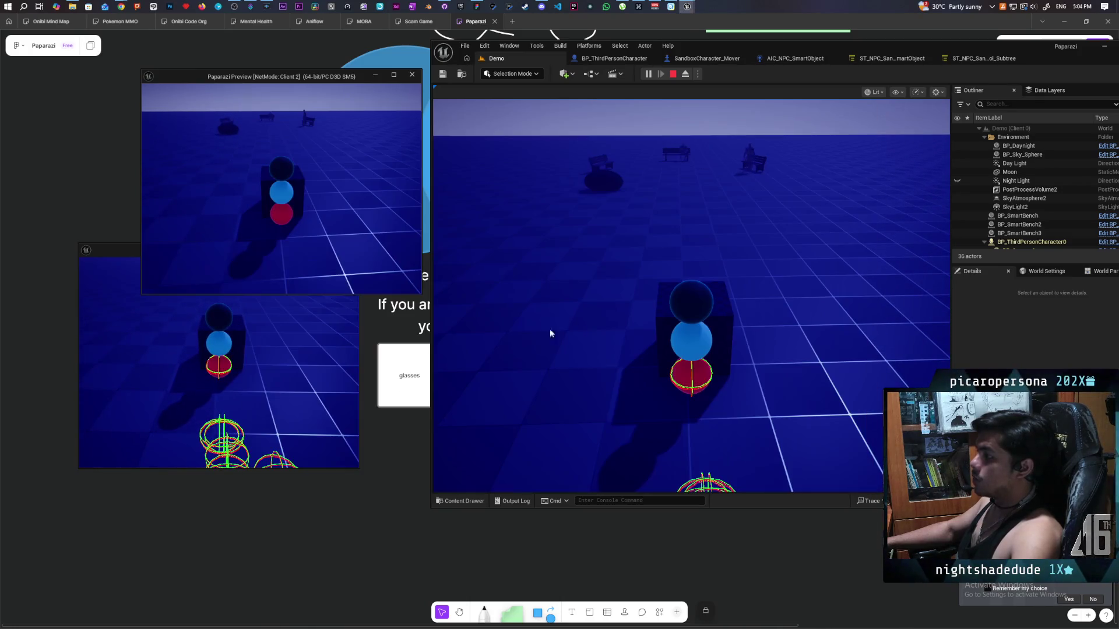
pyautogui.click(681, 337)
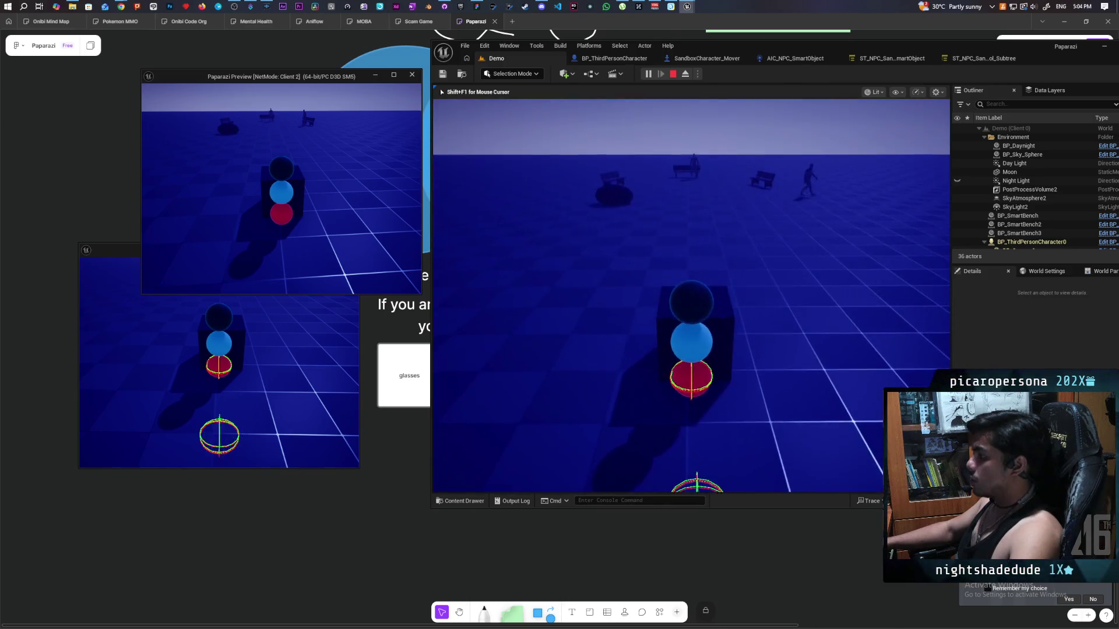
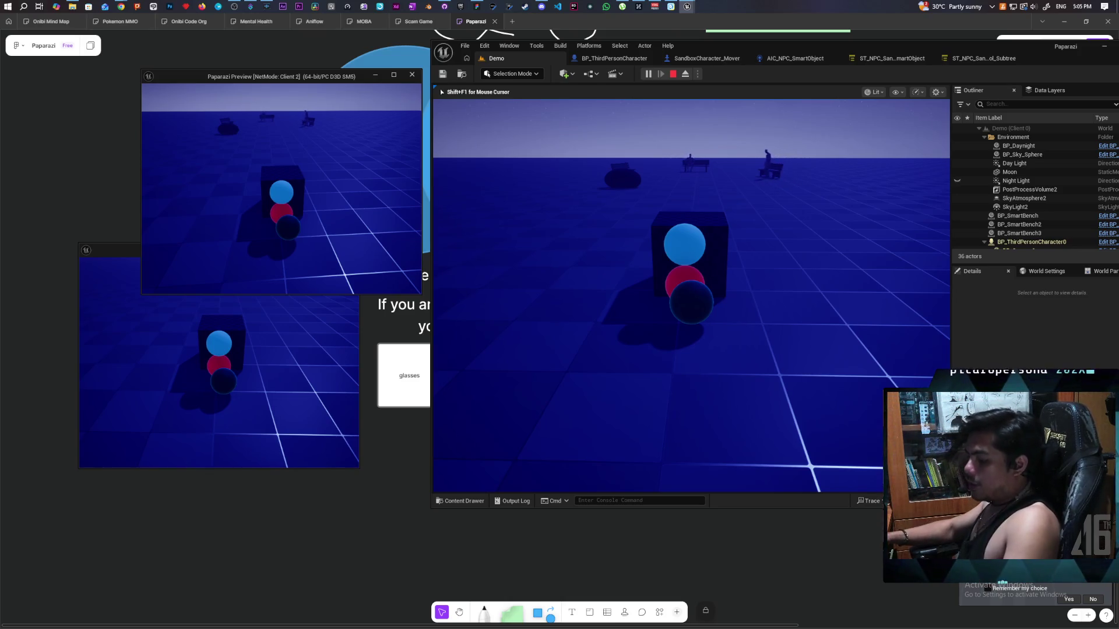
# Aim the in-game camera, then stop the multiplayer Play-In-Editor session.
pyautogui.rightClick(691, 296)
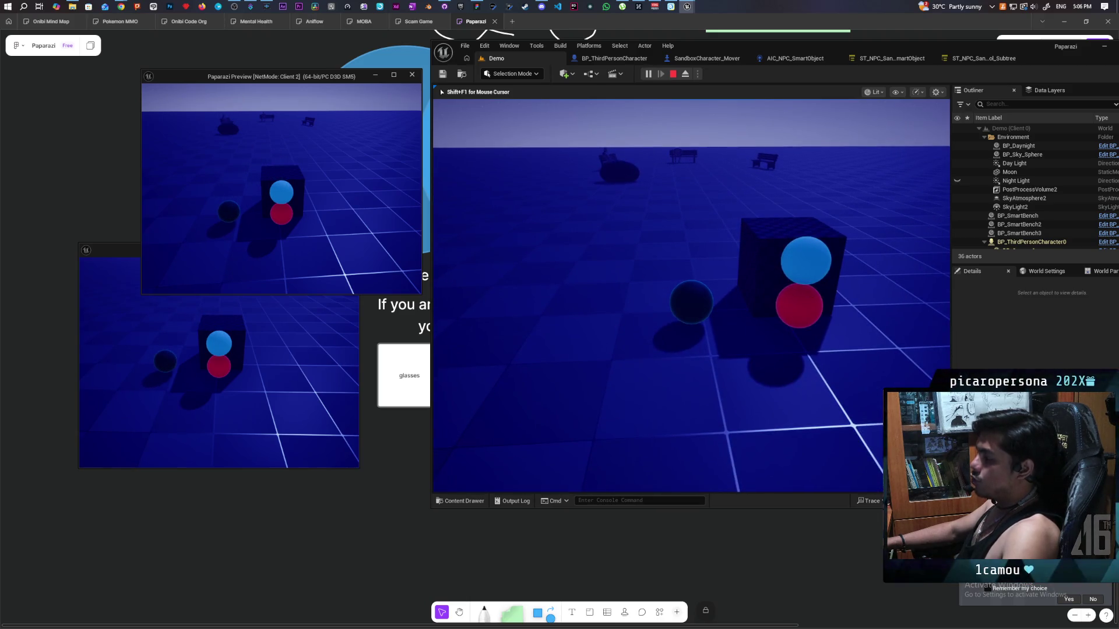
pyautogui.press('Escape')
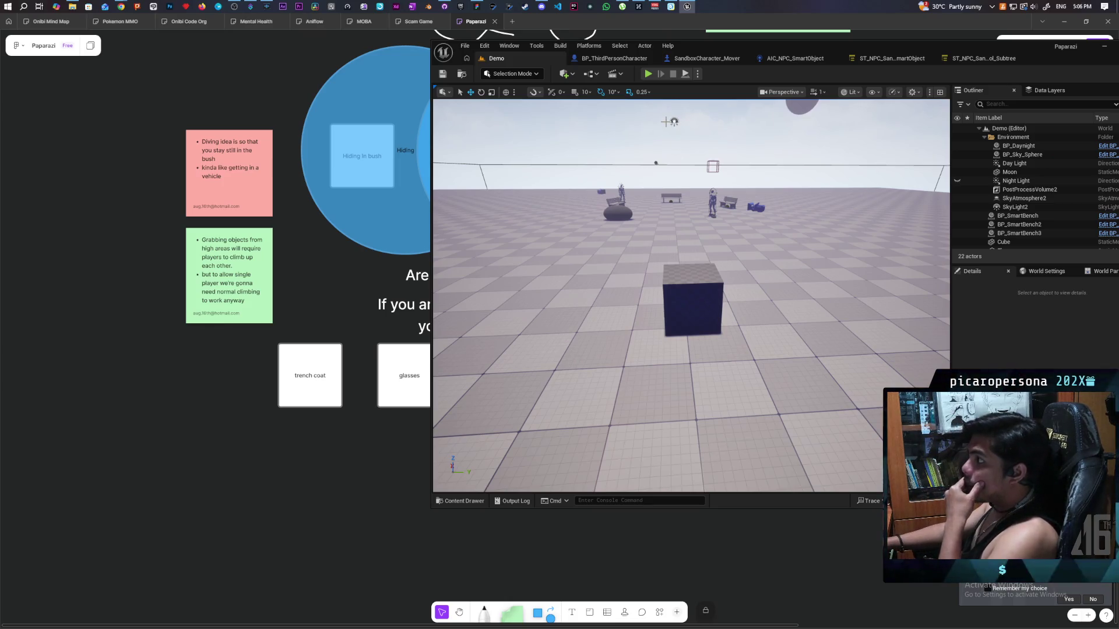
# Bring up the BP_ThirdPersonCharacter blueprint full-screen and look over its EventGraph.
pyautogui.click(609, 62)
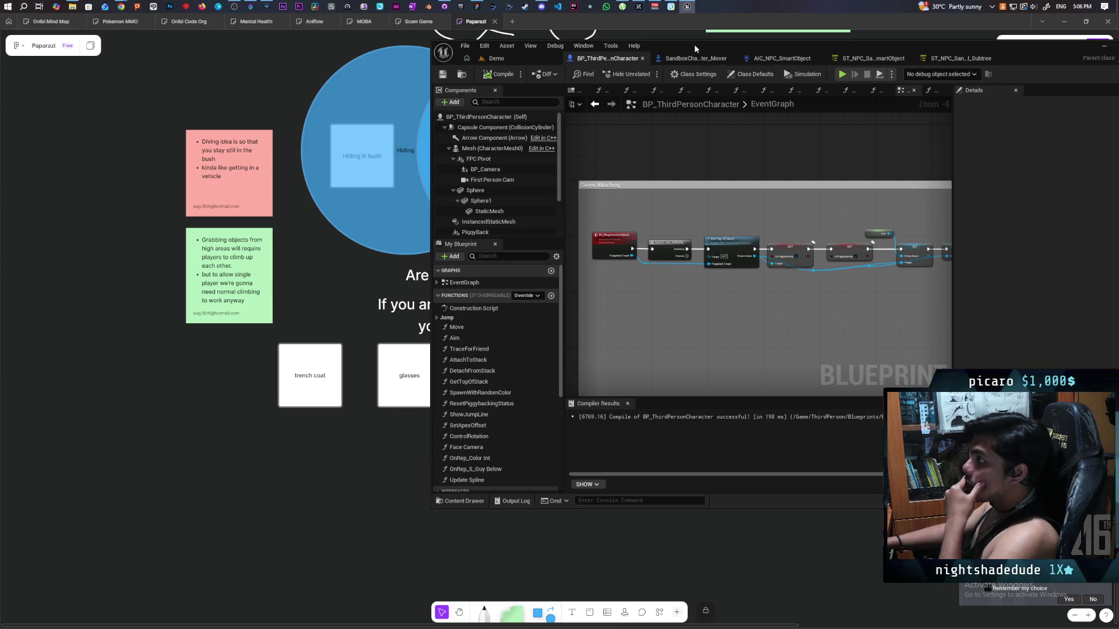
pyautogui.doubleClick(694, 44)
pyautogui.scroll(-4, 530, 166)
pyautogui.scroll(2, 506, 147)
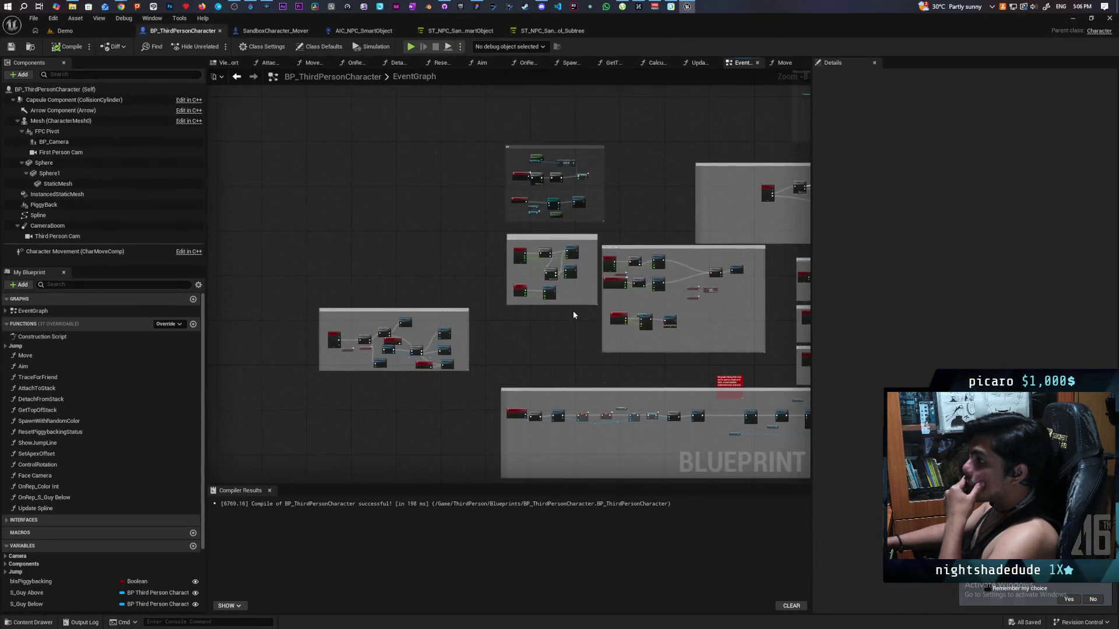
pyautogui.scroll(6, 510, 305)
pyautogui.moveTo(489, 357); pyautogui.dragTo(324, 345)
# Trace the SV Request to Detach logic past Guy Below Valid to its event definition.
pyautogui.click(629, 260)
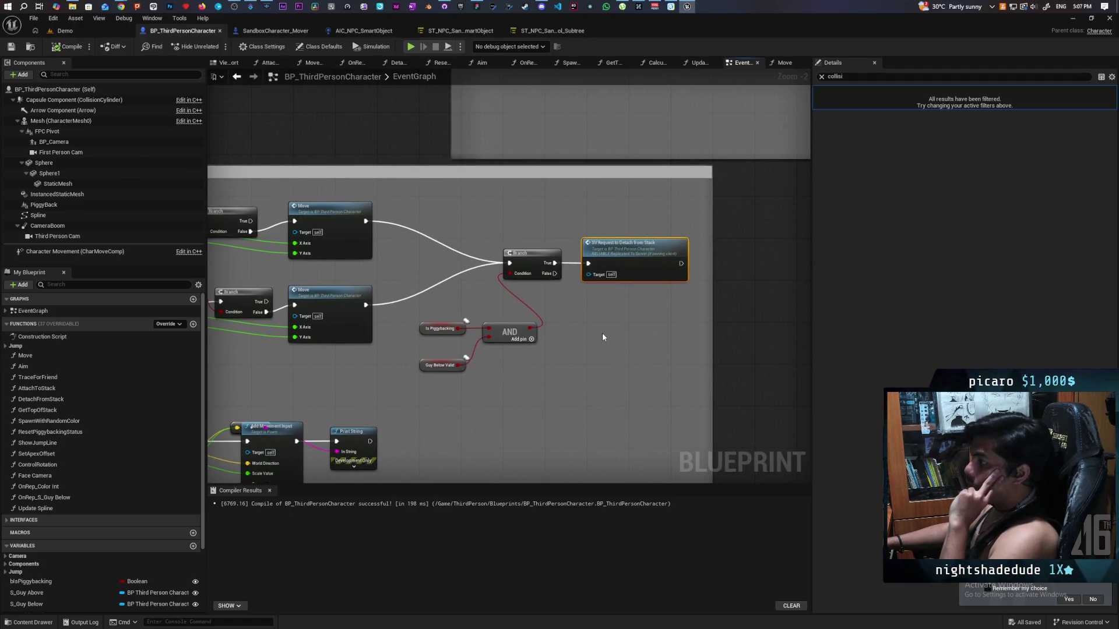
pyautogui.moveTo(457, 347); pyautogui.dragTo(525, 342)
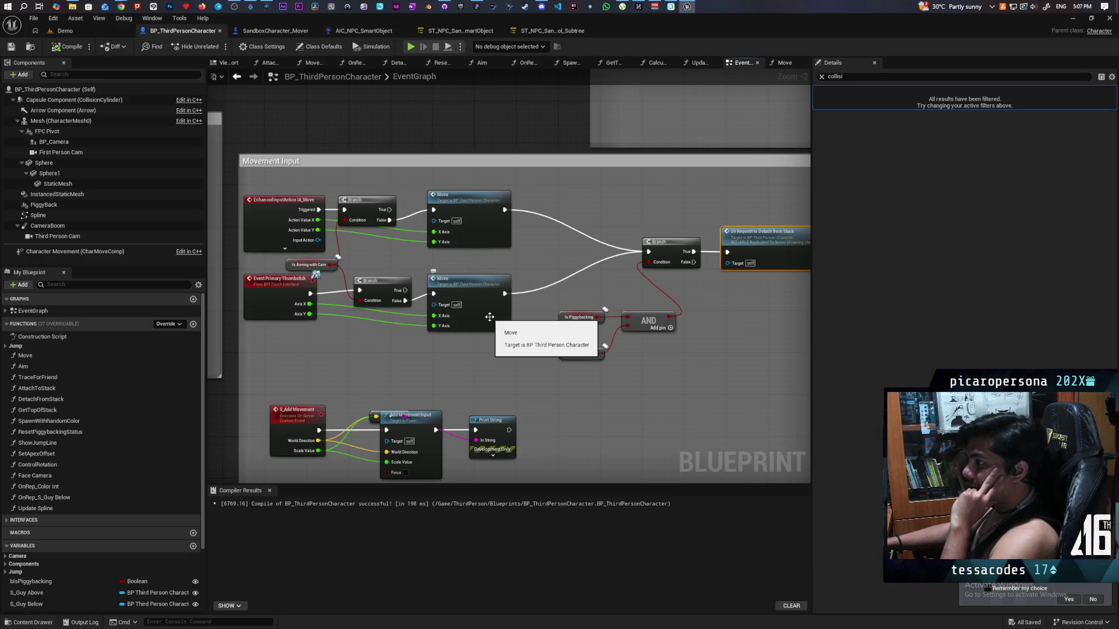
pyautogui.moveTo(741, 334); pyautogui.dragTo(706, 297)
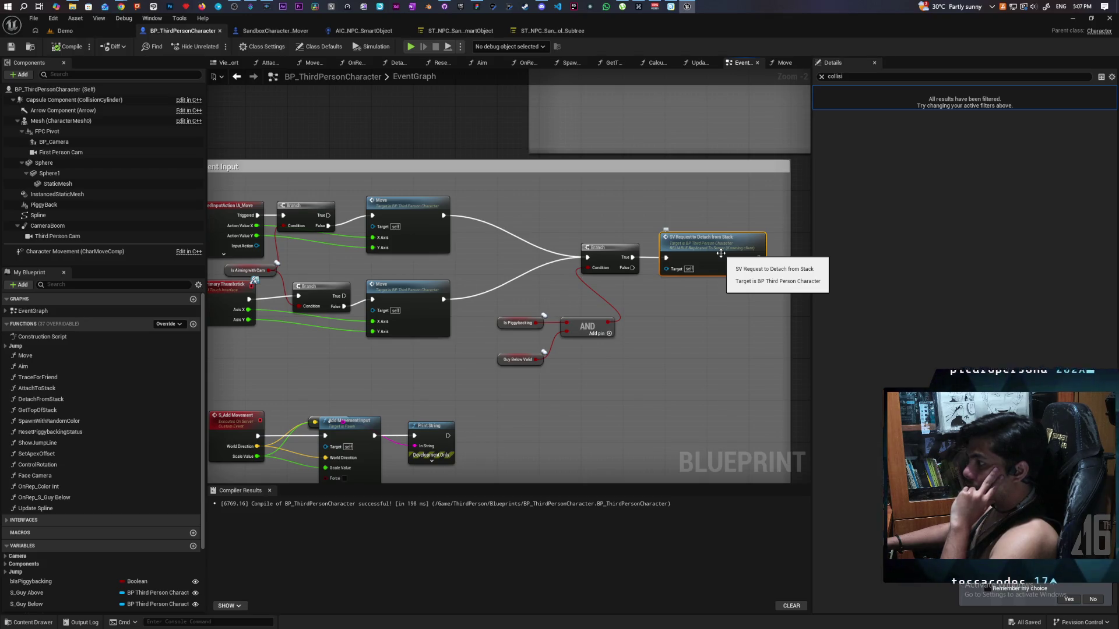
pyautogui.doubleClick(721, 253)
pyautogui.moveTo(474, 193); pyautogui.dragTo(383, 184)
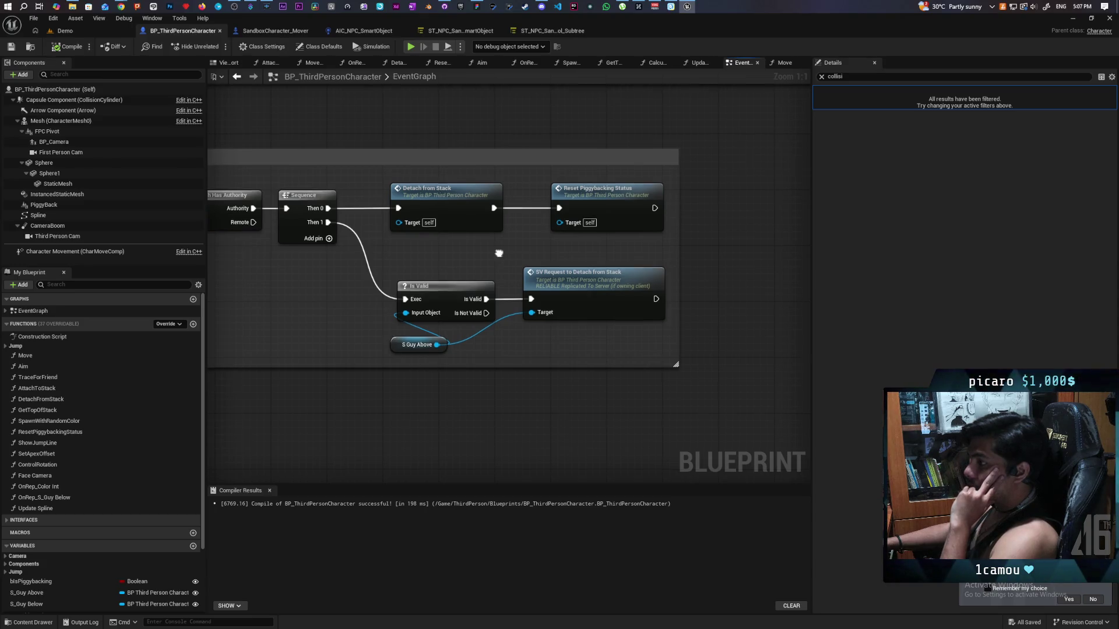
# Open the DetachFromStack function from the Detach from Stack node.
pyautogui.click(554, 233)
pyautogui.click(641, 233)
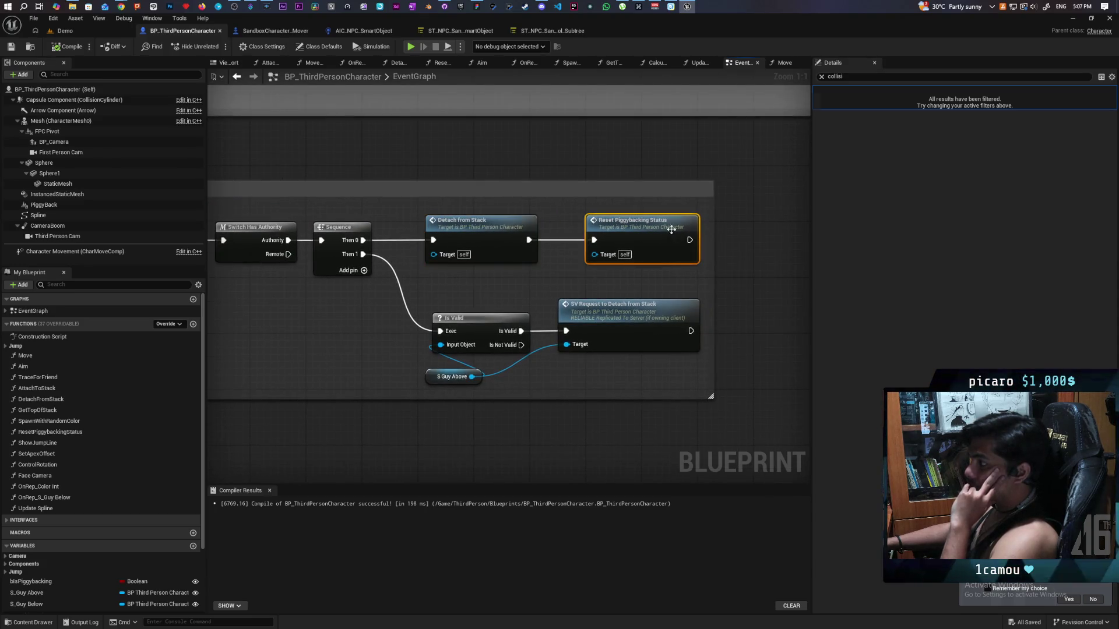
pyautogui.click(509, 276)
pyautogui.moveTo(508, 277); pyautogui.dragTo(547, 314)
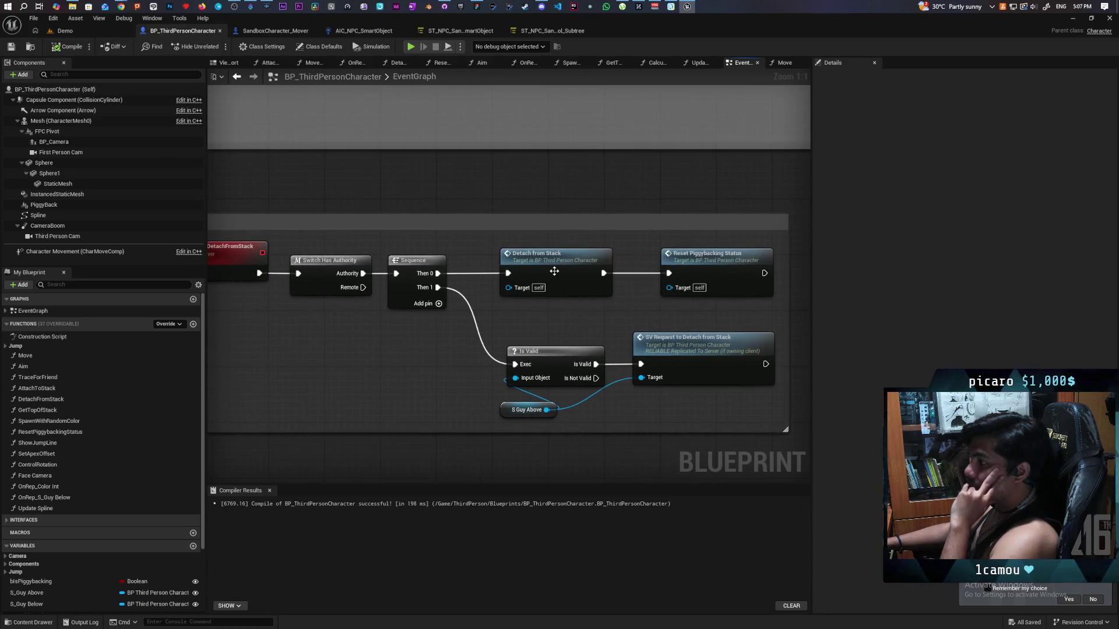
pyautogui.doubleClick(554, 271)
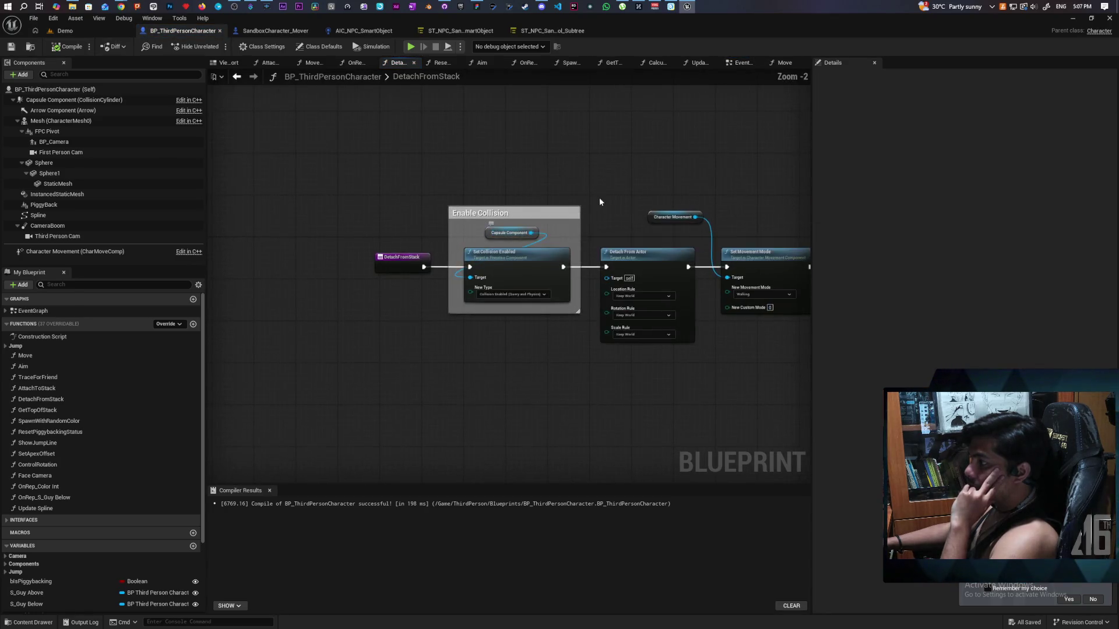
# Survey DetachFromStack from the Enable Collision group through Set Replicate Movement.
pyautogui.moveTo(599, 197); pyautogui.dragTo(445, 170)
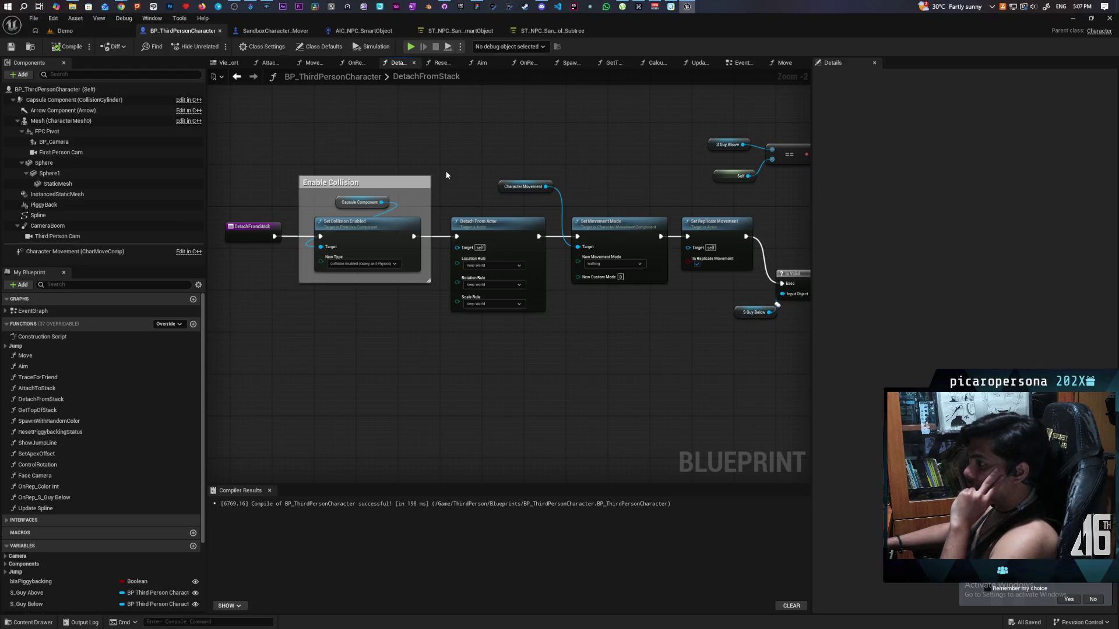
pyautogui.moveTo(349, 152); pyautogui.dragTo(400, 344)
pyautogui.moveTo(488, 228); pyautogui.dragTo(413, 215)
pyautogui.moveTo(392, 172)
pyautogui.mouseDown()
pyautogui.moveTo(433, 376)
pyautogui.moveTo(379, 193)
pyautogui.moveTo(411, 349)
pyautogui.moveTo(472, 151)
pyautogui.moveTo(508, 176)
pyautogui.mouseUp()
pyautogui.click(541, 265)
pyautogui.moveTo(628, 323); pyautogui.dragTo(442, 342)
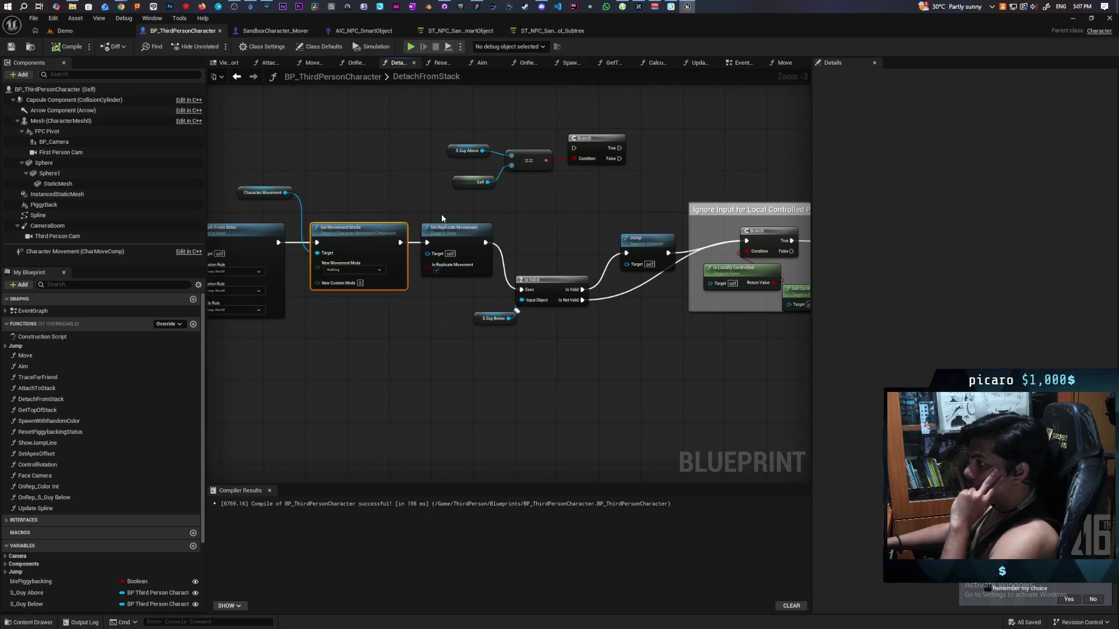
pyautogui.click(446, 232)
pyautogui.moveTo(547, 388); pyautogui.dragTo(399, 386)
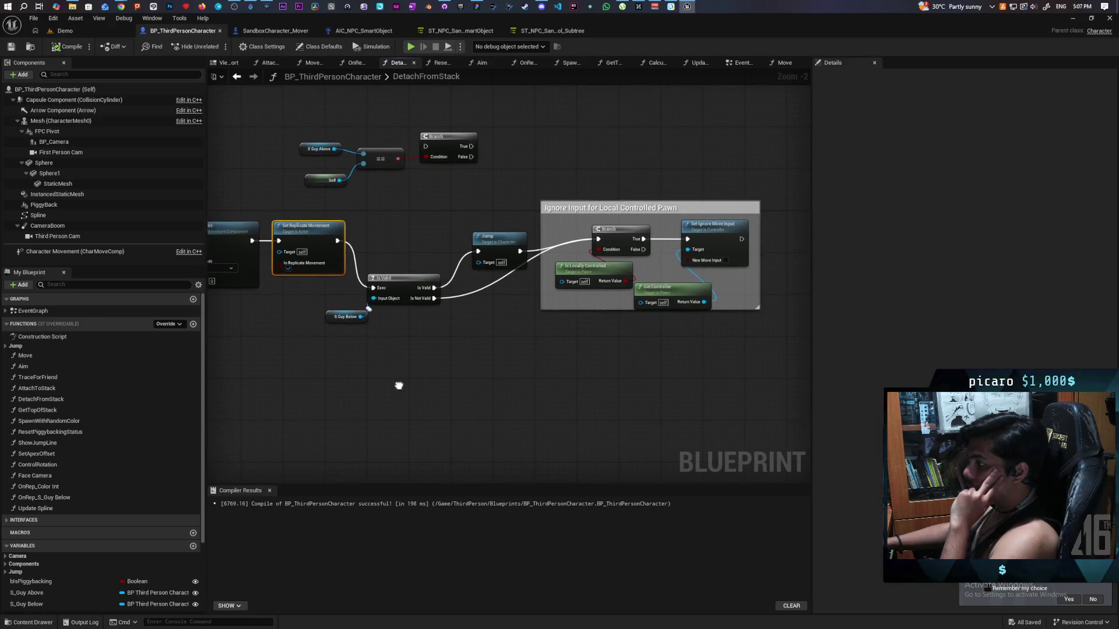
# Move the Is Valid, S Guy Below and Jump nodes up into line.
pyautogui.moveTo(349, 302)
pyautogui.mouseDown()
pyautogui.moveTo(402, 317)
pyautogui.moveTo(426, 237)
pyautogui.mouseUp()
pyautogui.click(468, 314)
pyautogui.moveTo(498, 240); pyautogui.dragTo(510, 229)
pyautogui.click(382, 303)
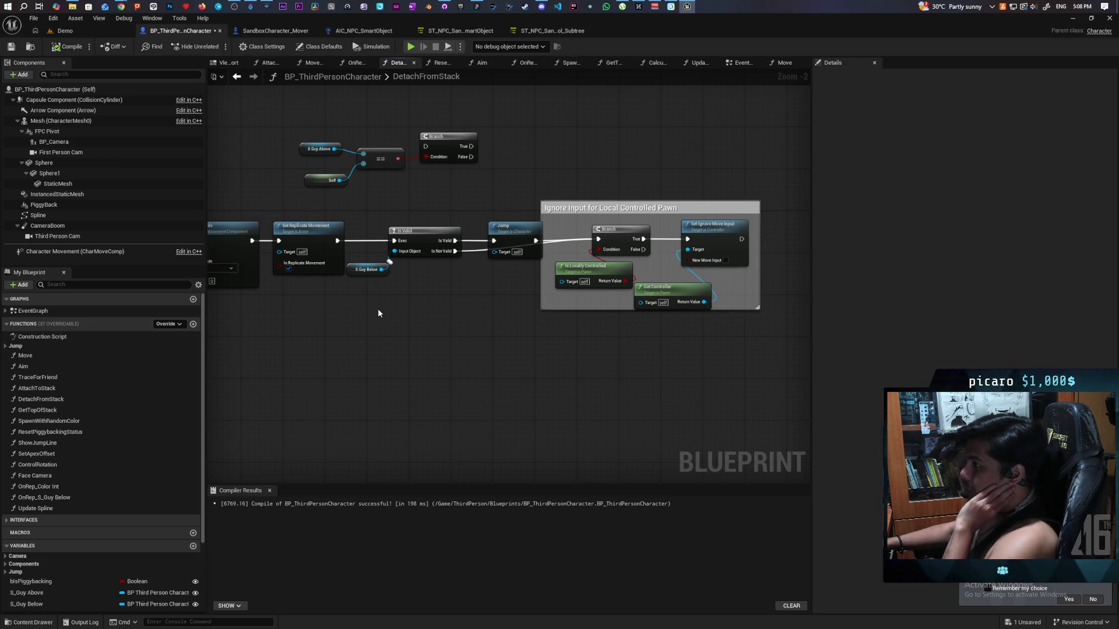
# Review node groupings and undo an accidental move of the S Guy Above comparison nodes.
pyautogui.moveTo(370, 210)
pyautogui.mouseDown()
pyautogui.moveTo(480, 260)
pyautogui.moveTo(733, 333)
pyautogui.mouseUp()
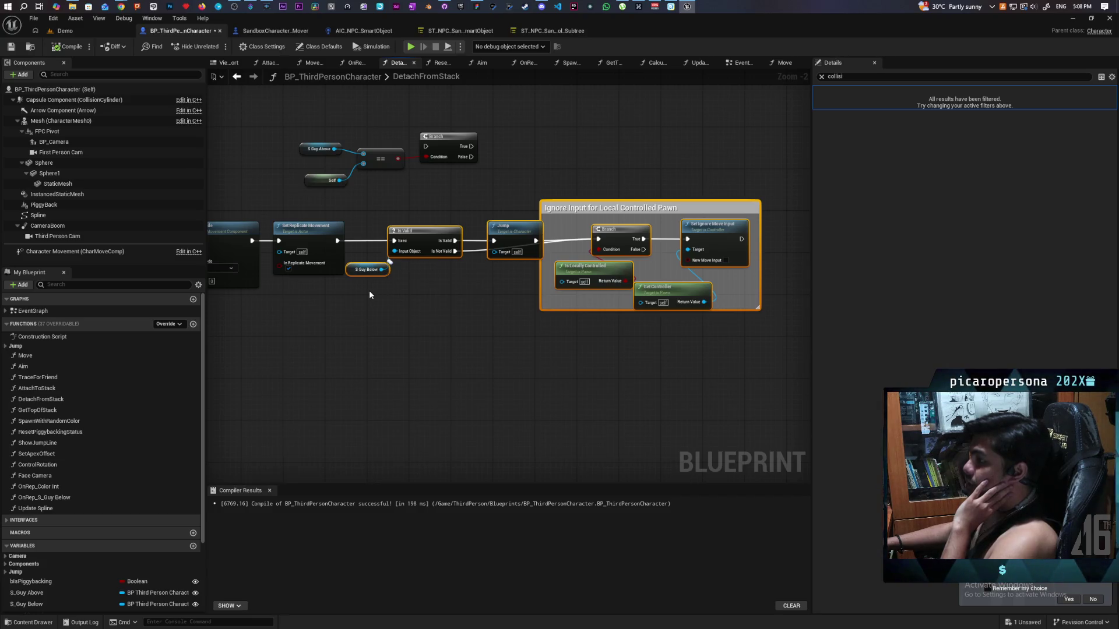
pyautogui.moveTo(369, 290)
pyautogui.mouseDown()
pyautogui.moveTo(415, 250)
pyautogui.moveTo(424, 306)
pyautogui.mouseUp()
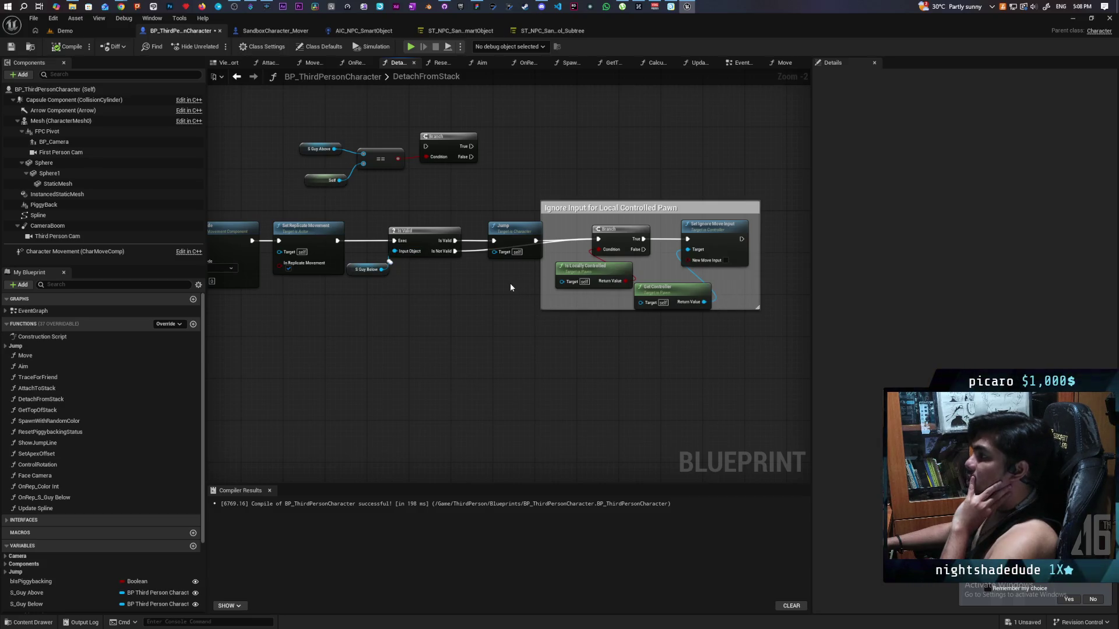
pyautogui.moveTo(504, 287); pyautogui.dragTo(510, 388)
pyautogui.moveTo(314, 223); pyautogui.dragTo(486, 280)
pyautogui.moveTo(437, 228)
pyautogui.mouseDown()
pyautogui.moveTo(418, 216)
pyautogui.moveTo(669, 255)
pyautogui.moveTo(564, 247)
pyautogui.moveTo(640, 247)
pyautogui.mouseUp()
pyautogui.hotkey('ctrl', 'z')
pyautogui.moveTo(572, 232); pyautogui.dragTo(455, 276)
pyautogui.scroll(-1, 456, 276)
pyautogui.scroll(3, 455, 276)
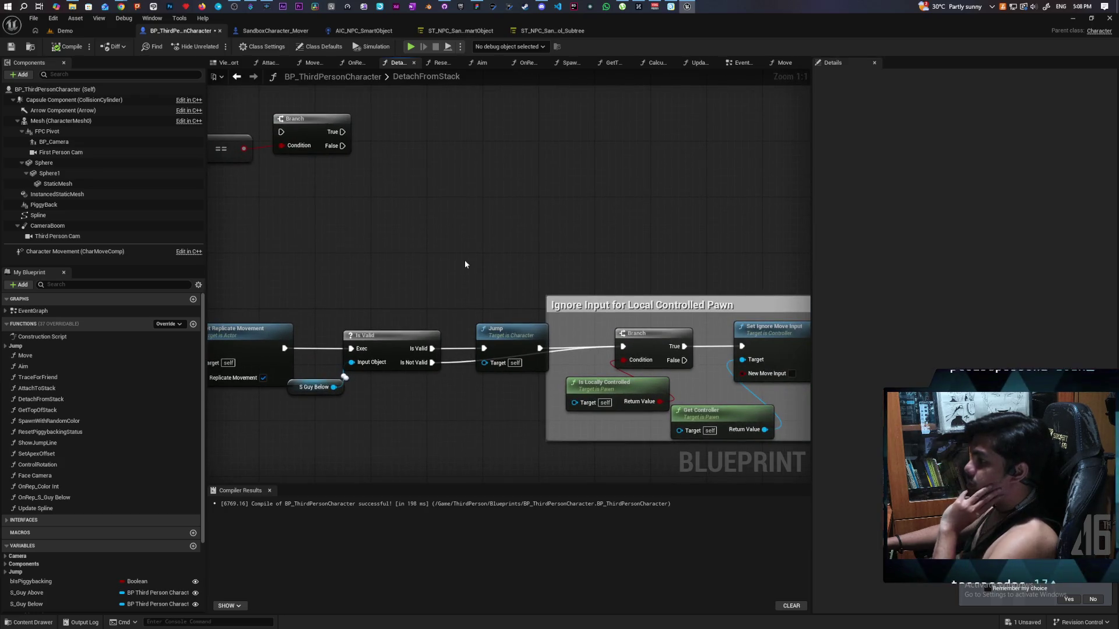
# Add a Launch Character node wired between Is Valid and the Branch.
pyautogui.rightClick(464, 260)
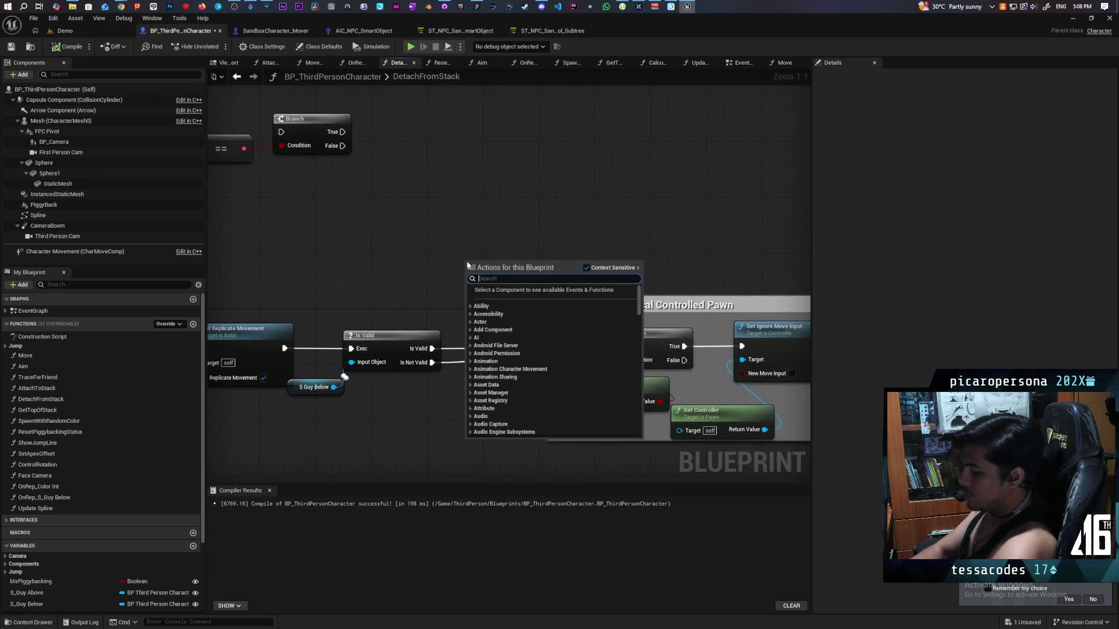
pyautogui.write('launch char')
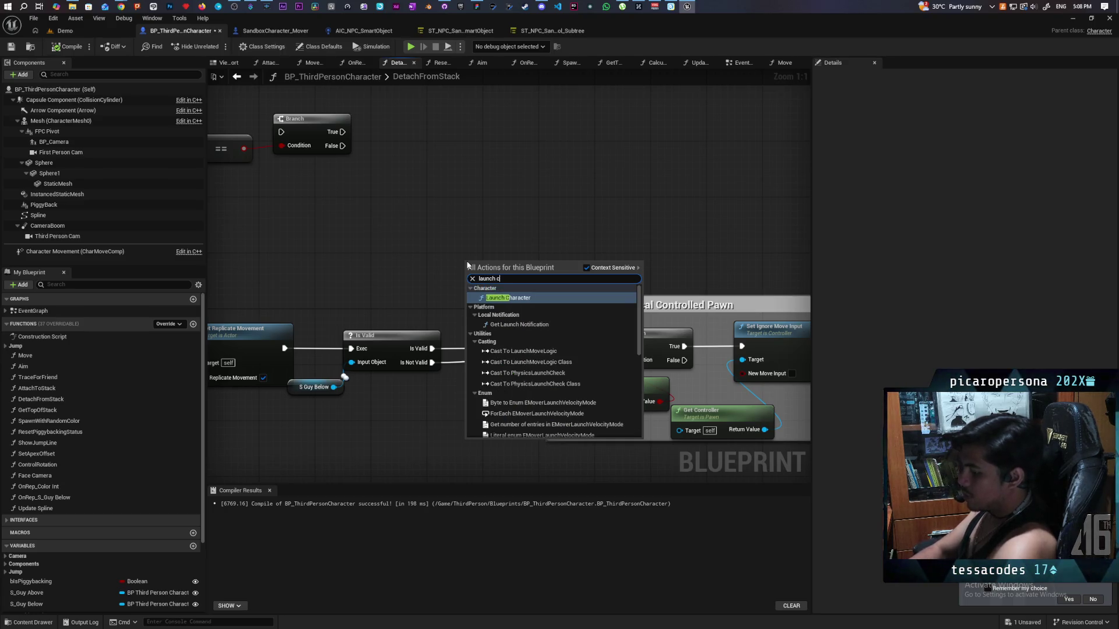
pyautogui.press('Return')
pyautogui.moveTo(510, 264); pyautogui.dragTo(512, 189)
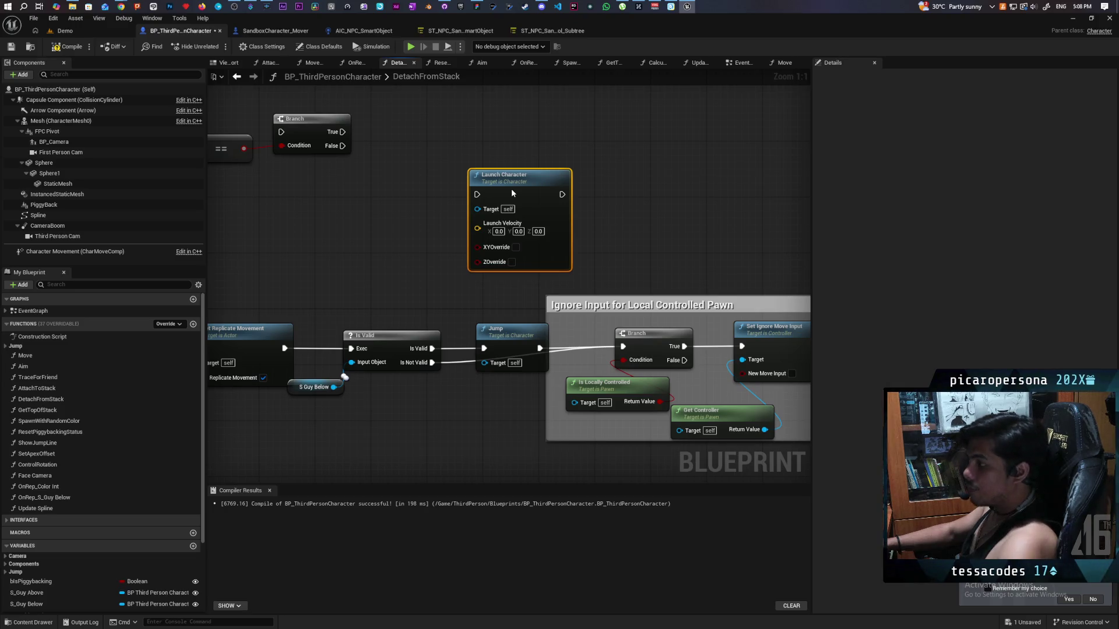
pyautogui.moveTo(428, 348)
pyautogui.mouseDown()
pyautogui.moveTo(472, 245)
pyautogui.moveTo(477, 194)
pyautogui.mouseUp()
pyautogui.moveTo(562, 195)
pyautogui.mouseDown()
pyautogui.moveTo(613, 292)
pyautogui.moveTo(623, 346)
pyautogui.mouseUp()
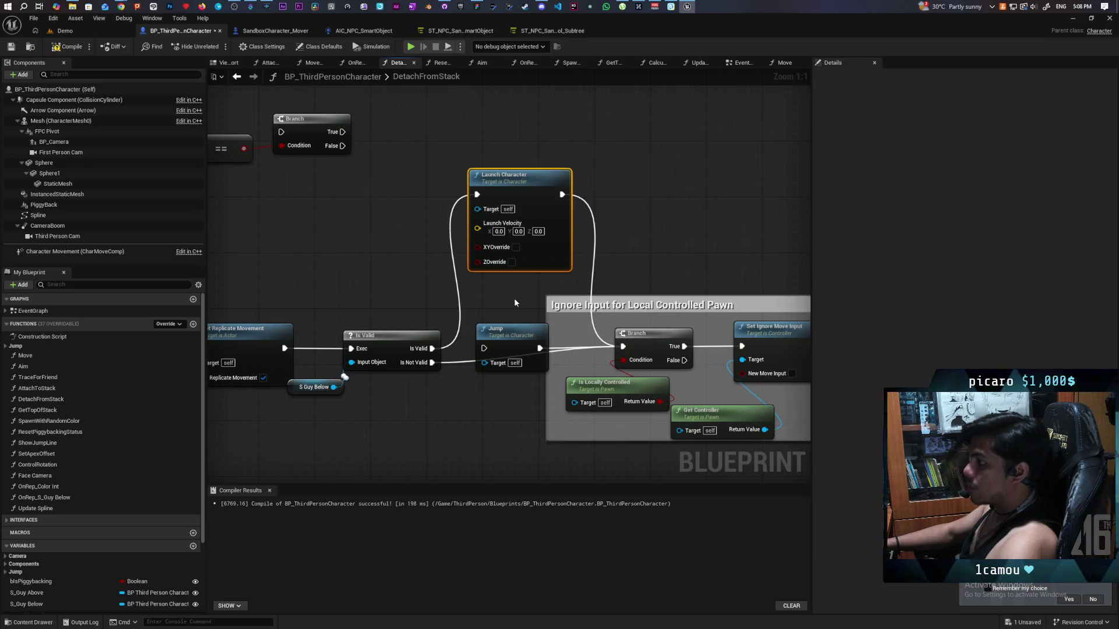
# Set its launch velocity Z to 100 with Z Override on, then compile and save.
pyautogui.click(538, 232)
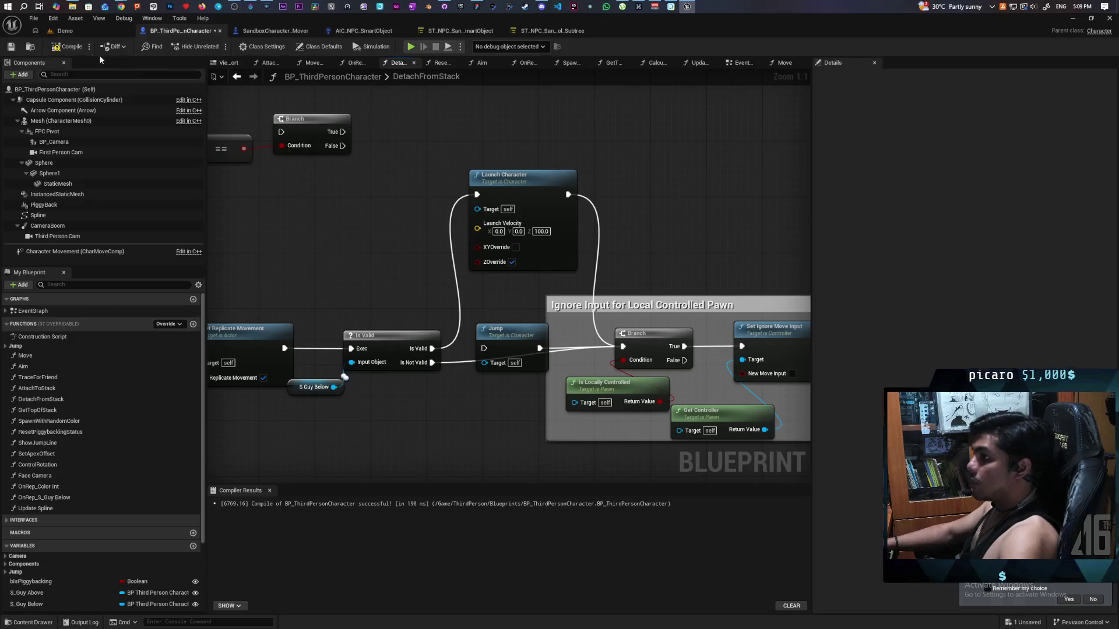
pyautogui.hotkey('ctrl', 's')
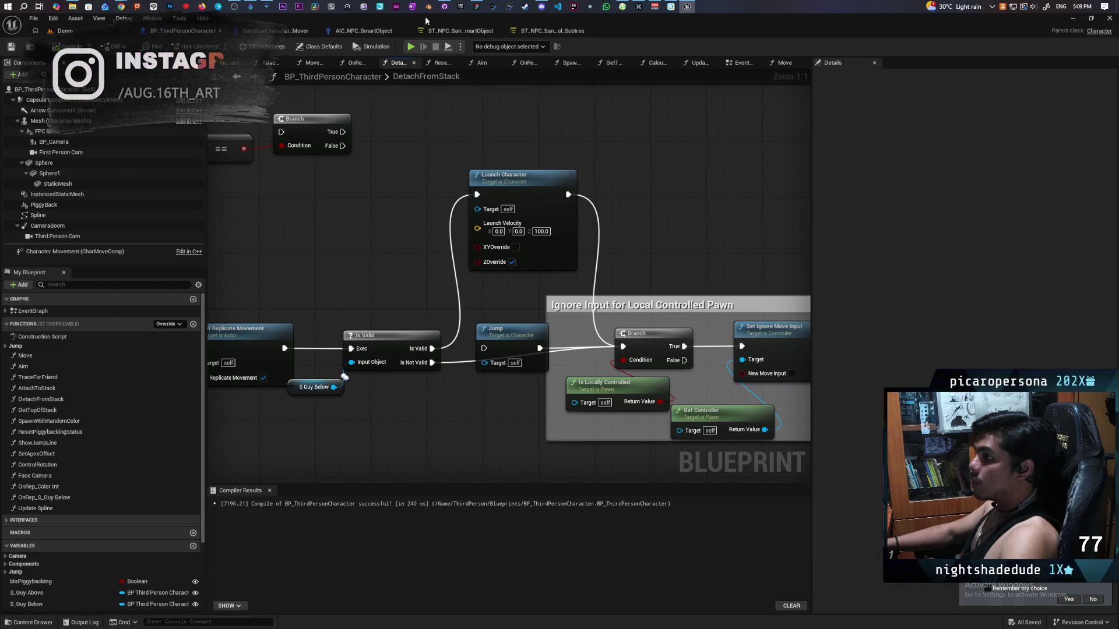
pyautogui.moveTo(571, 18)
pyautogui.mouseDown()
pyautogui.moveTo(559, 49)
pyautogui.moveTo(775, 48)
pyautogui.mouseUp()
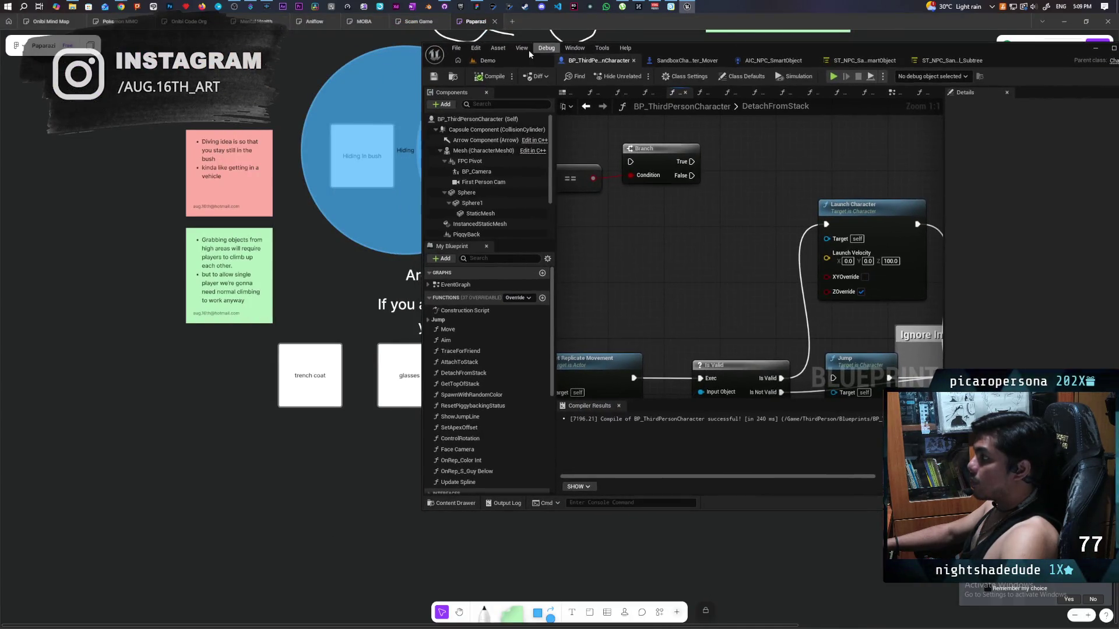
# Run an Alt+P multiplayer play test from the Demo level, then stop it with Esc.
pyautogui.click(482, 59)
pyautogui.hotkey('alt', 'p')
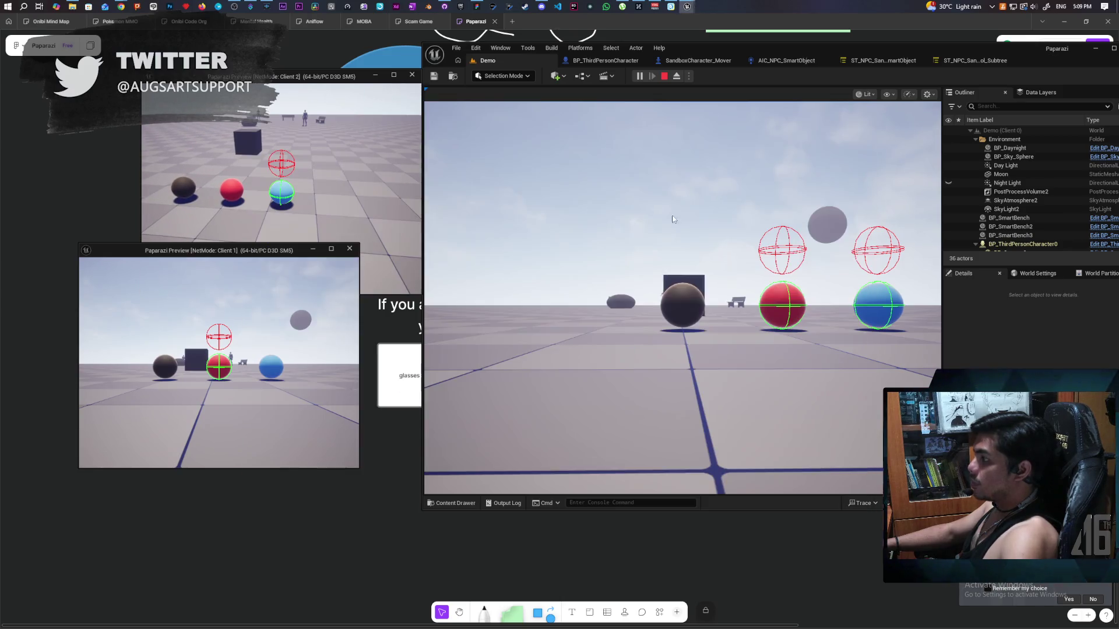
pyautogui.click(673, 219)
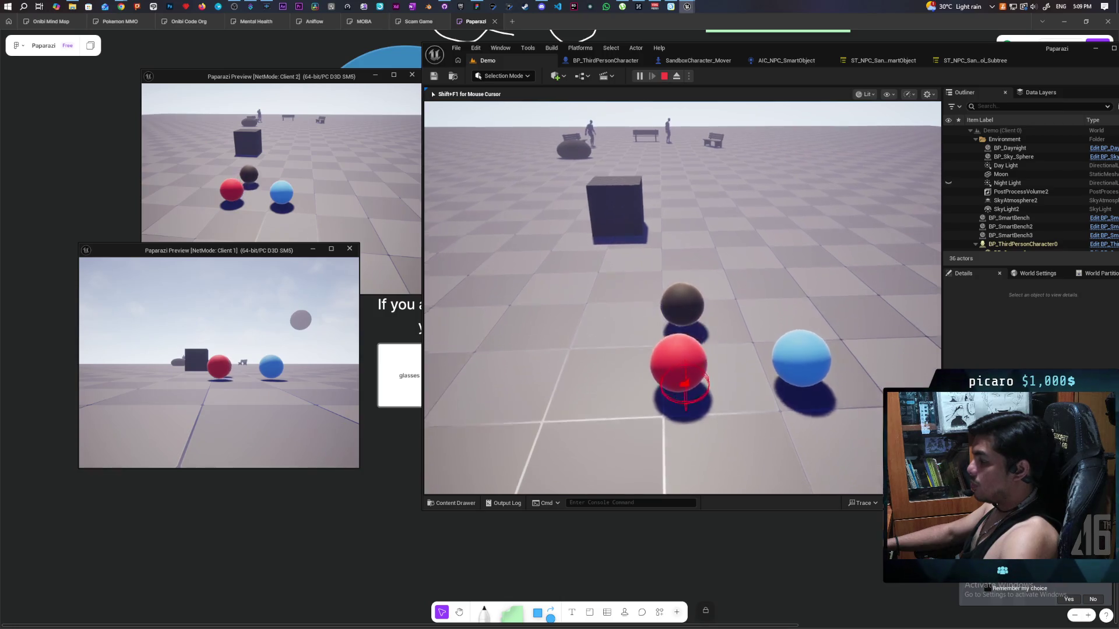
pyautogui.press('Escape')
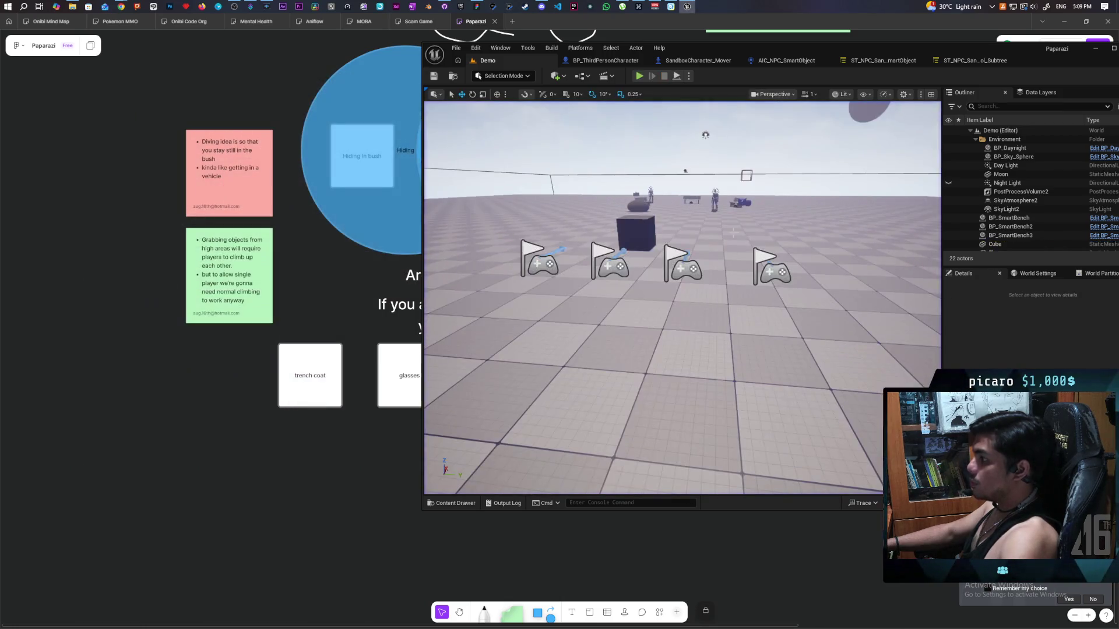
# Raise the Launch Character Z velocity to 10000 in the character blueprint.
pyautogui.click(618, 62)
pyautogui.moveTo(866, 267); pyautogui.dragTo(726, 252)
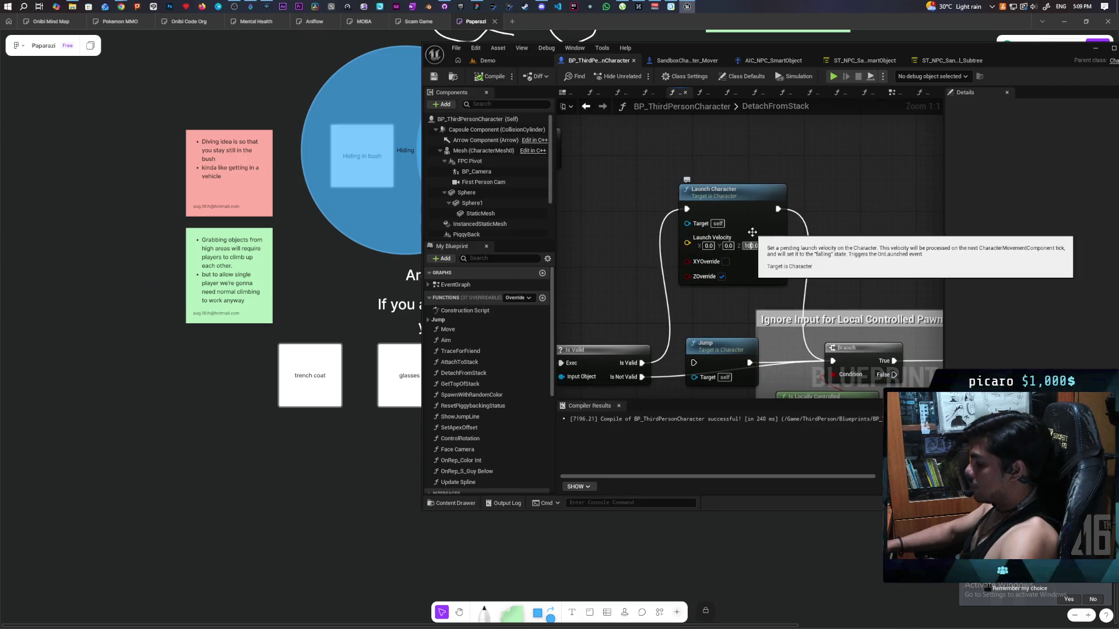
pyautogui.click(751, 246)
pyautogui.write('10000')
pyautogui.press('Return')
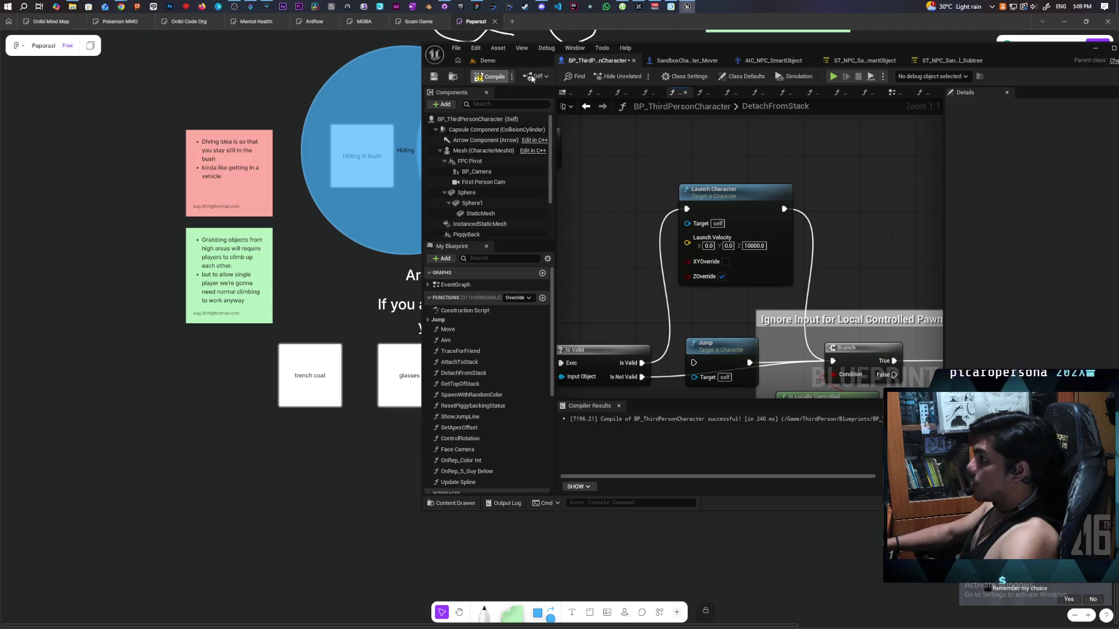
# Play-test the Demo level, moving forward and jumping off the stack, then stop.
pyautogui.click(488, 60)
pyautogui.click(639, 77)
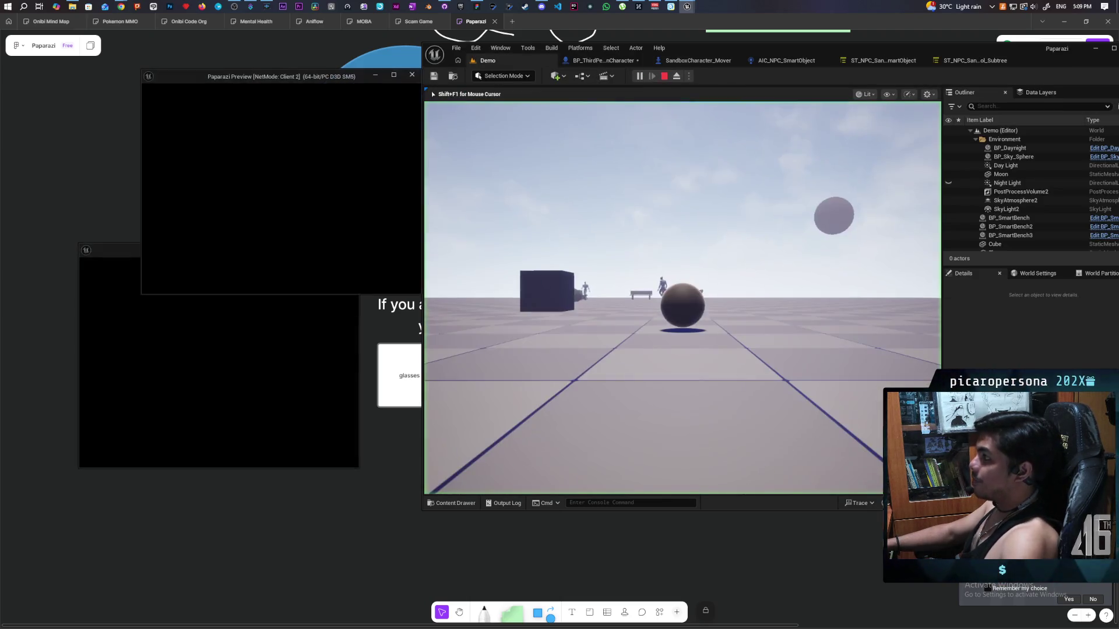
pyautogui.hotkey('alt', 'Tab')
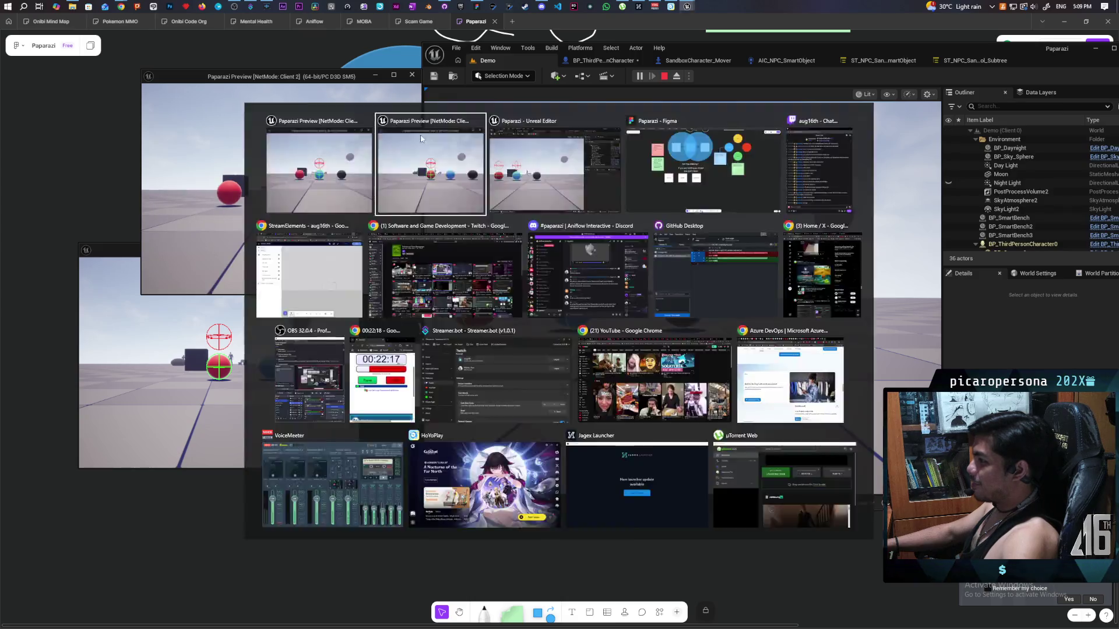
pyautogui.press('w')
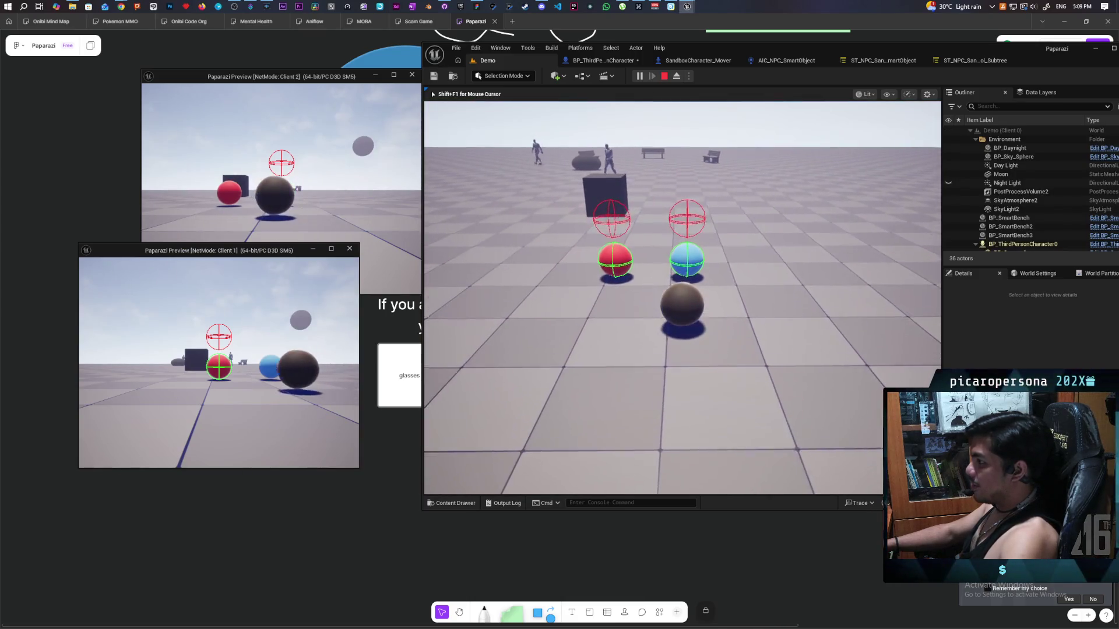
pyautogui.press('w')
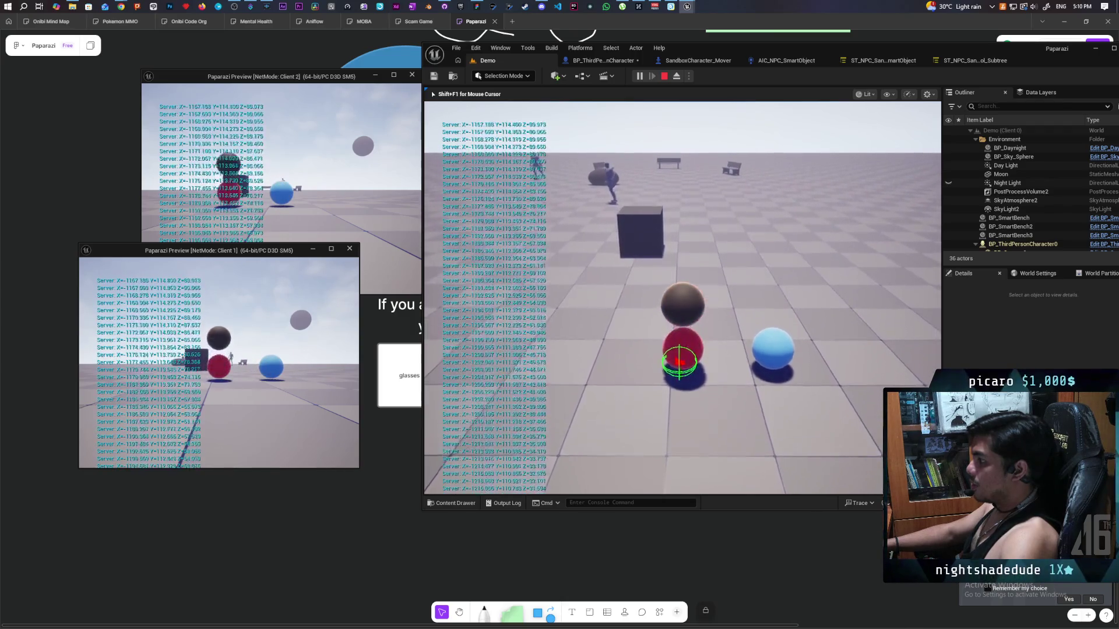
pyautogui.press('space')
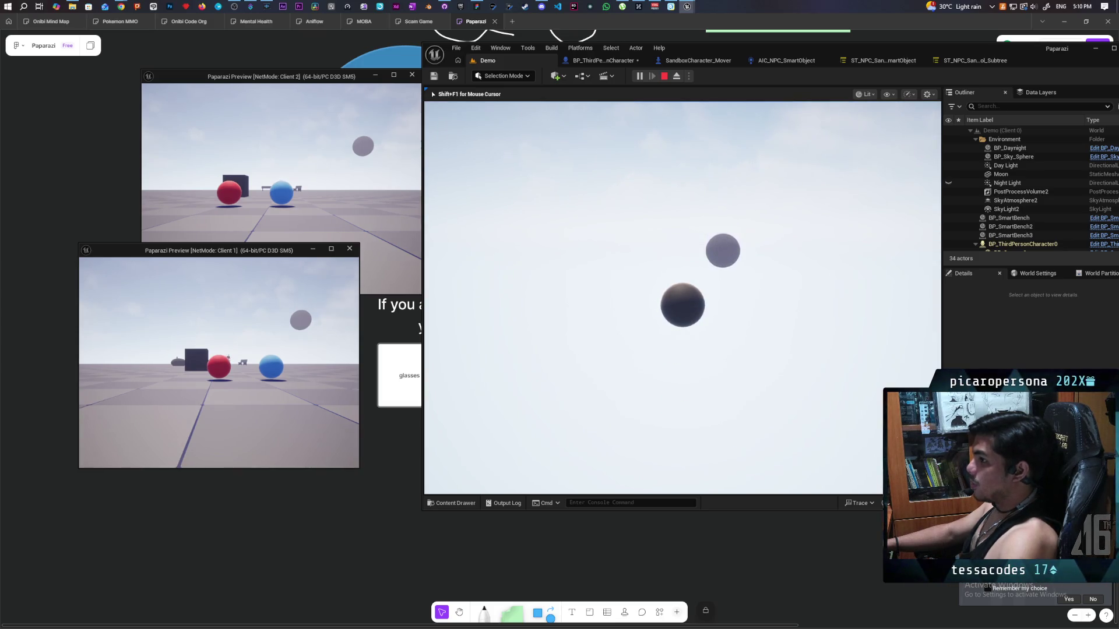
pyautogui.press('Escape')
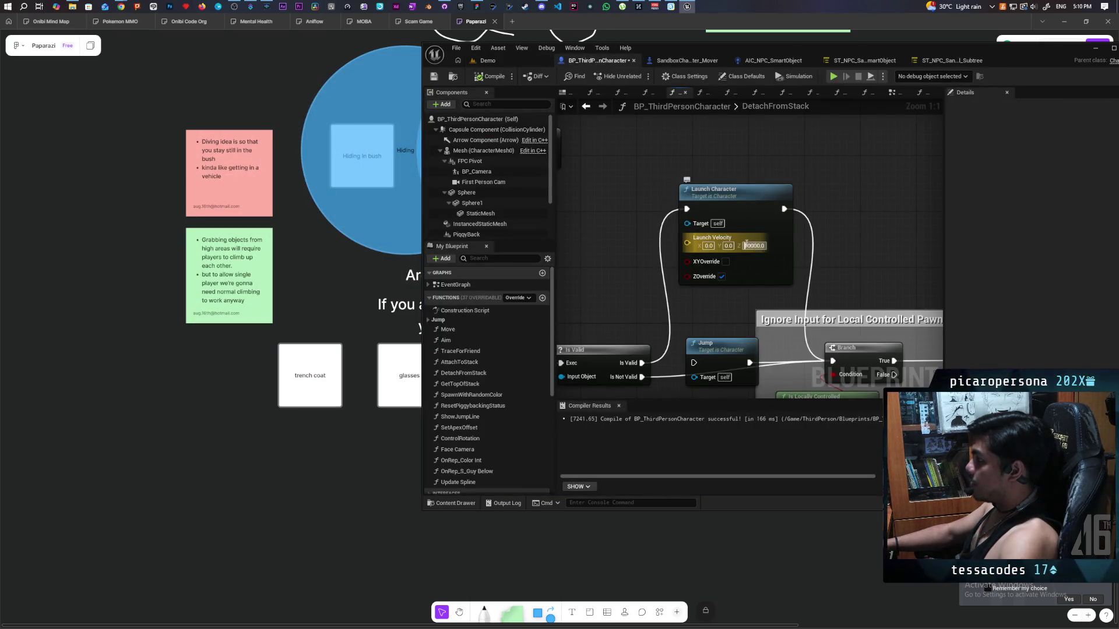
# Change the Launch Velocity Z to 1000 and recompile the blueprint.
pyautogui.press('BackSpace')
pyautogui.press('Return')
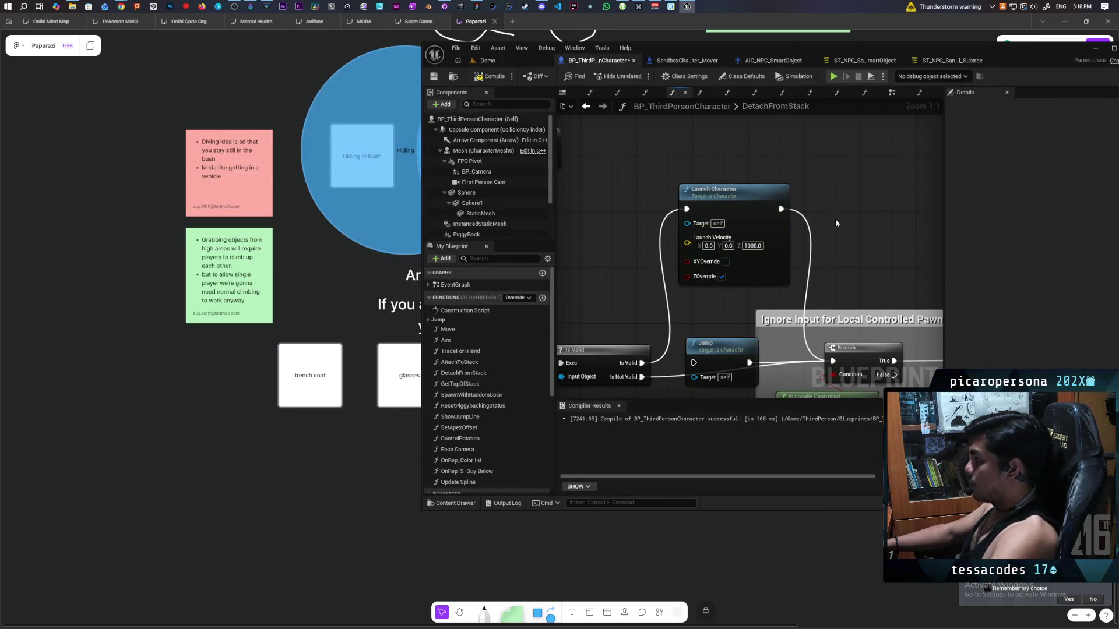
pyautogui.click(490, 77)
# Play-test the smaller launch around the spheres and cube, then return to the blueprint graph.
pyautogui.hotkey('alt', 'p')
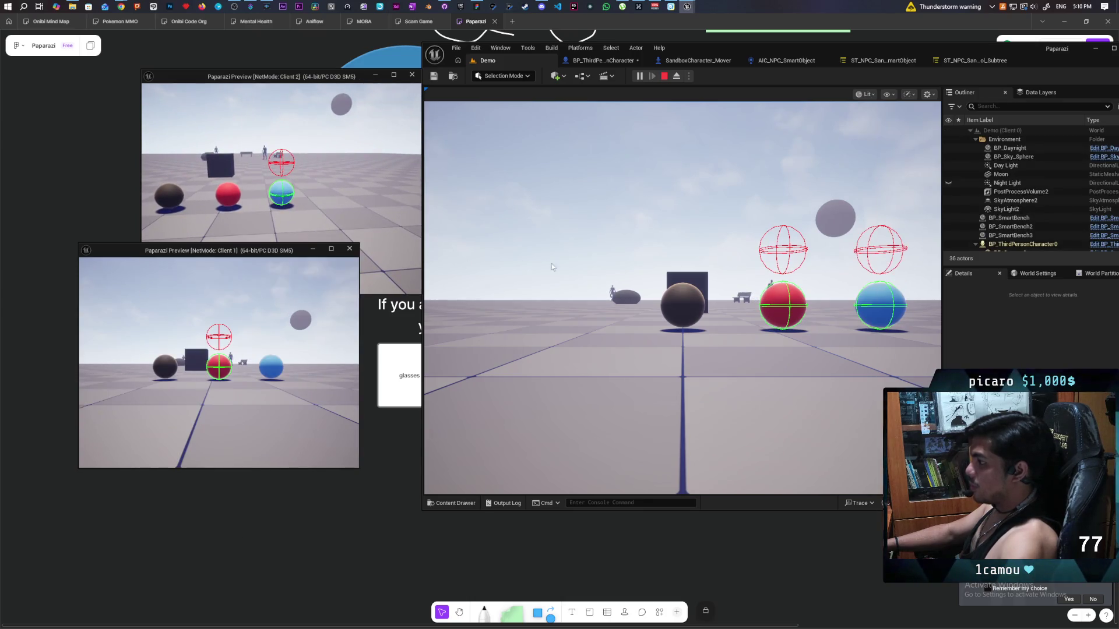
pyautogui.click(552, 263)
pyautogui.press('w')
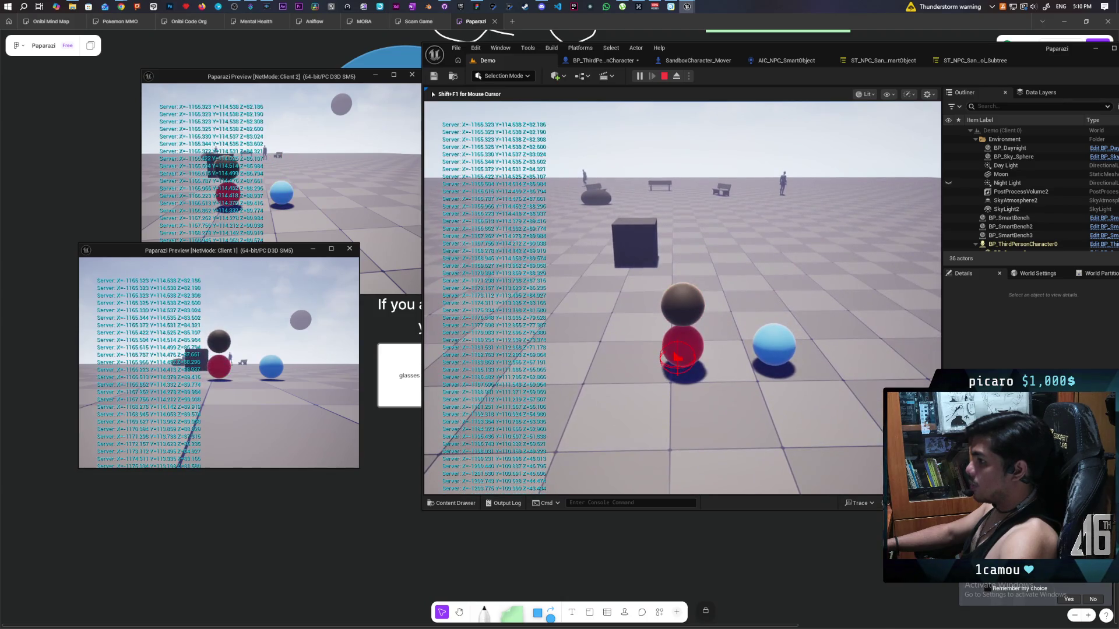
pyautogui.press('w')
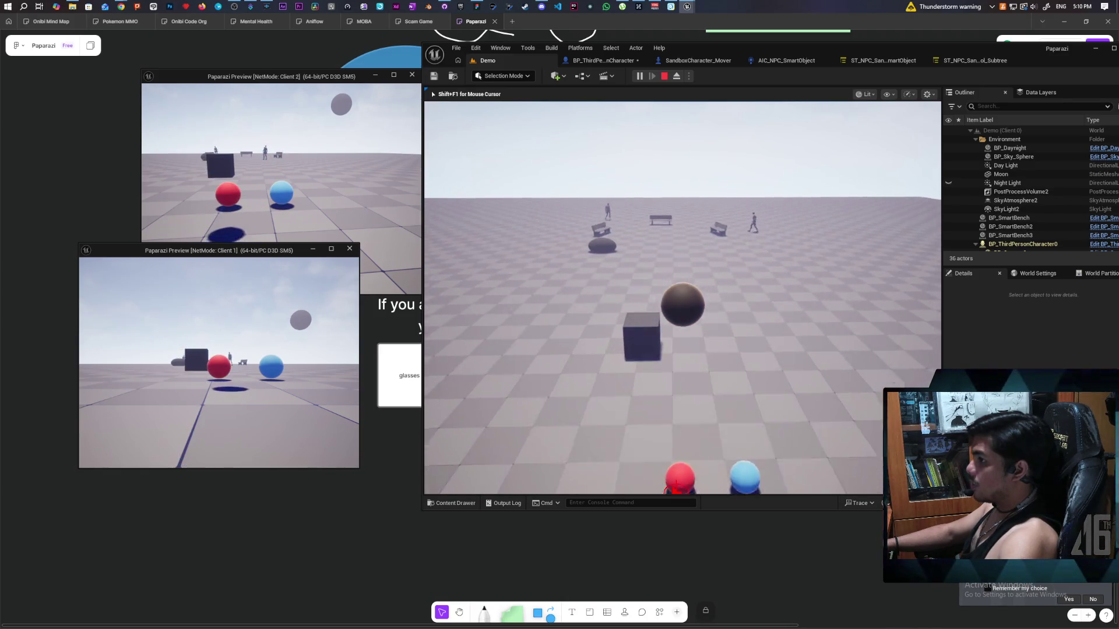
pyautogui.press('s')
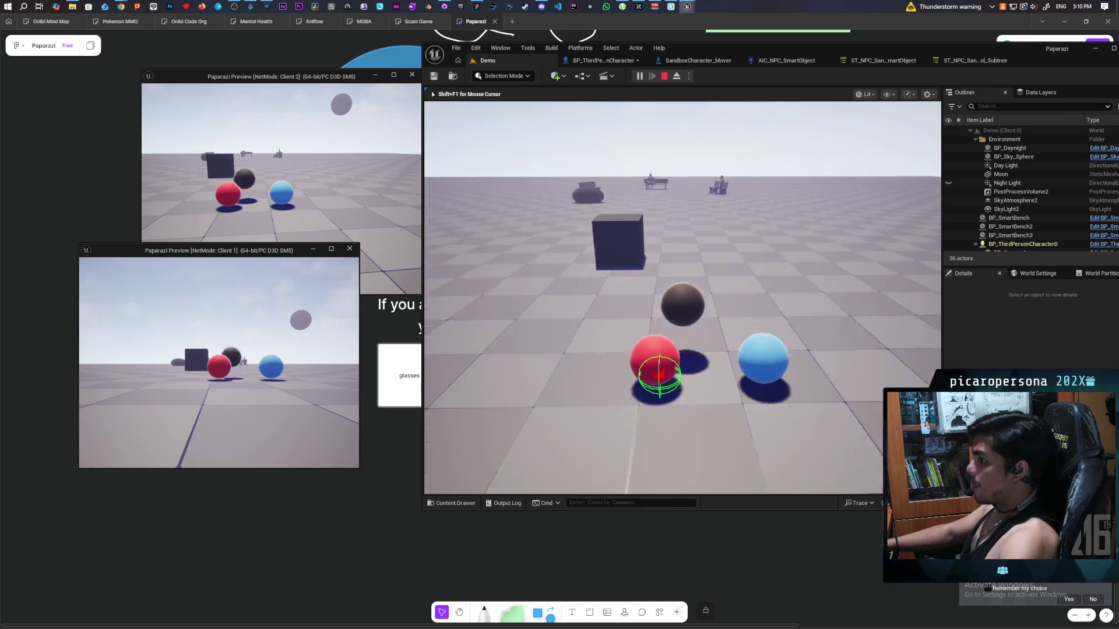
pyautogui.press('w')
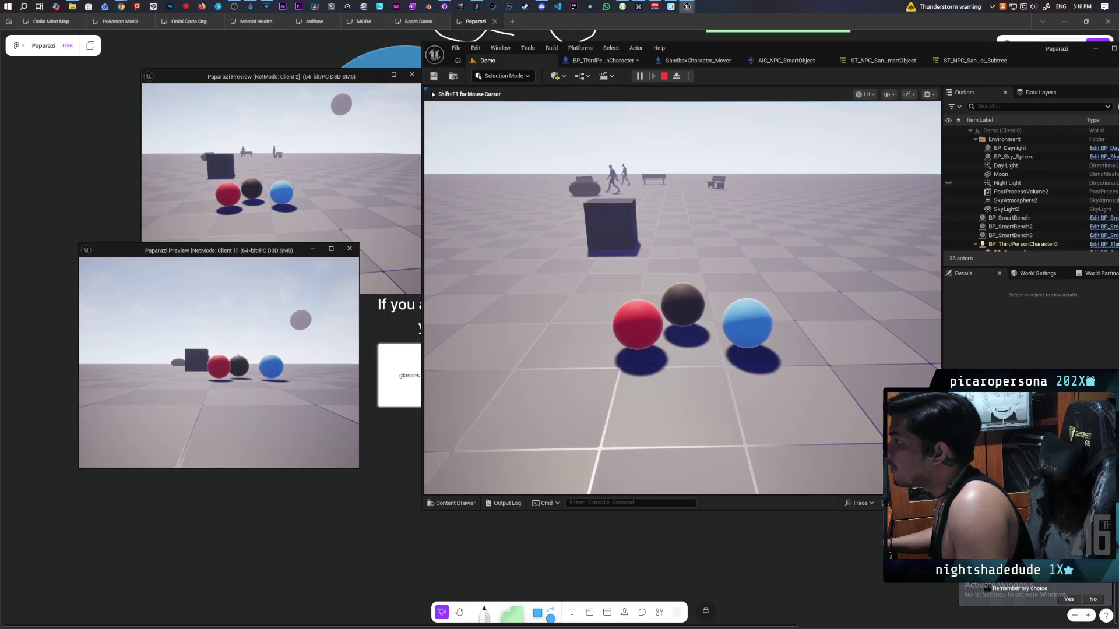
pyautogui.press('Escape')
pyautogui.click(603, 61)
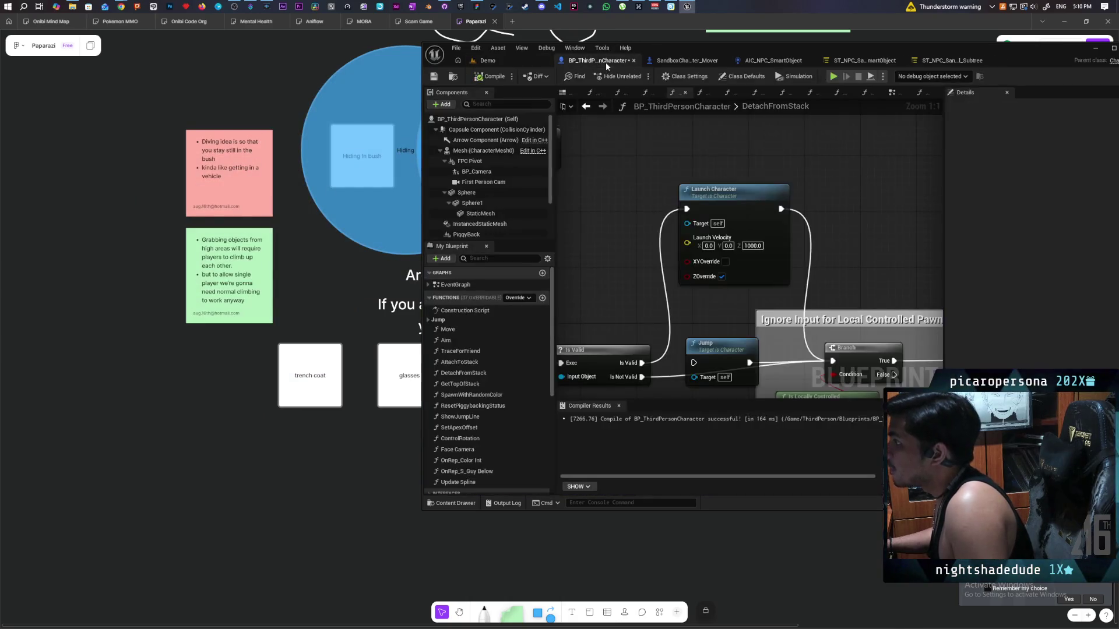
# Pan from Detach From Actor to Launch Character and Jump, then maximize the blueprint editor.
pyautogui.scroll(-5, 689, 246)
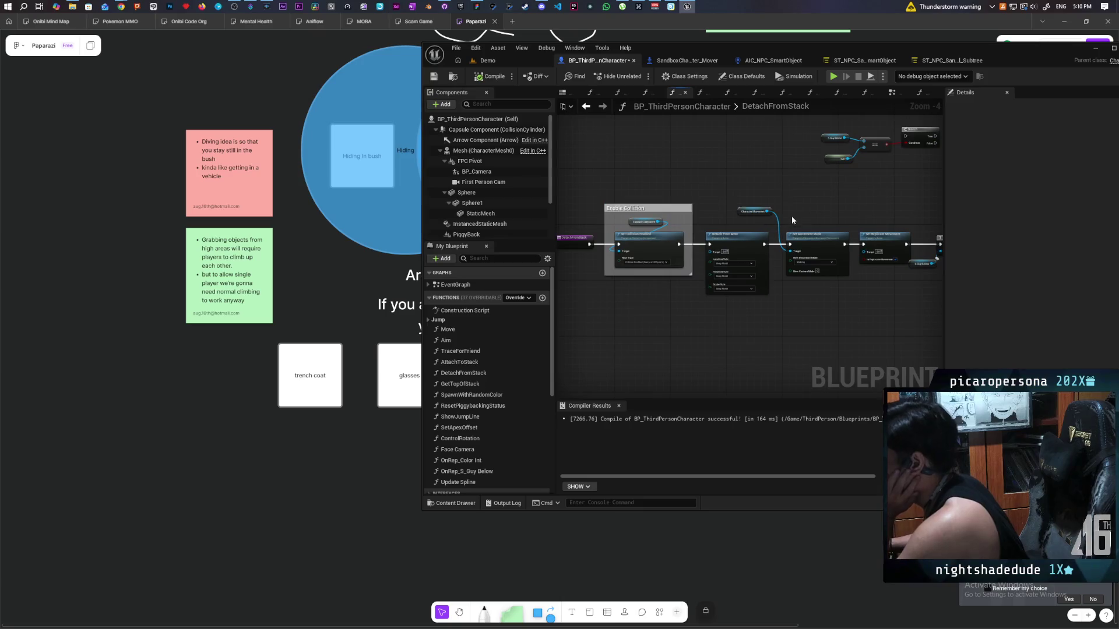
pyautogui.scroll(2, 787, 220)
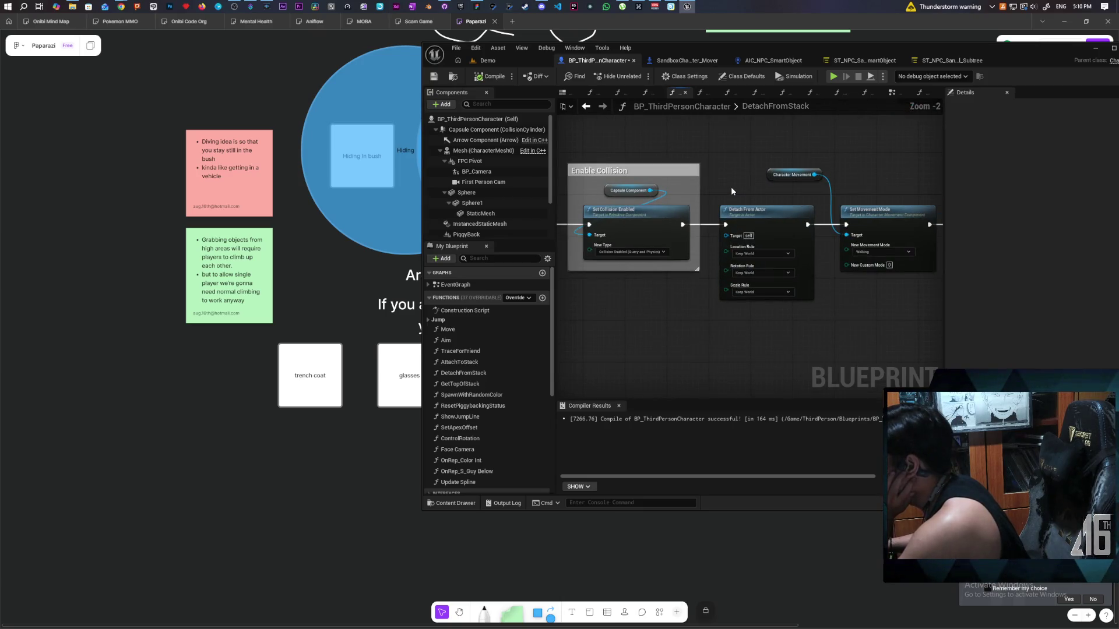
pyautogui.scroll(-1, 732, 192)
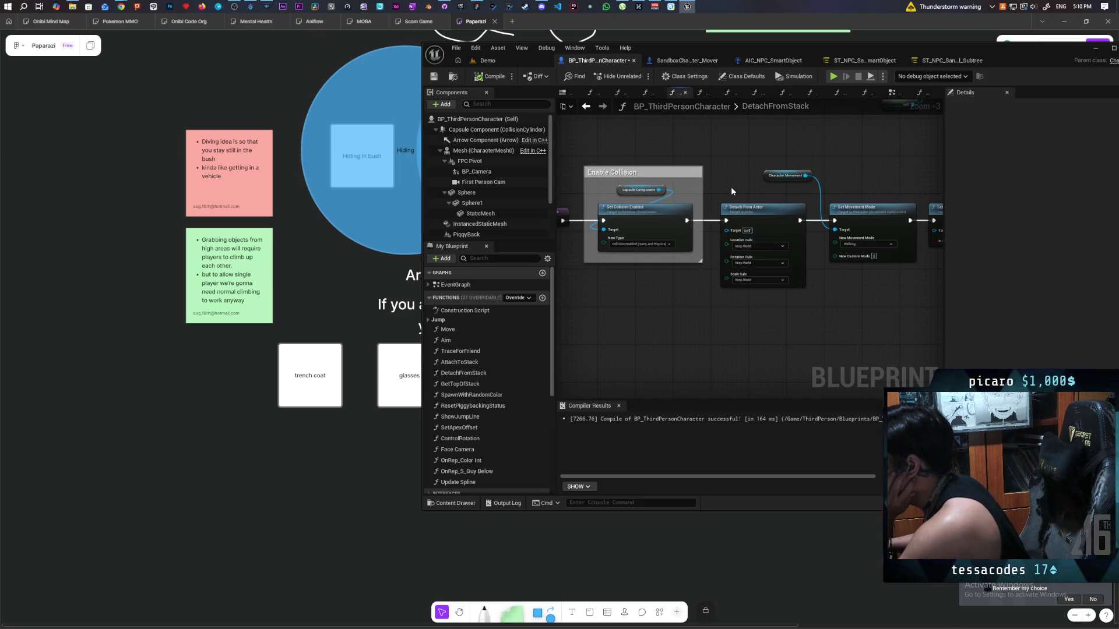
pyautogui.moveTo(733, 192); pyautogui.dragTo(651, 202)
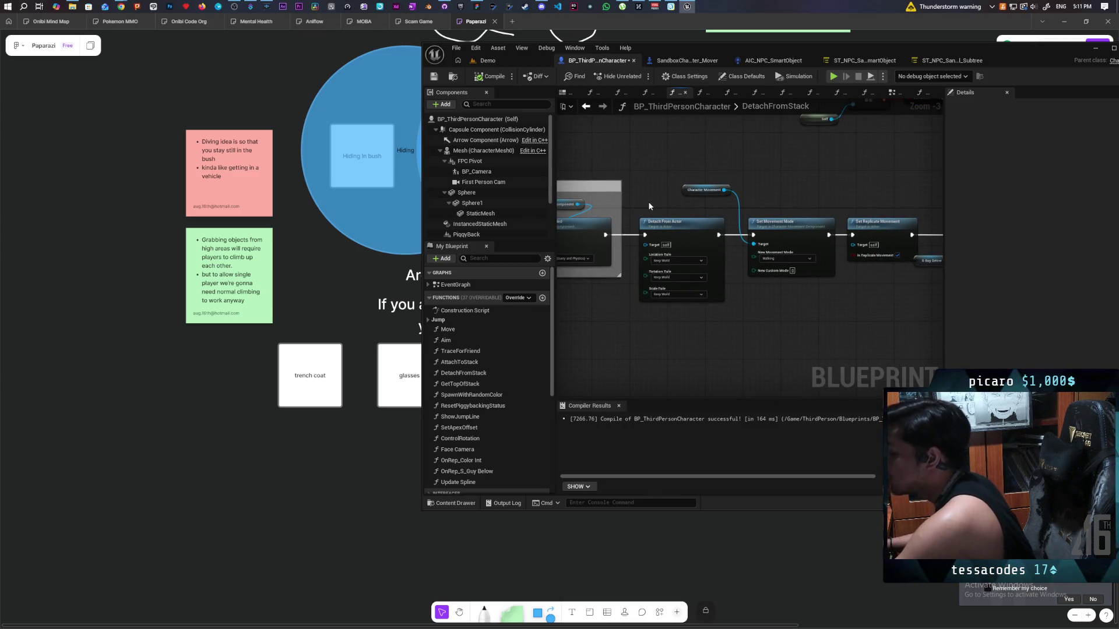
pyautogui.moveTo(799, 314)
pyautogui.mouseDown()
pyautogui.moveTo(571, 327)
pyautogui.moveTo(577, 309)
pyautogui.moveTo(644, 292)
pyautogui.moveTo(596, 293)
pyautogui.moveTo(841, 282)
pyautogui.moveTo(797, 313)
pyautogui.mouseUp()
pyautogui.scroll(-1, 695, 305)
pyautogui.scroll(1, 695, 306)
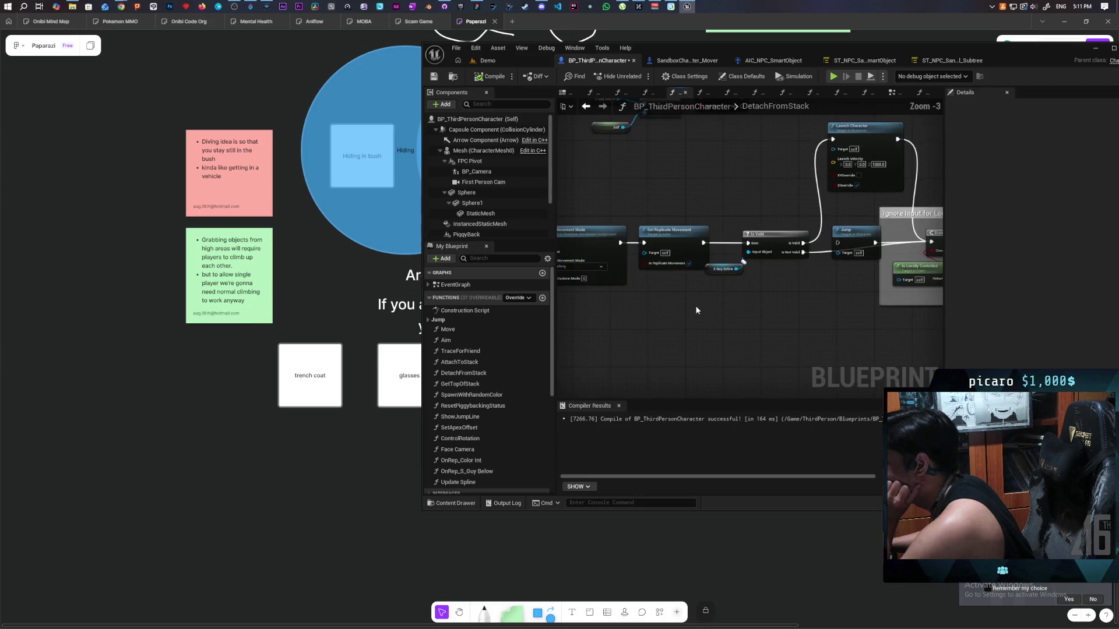
pyautogui.scroll(-1, 696, 307)
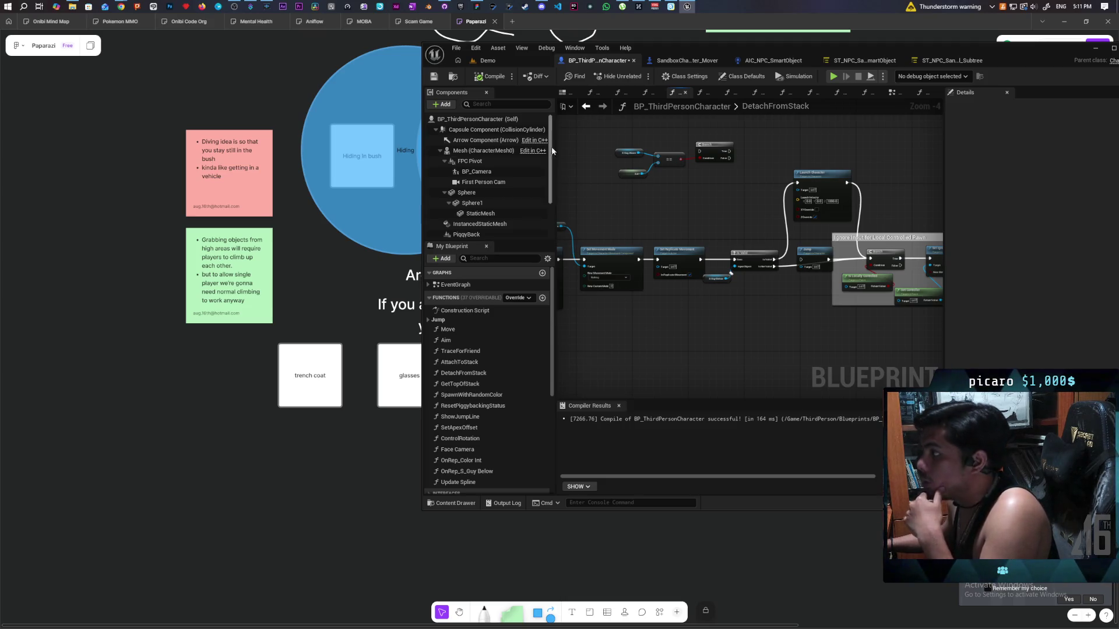
pyautogui.doubleClick(698, 48)
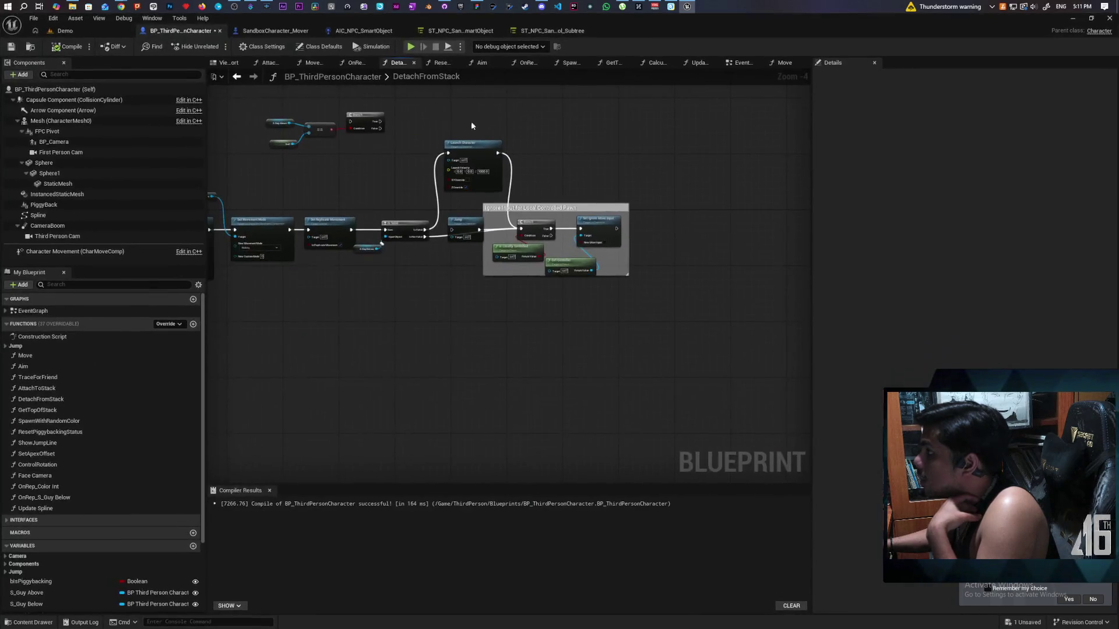
# Return to AttachToStack and box-select its Attaching to Stack and Disable Collision groups.
pyautogui.click(238, 77)
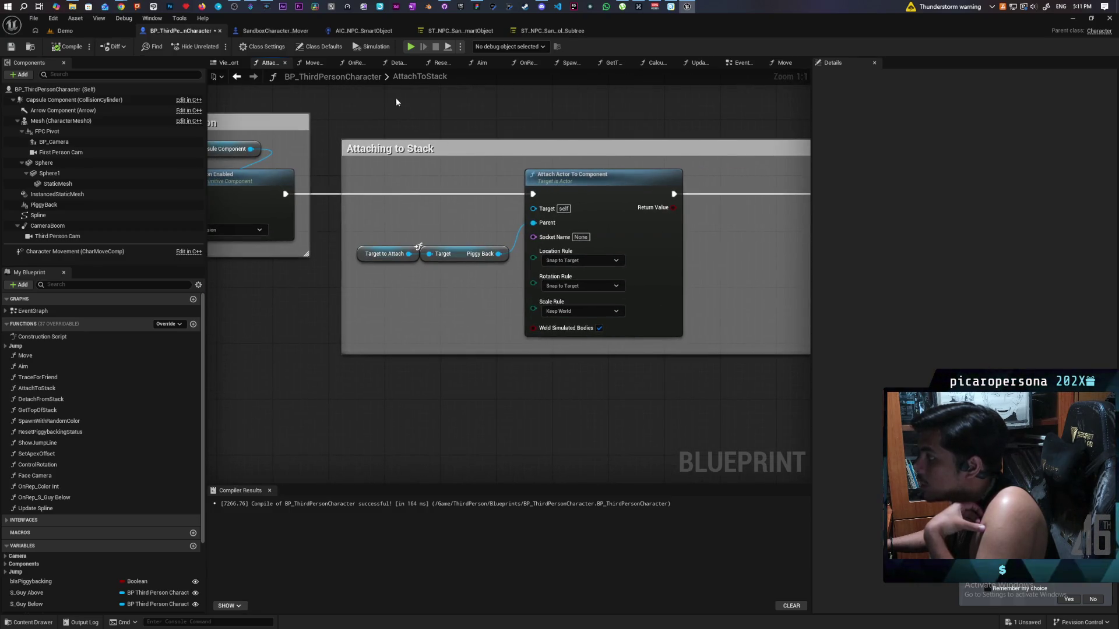
pyautogui.moveTo(396, 102); pyautogui.dragTo(605, 401)
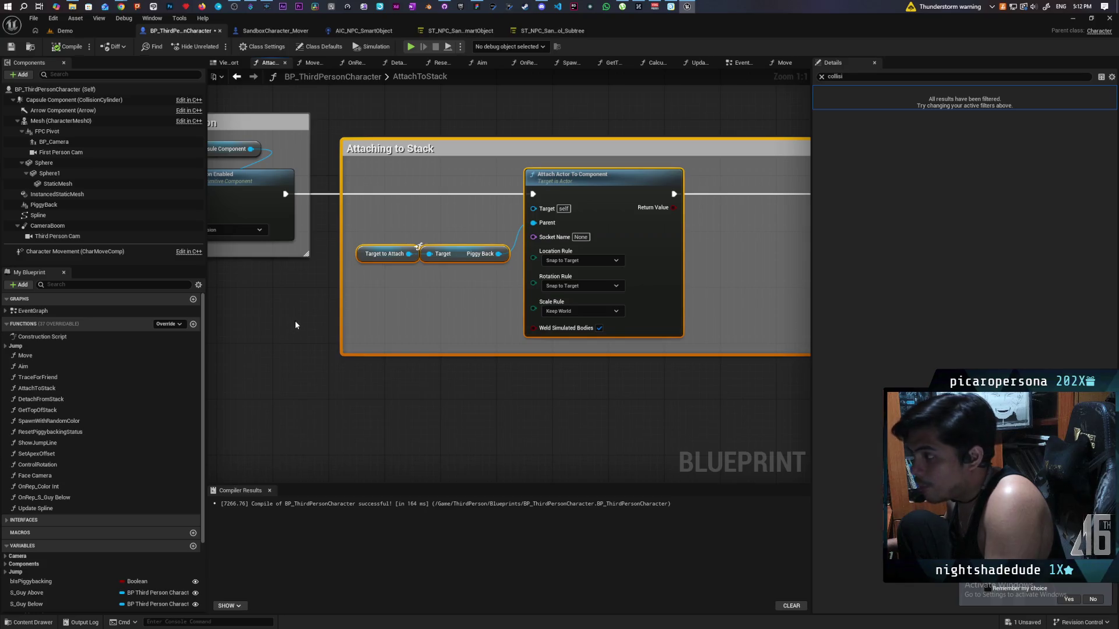
pyautogui.scroll(-5, 452, 326)
pyautogui.scroll(4, 469, 312)
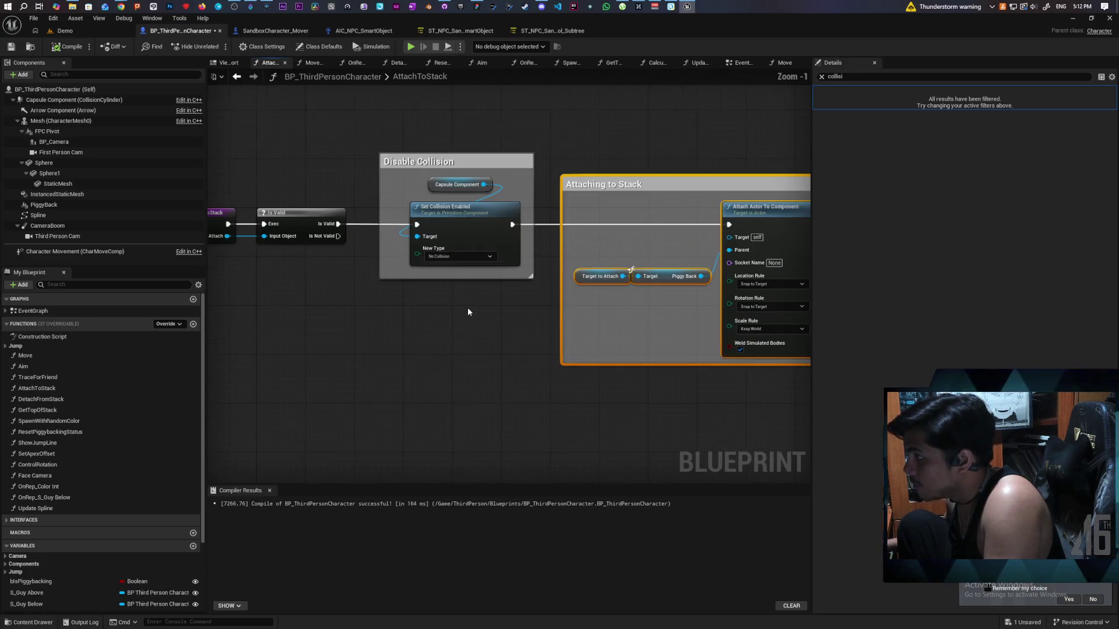
pyautogui.moveTo(426, 132); pyautogui.dragTo(461, 339)
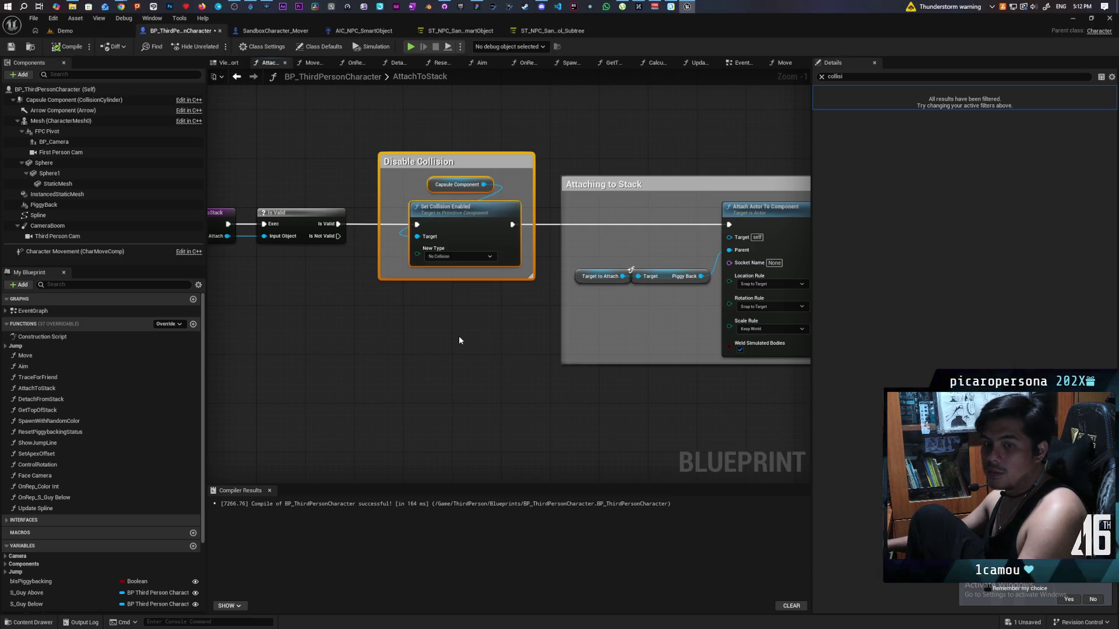
pyautogui.moveTo(475, 361)
pyautogui.mouseDown()
pyautogui.moveTo(482, 370)
pyautogui.moveTo(376, 385)
pyautogui.moveTo(325, 374)
pyautogui.moveTo(534, 361)
pyautogui.moveTo(540, 402)
pyautogui.moveTo(374, 347)
pyautogui.moveTo(400, 412)
pyautogui.moveTo(450, 399)
pyautogui.moveTo(528, 409)
pyautogui.mouseUp()
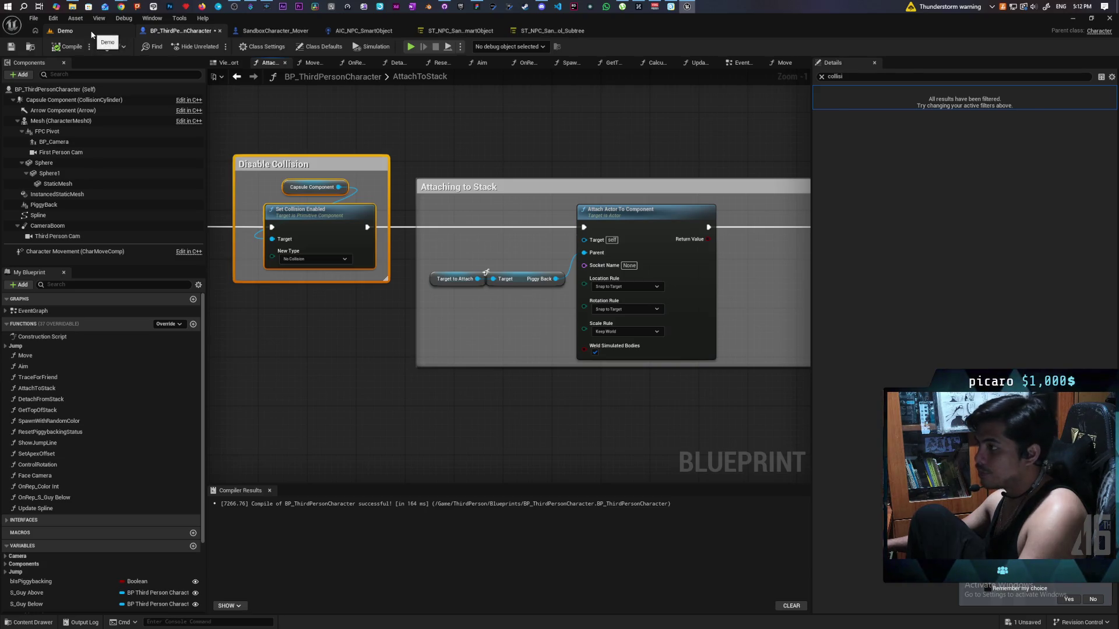
# Flip through the Move, EventGraph, Update Spline, CalculateJump, GetTopOfStack, SpawnWithRandomColor and Aim graphs.
pyautogui.click(91, 34)
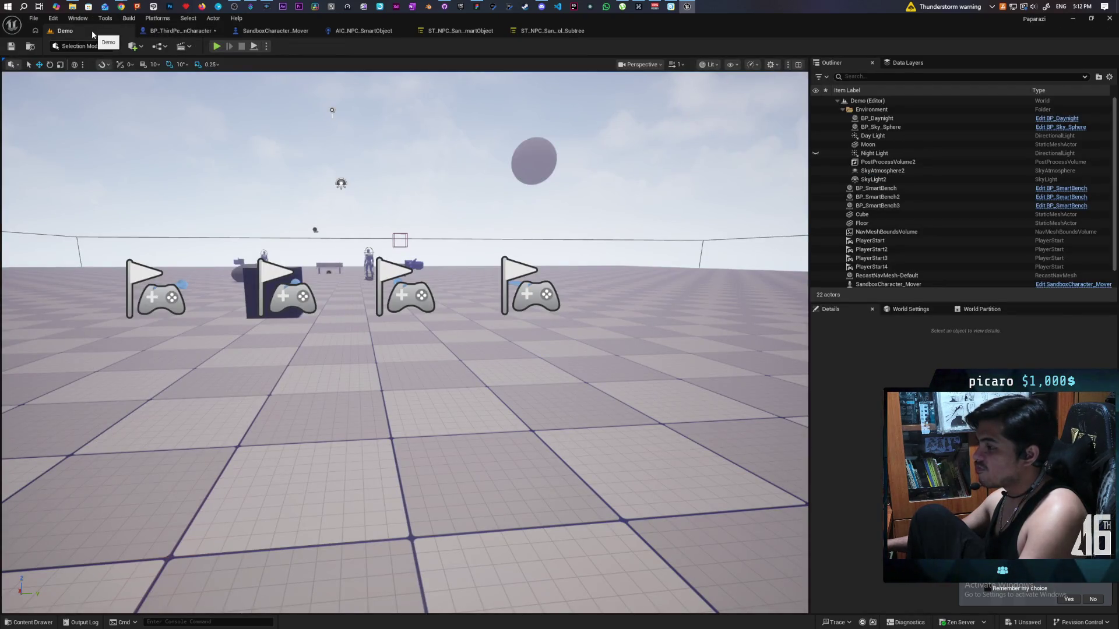
pyautogui.click(169, 31)
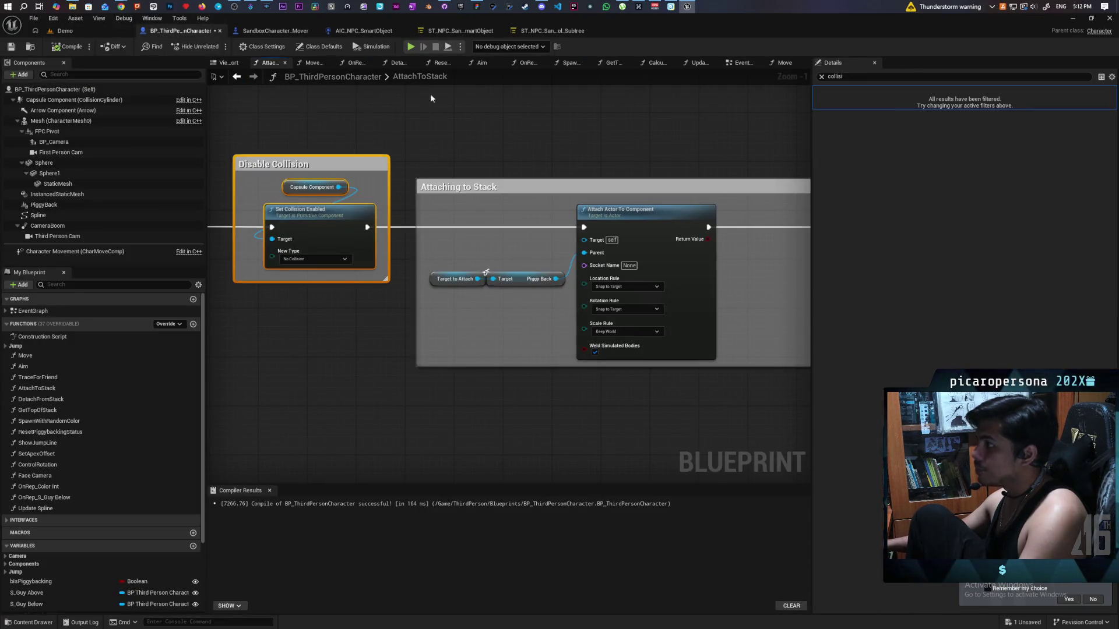
pyautogui.click(786, 63)
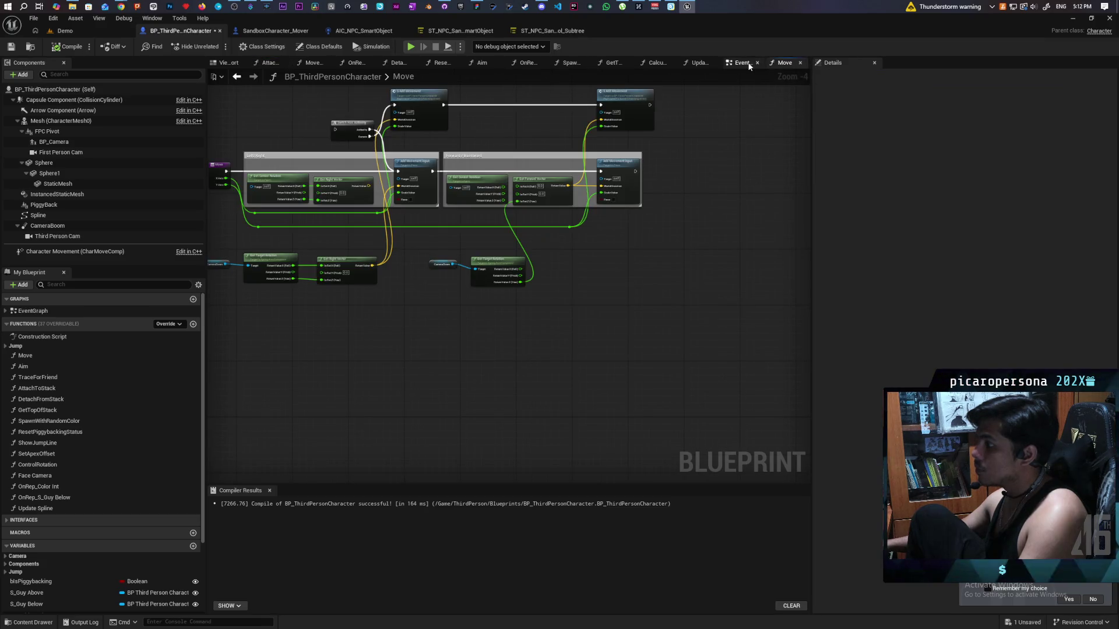
pyautogui.click(741, 63)
pyautogui.click(699, 63)
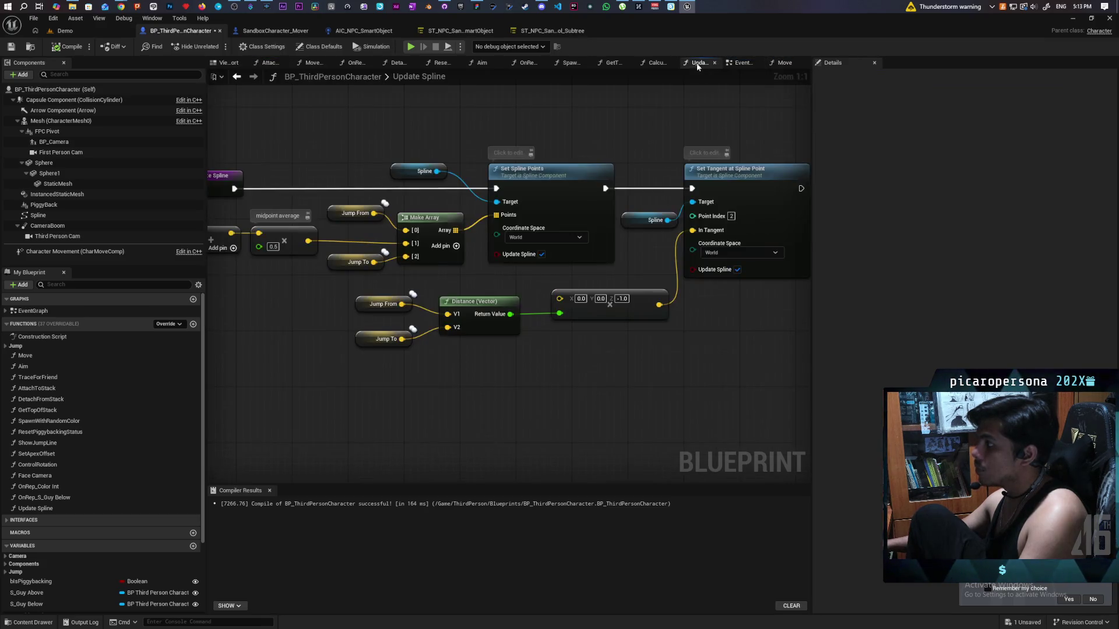
pyautogui.click(655, 64)
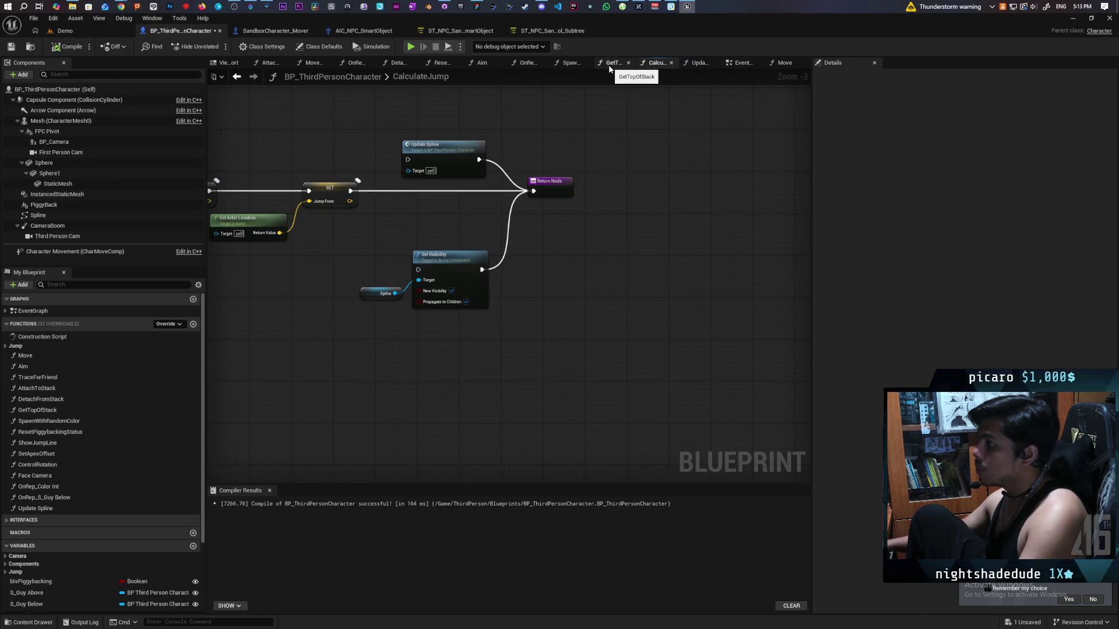
pyautogui.click(606, 67)
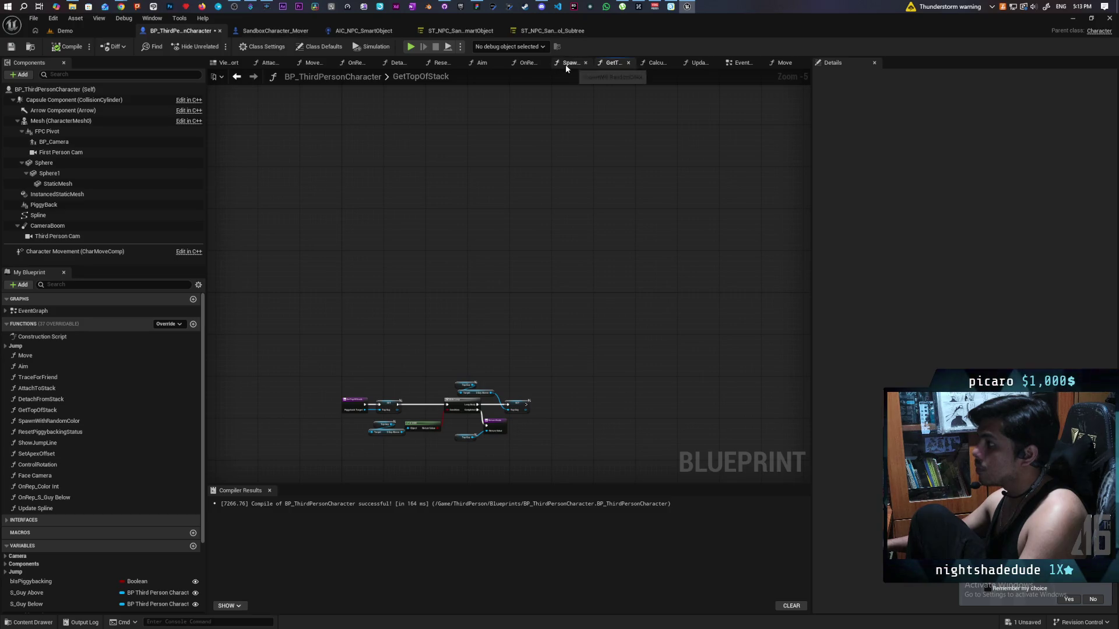
pyautogui.click(566, 64)
pyautogui.click(525, 65)
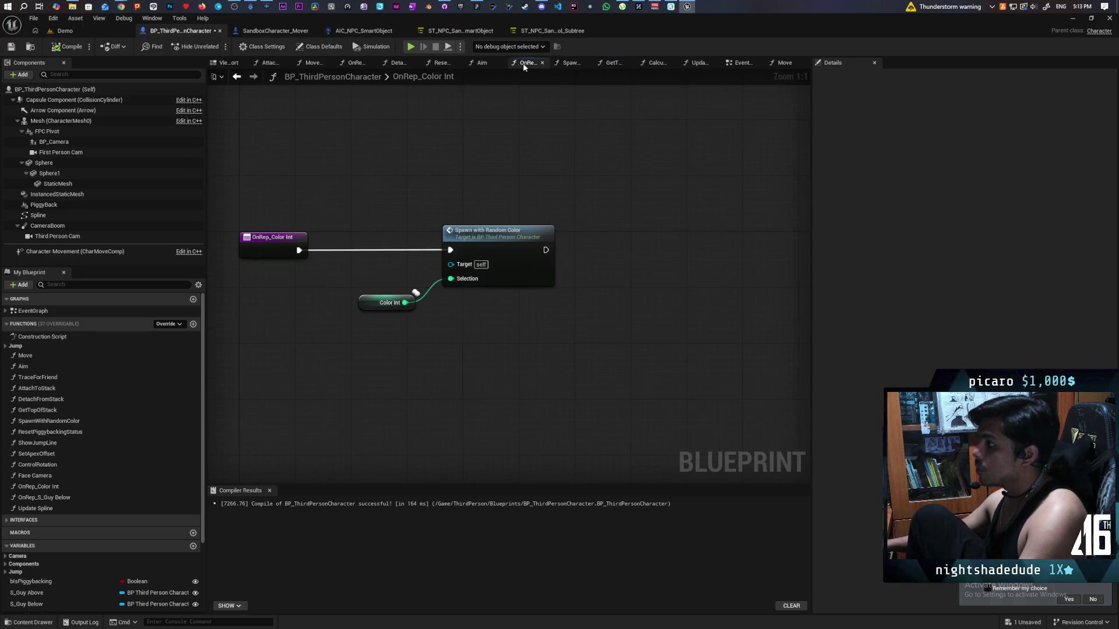
pyautogui.click(491, 63)
# Browse the ResetPiggybackingStatus, DetachFromStack, OnRep_S_Guy Below, MoveAlongSpline and AttachToStack graphs.
pyautogui.click(440, 64)
pyautogui.click(396, 64)
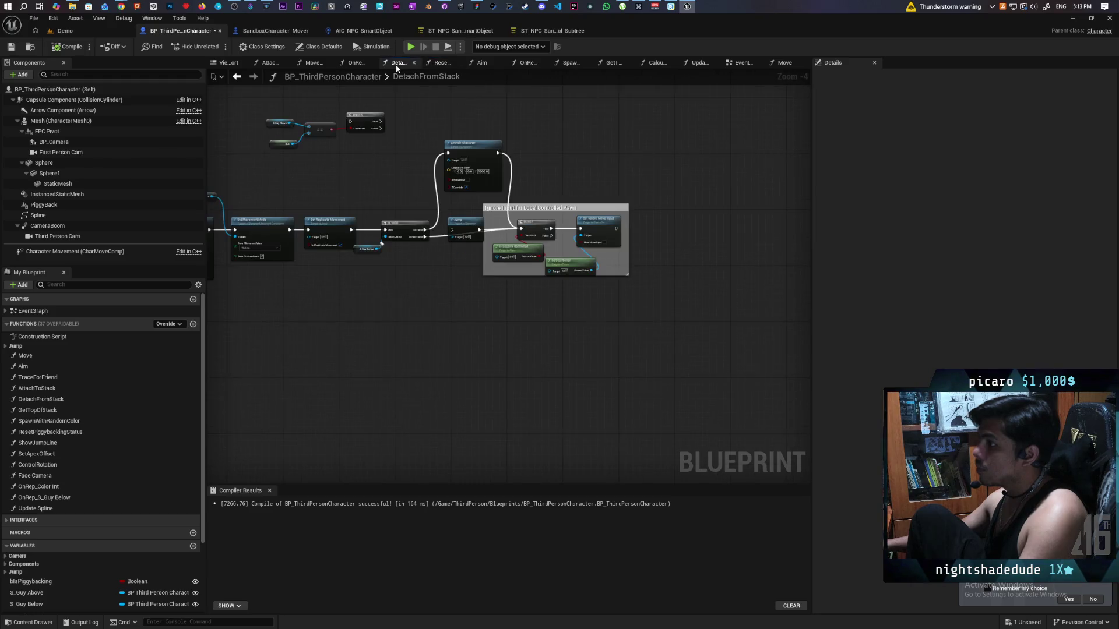
pyautogui.click(355, 64)
pyautogui.click(313, 63)
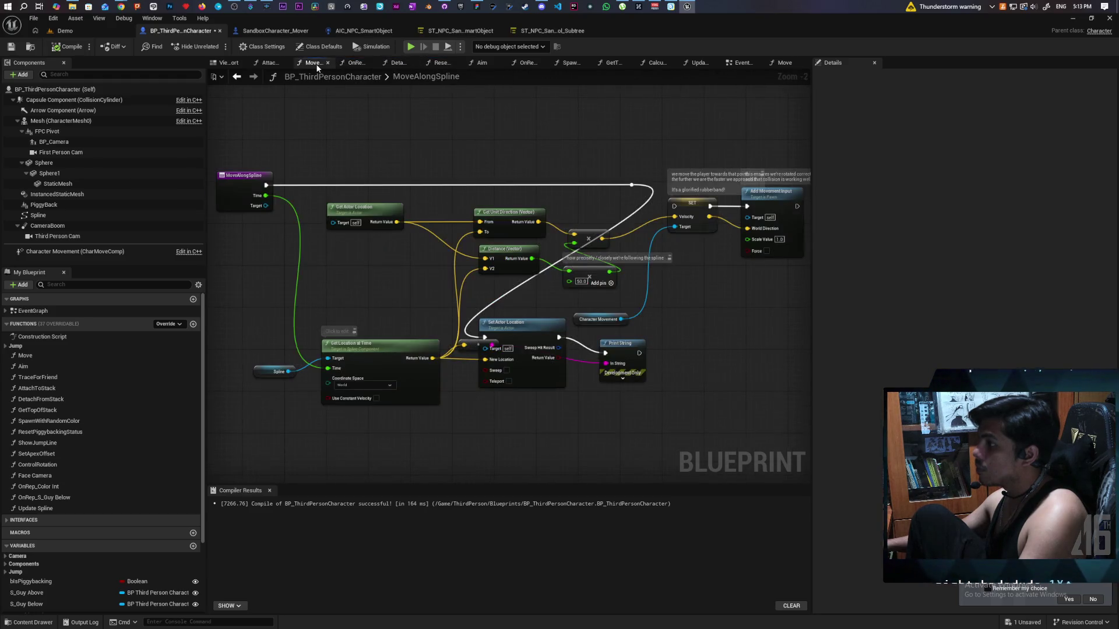
pyautogui.click(268, 64)
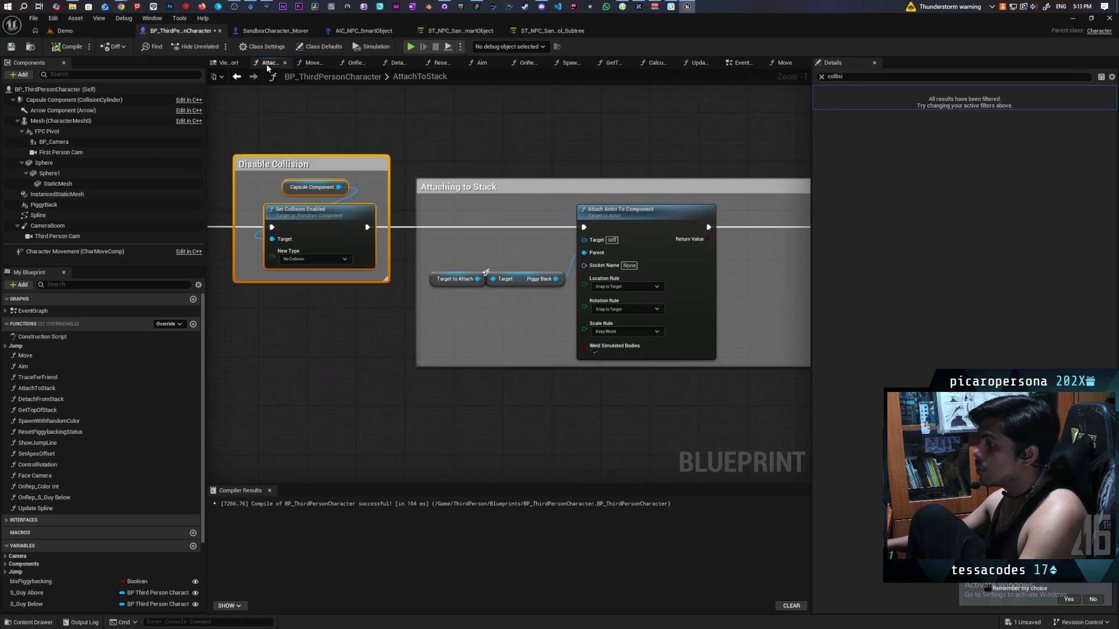
pyautogui.click(226, 63)
pyautogui.click(269, 63)
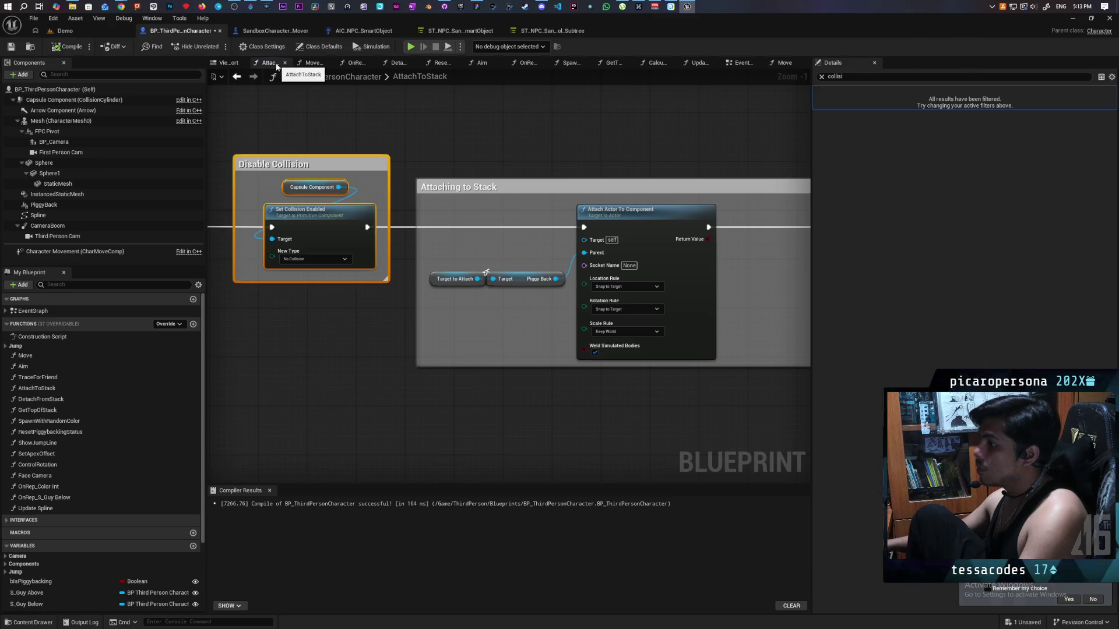
# Step back to DetachFromStack, then view the Move graph and the EventGraph's Server Detatch section.
pyautogui.click(241, 80)
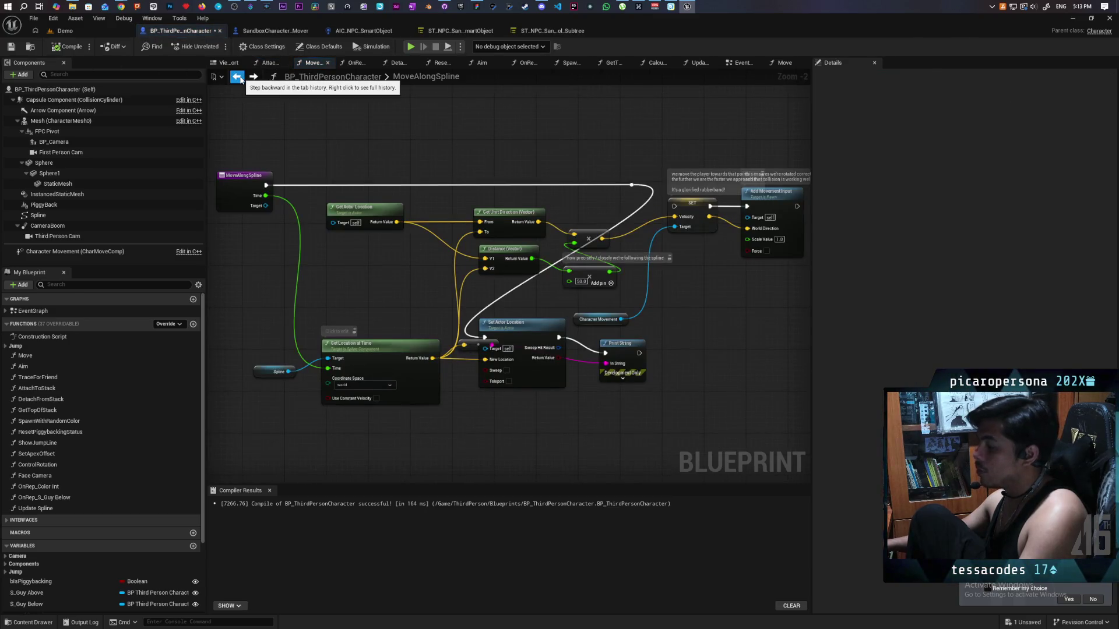
pyautogui.click(241, 80)
pyautogui.click(241, 79)
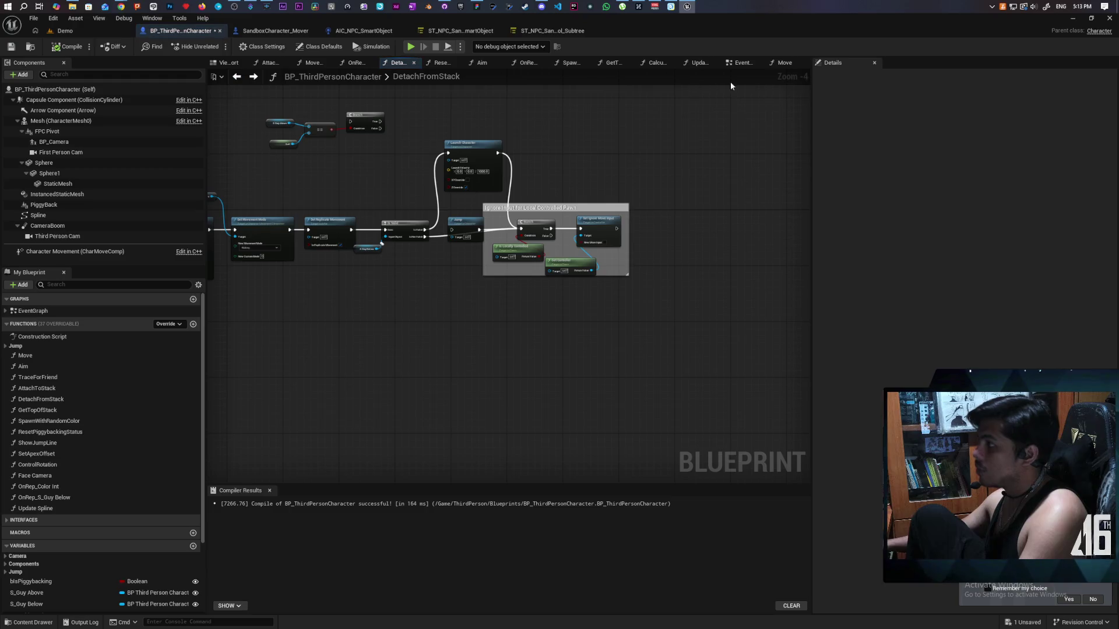
pyautogui.click(789, 63)
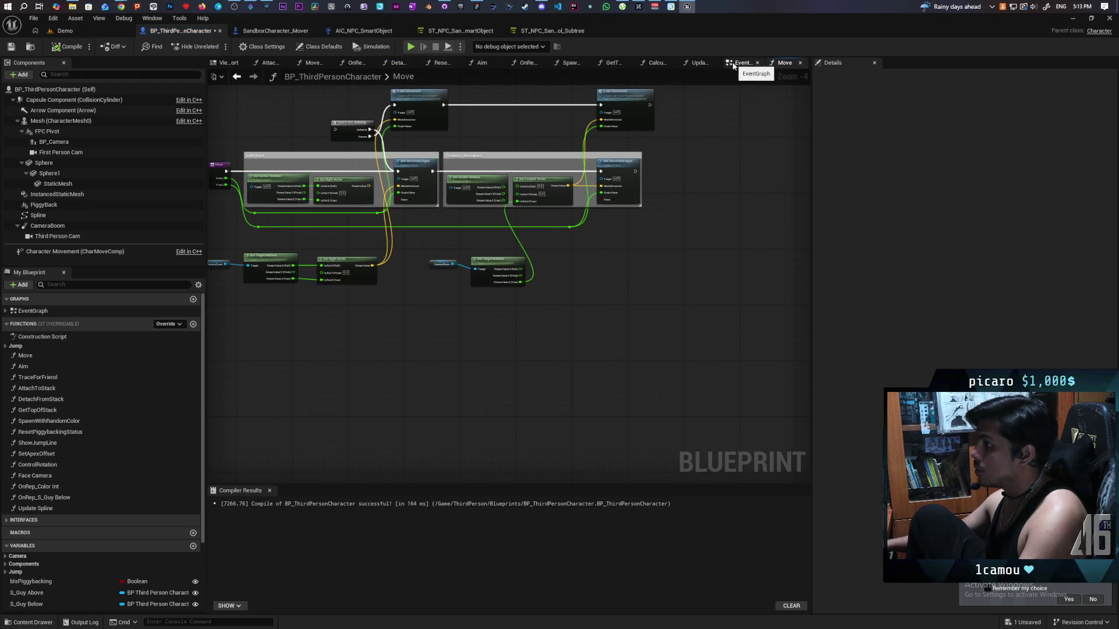
pyautogui.click(733, 64)
pyautogui.scroll(-5, 530, 220)
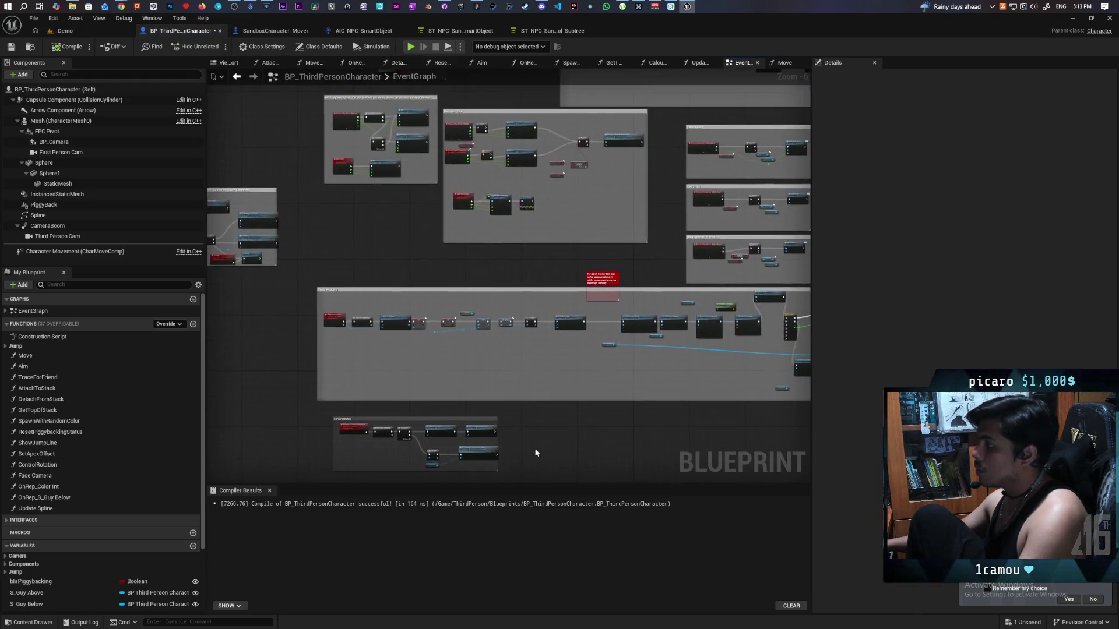
pyautogui.scroll(4, 521, 442)
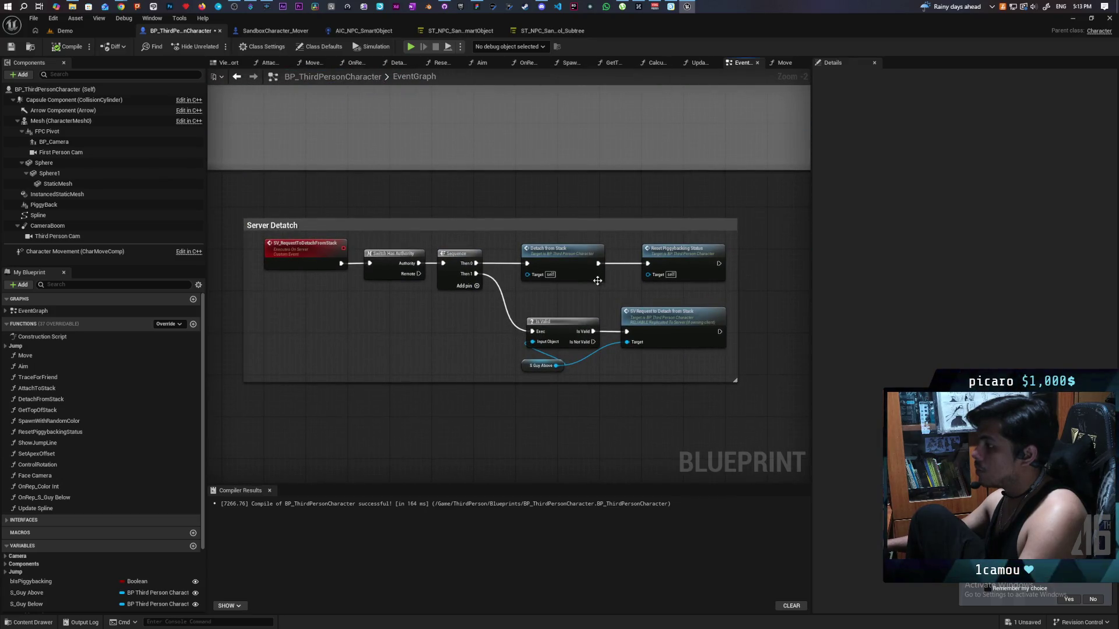
# In DetachFromStack, wire the entry exec straight into Detach From Actor, bypassing Set Collision Enabled.
pyautogui.doubleClick(553, 249)
pyautogui.scroll(3, 570, 430)
pyautogui.moveTo(537, 404)
pyautogui.mouseDown()
pyautogui.moveTo(644, 407)
pyautogui.moveTo(630, 430)
pyautogui.mouseUp()
pyautogui.moveTo(596, 174); pyautogui.dragTo(739, 235)
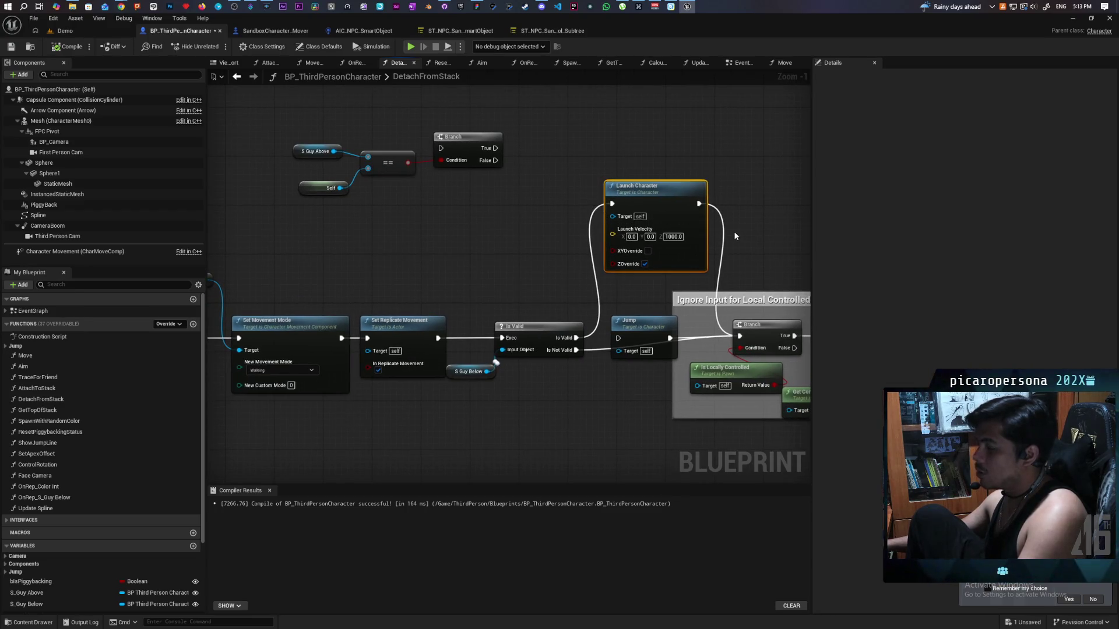
pyautogui.moveTo(565, 393)
pyautogui.mouseDown()
pyautogui.moveTo(588, 357)
pyautogui.moveTo(686, 324)
pyautogui.moveTo(501, 352)
pyautogui.mouseUp()
pyautogui.moveTo(612, 343)
pyautogui.mouseDown()
pyautogui.moveTo(342, 380)
pyautogui.moveTo(619, 377)
pyautogui.moveTo(522, 379)
pyautogui.mouseUp()
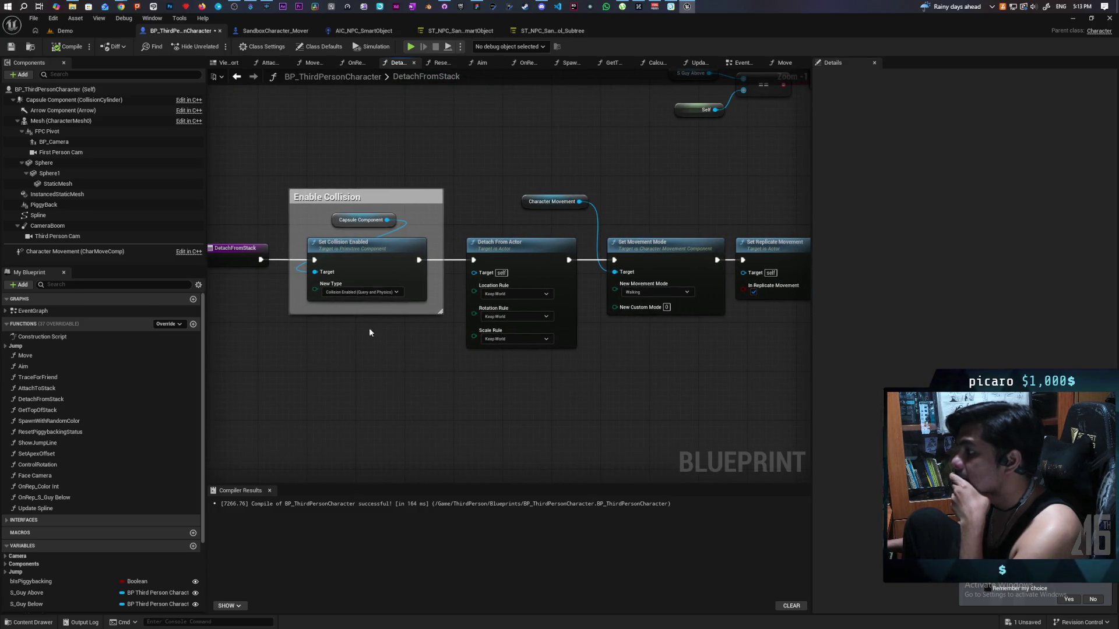
pyautogui.moveTo(266, 267); pyautogui.dragTo(477, 257)
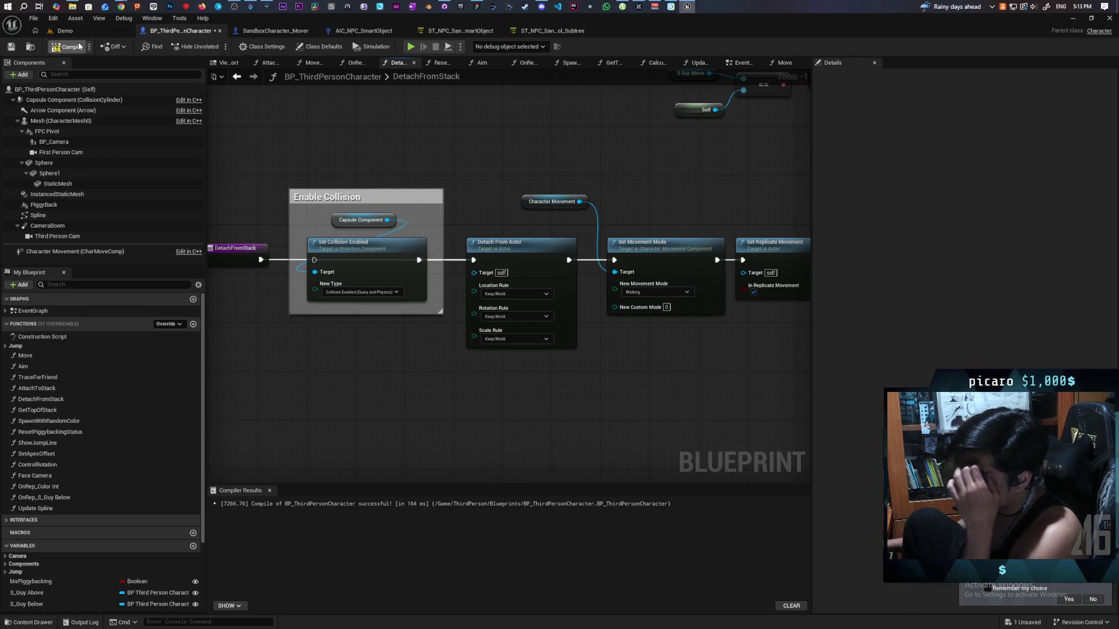
pyautogui.moveTo(714, 35); pyautogui.dragTo(752, 94)
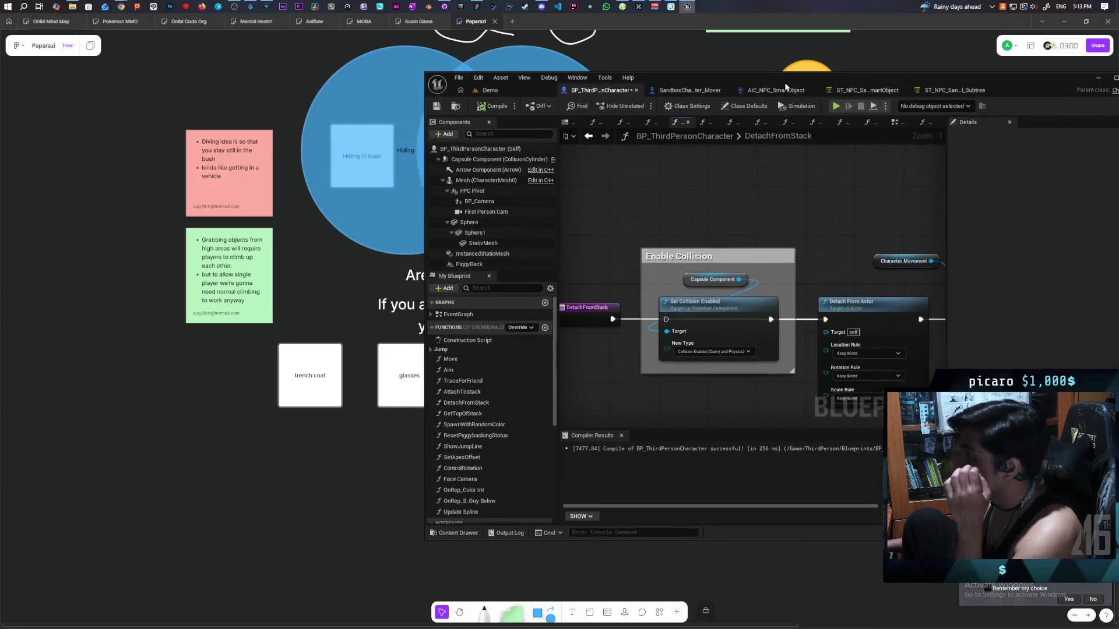
pyautogui.click(510, 92)
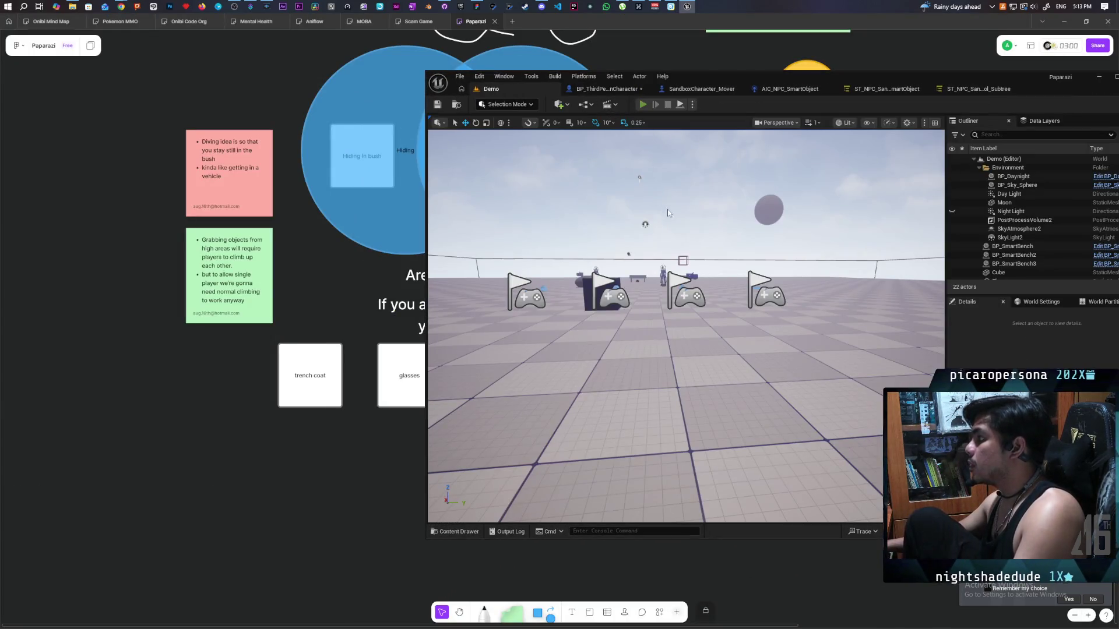
pyautogui.click(643, 105)
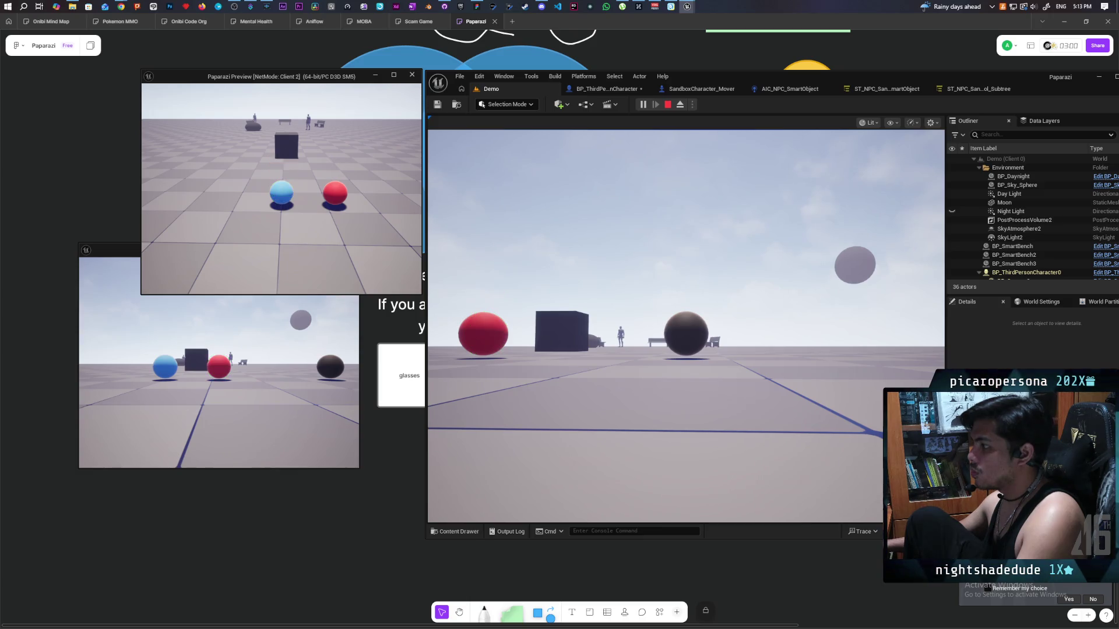
pyautogui.click(455, 280)
pyautogui.press('w')
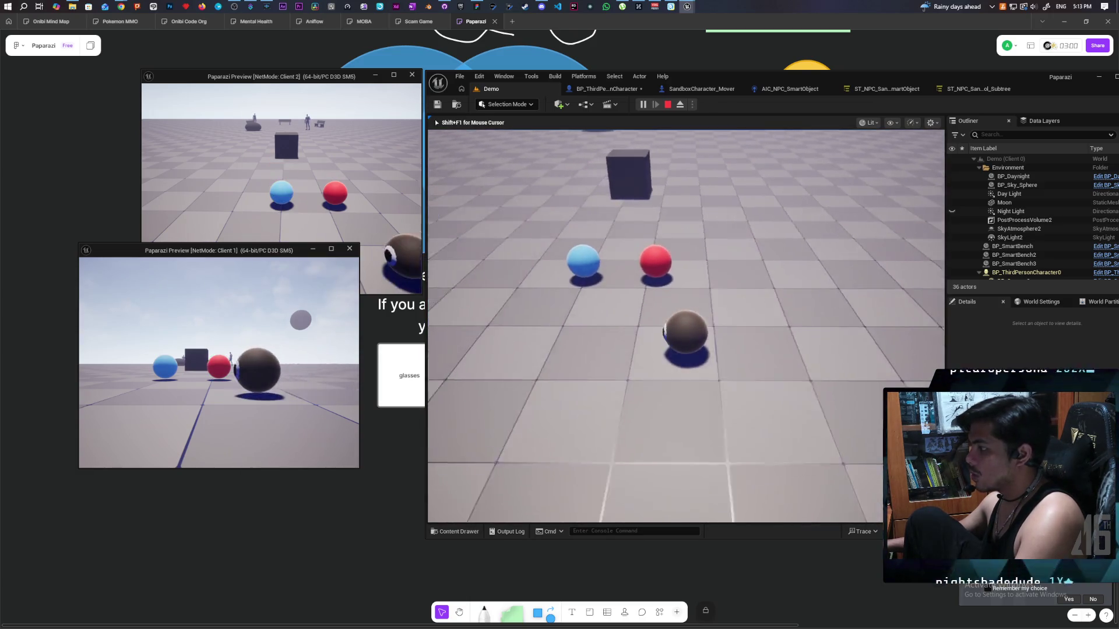
pyautogui.press('space')
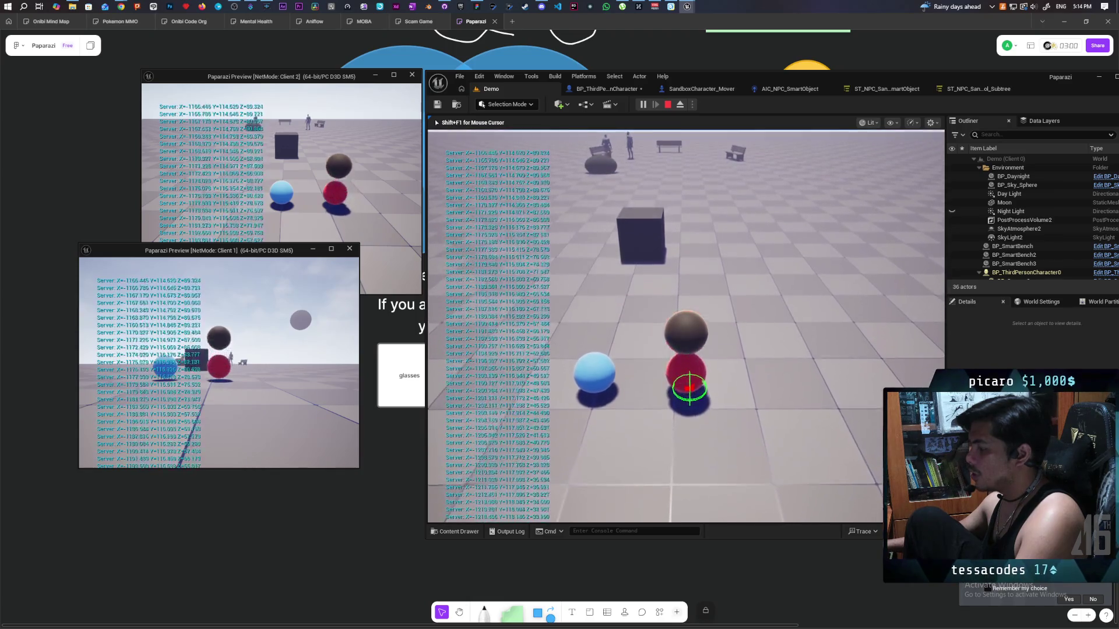
pyautogui.press('w')
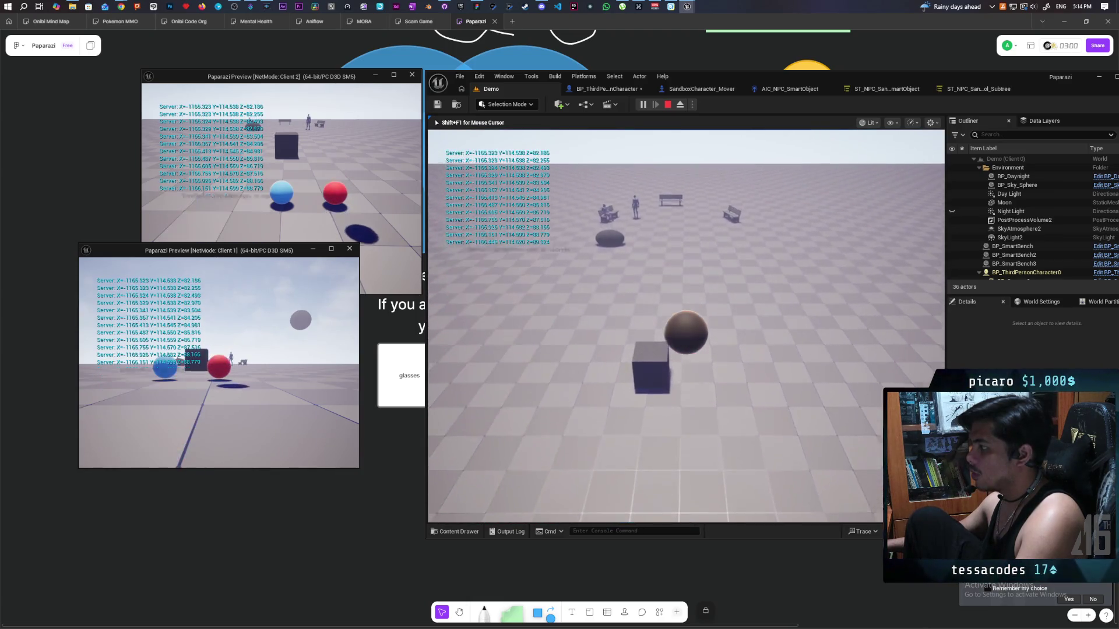
pyautogui.press('s')
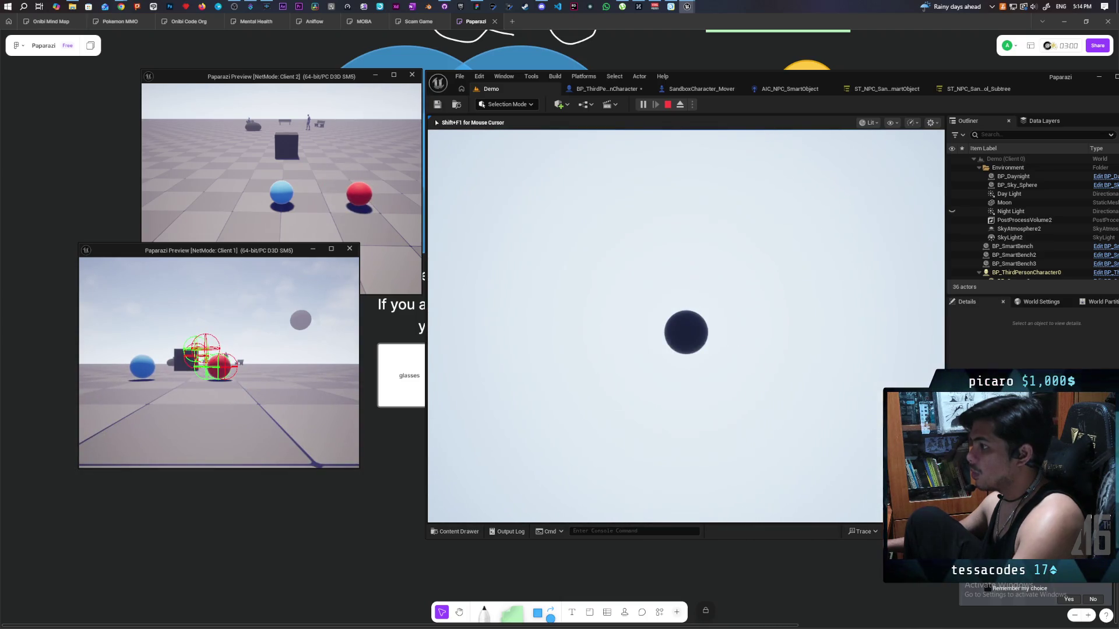
pyautogui.press('Escape')
pyautogui.click(591, 92)
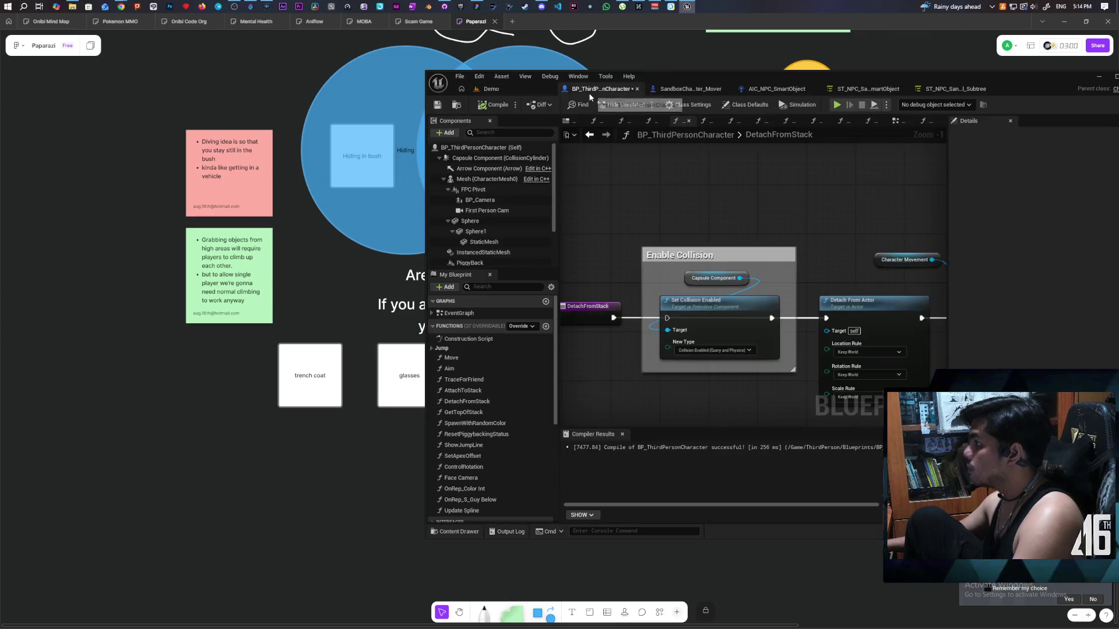
# Pull Set Collision Enabled and Capsule Component out of their comment and unlink them from Detach From Actor.
pyautogui.moveTo(659, 218); pyautogui.dragTo(652, 286)
pyautogui.click(690, 240)
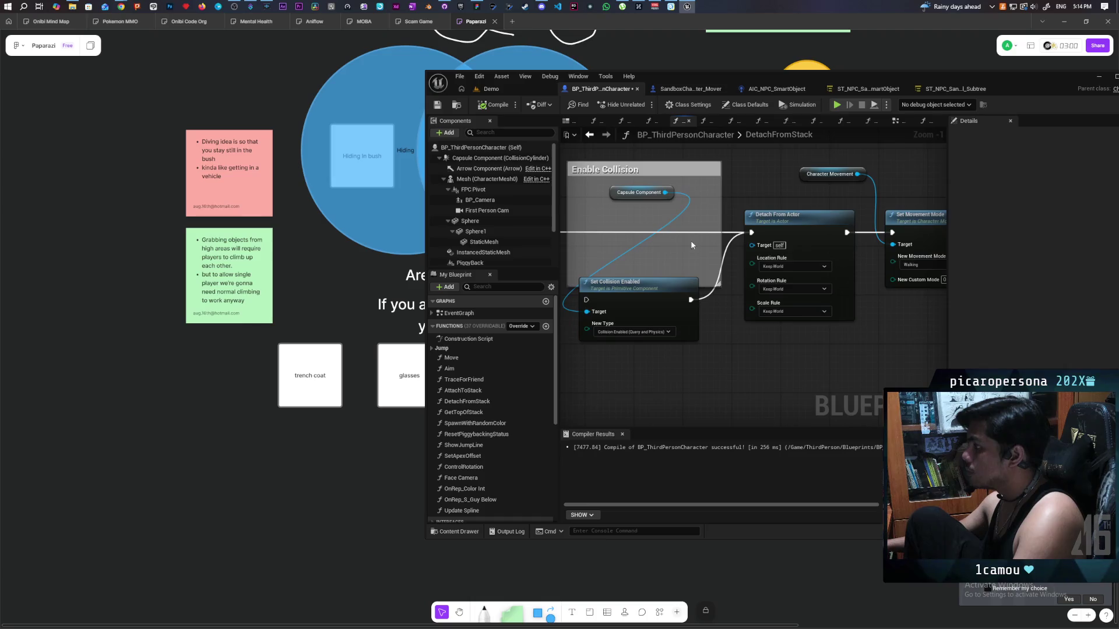
pyautogui.moveTo(735, 245); pyautogui.dragTo(768, 258)
pyautogui.hotkey('ctrl', 'z')
pyautogui.moveTo(688, 301); pyautogui.dragTo(817, 137)
pyautogui.moveTo(673, 274); pyautogui.dragTo(702, 201)
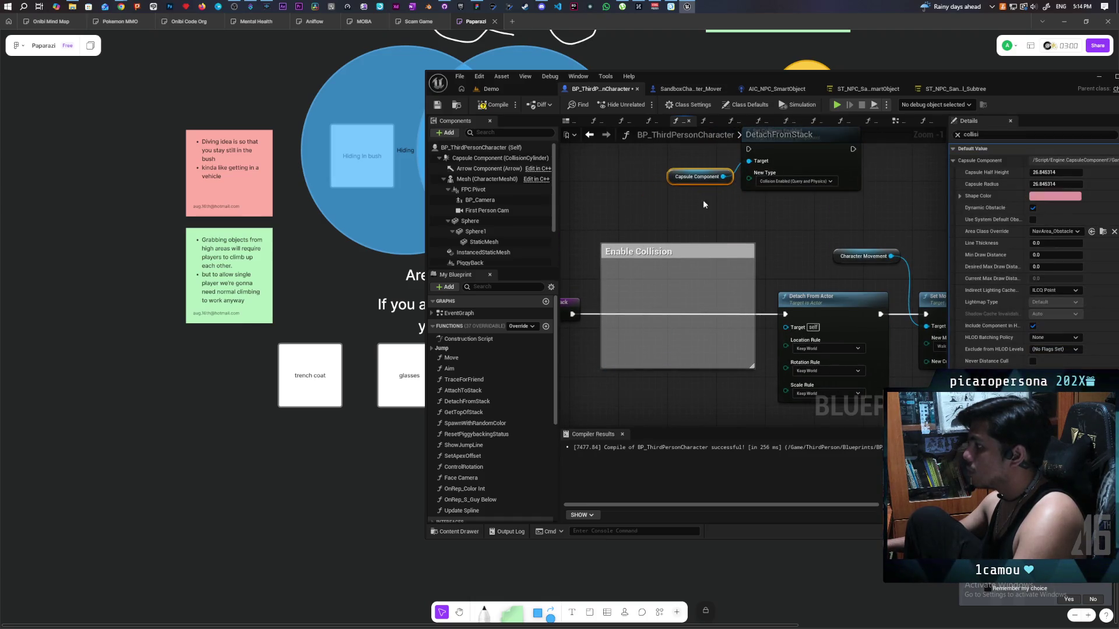
pyautogui.scroll(-4, 694, 233)
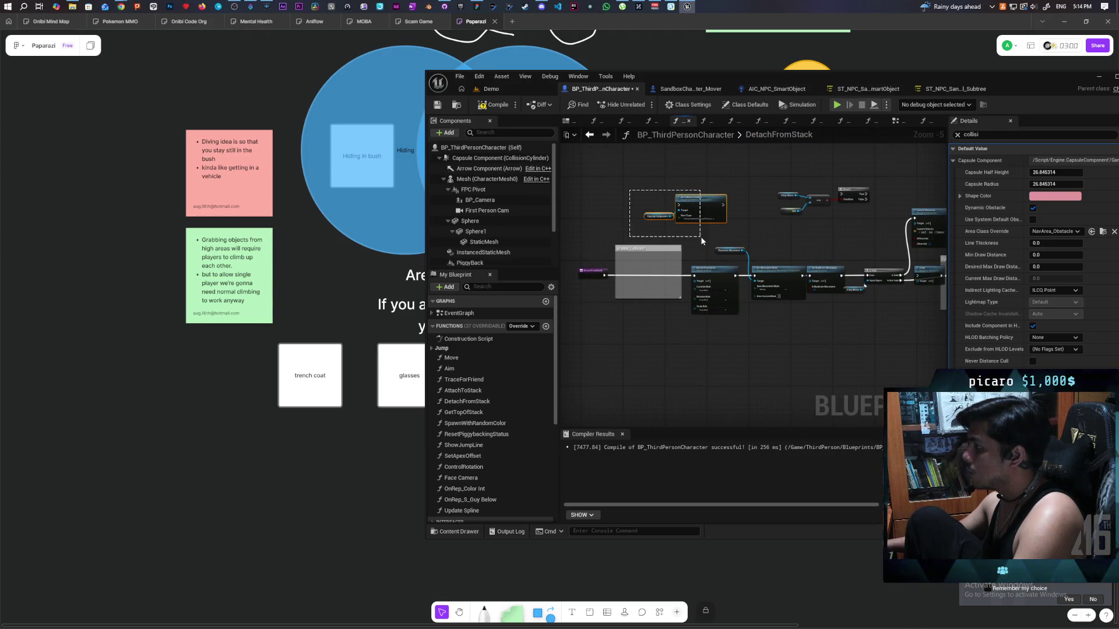
# Place both collision nodes beside Launch Character and feed Set Collision Enabled's exec into the Branch.
pyautogui.moveTo(703, 241); pyautogui.dragTo(702, 241)
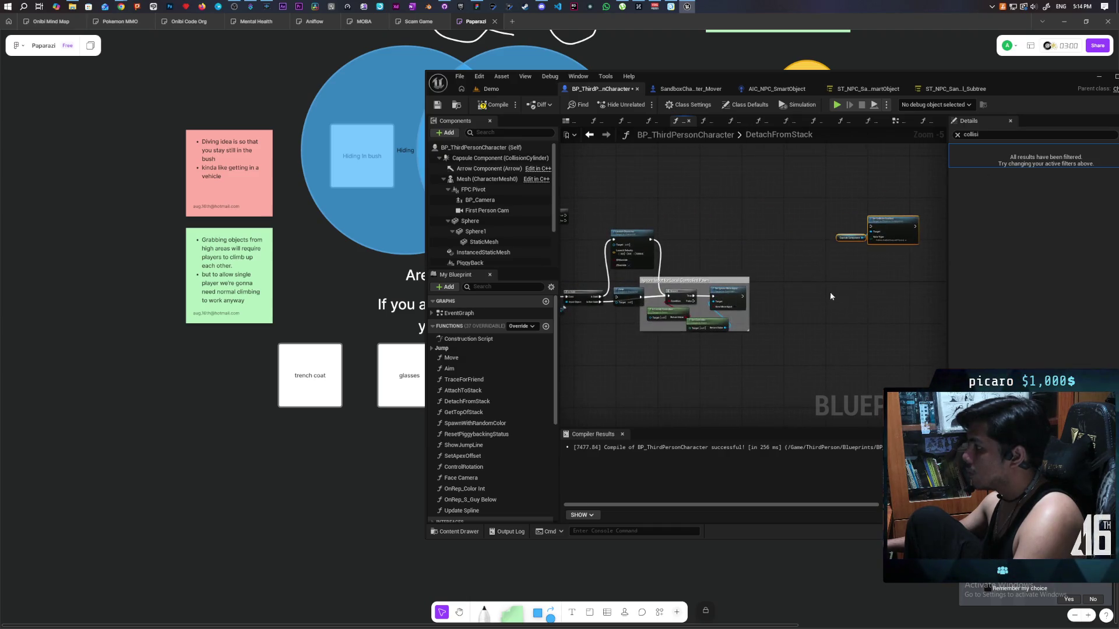
pyautogui.scroll(2, 694, 227)
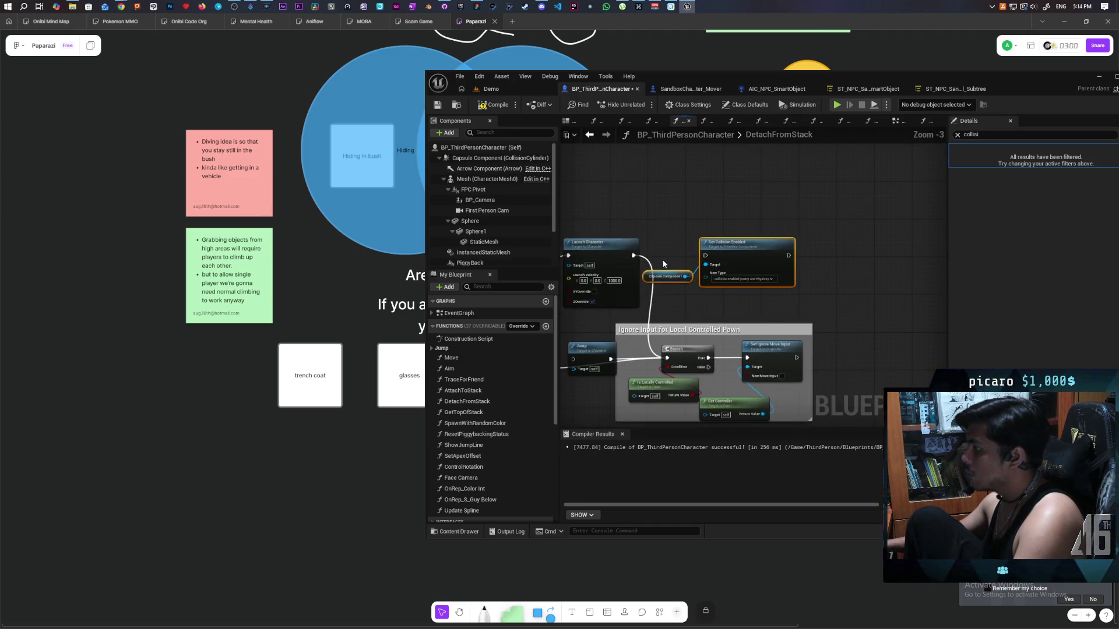
pyautogui.moveTo(671, 272)
pyautogui.mouseDown()
pyautogui.moveTo(679, 235)
pyautogui.moveTo(714, 218)
pyautogui.mouseUp()
pyautogui.click(645, 261)
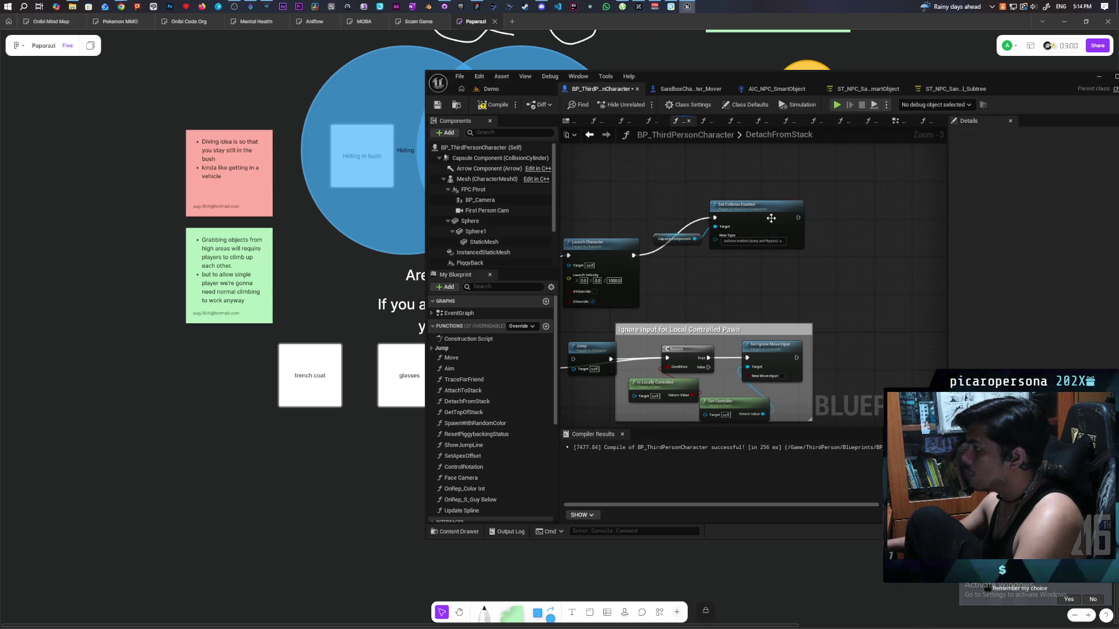
pyautogui.moveTo(797, 218)
pyautogui.mouseDown()
pyautogui.moveTo(729, 326)
pyautogui.moveTo(657, 343)
pyautogui.moveTo(668, 358)
pyautogui.mouseUp()
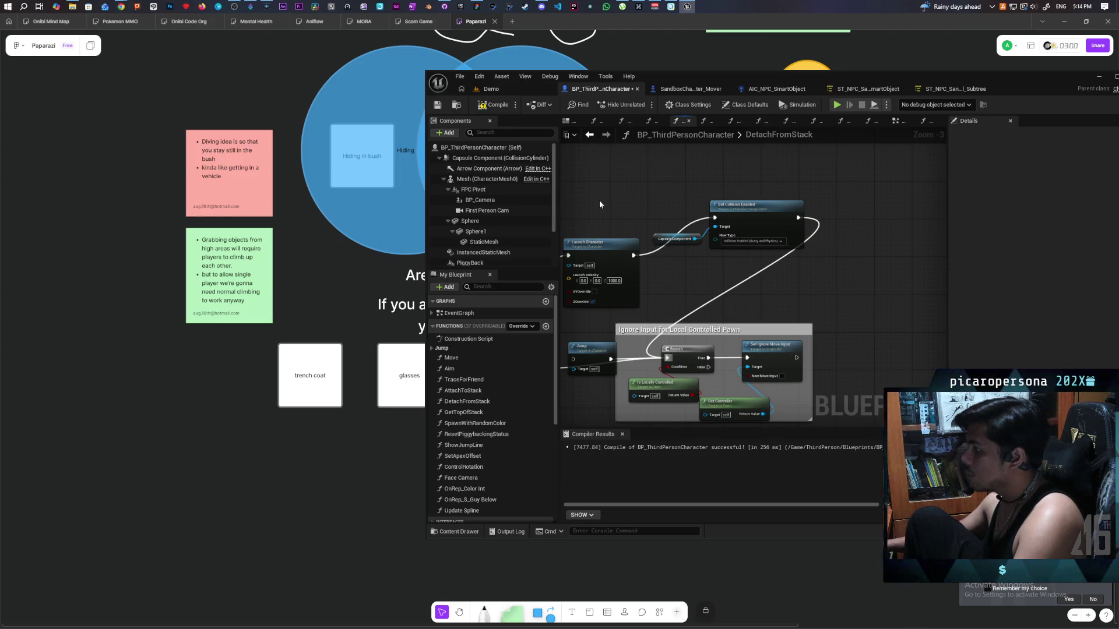
pyautogui.click(526, 88)
# Start a two-client play-test, move onto the red sphere and jump to detach from the stack.
pyautogui.click(642, 104)
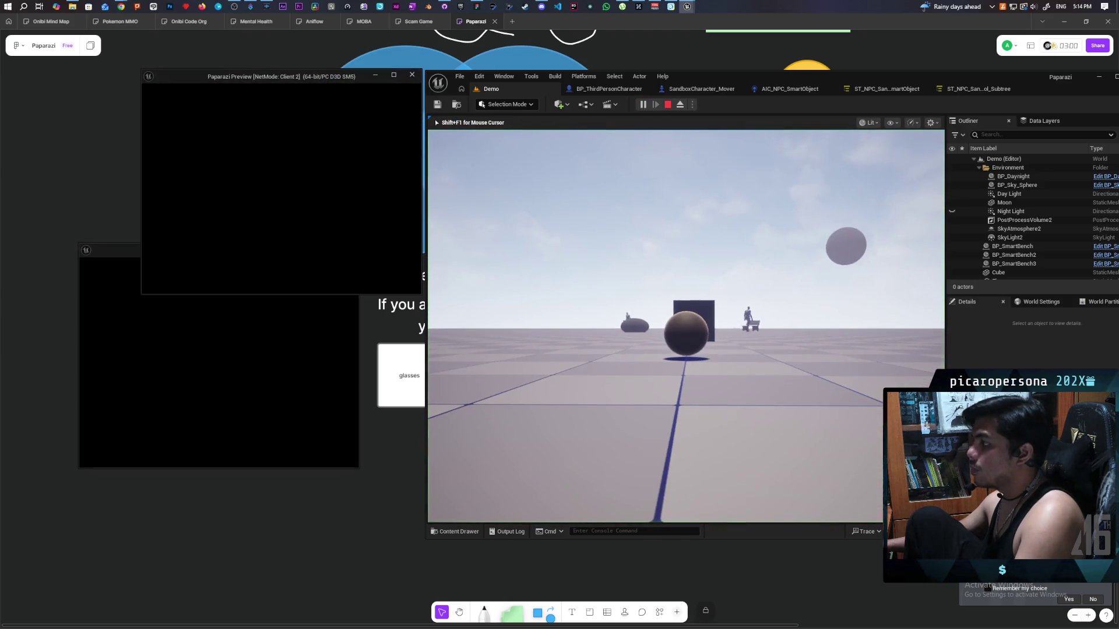
pyautogui.click(515, 218)
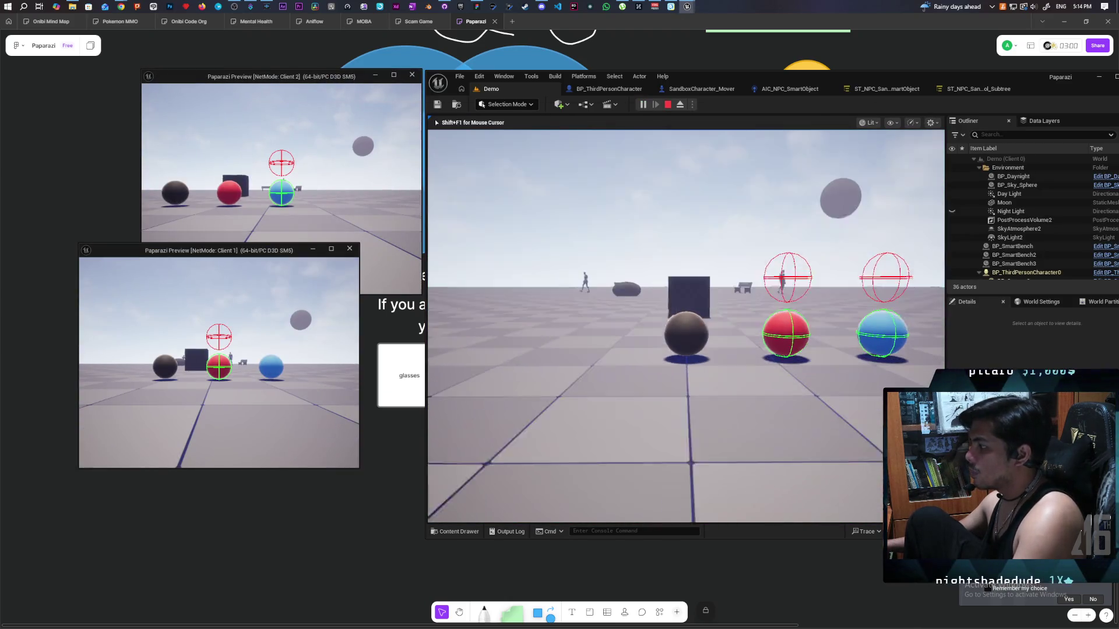
pyautogui.press('w')
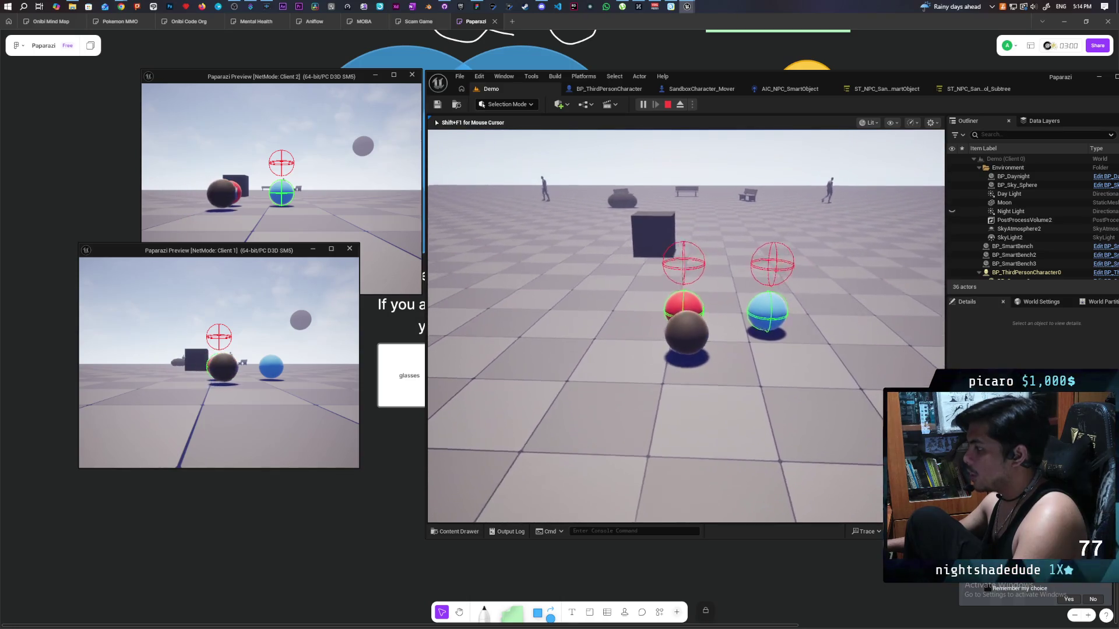
pyautogui.press('space')
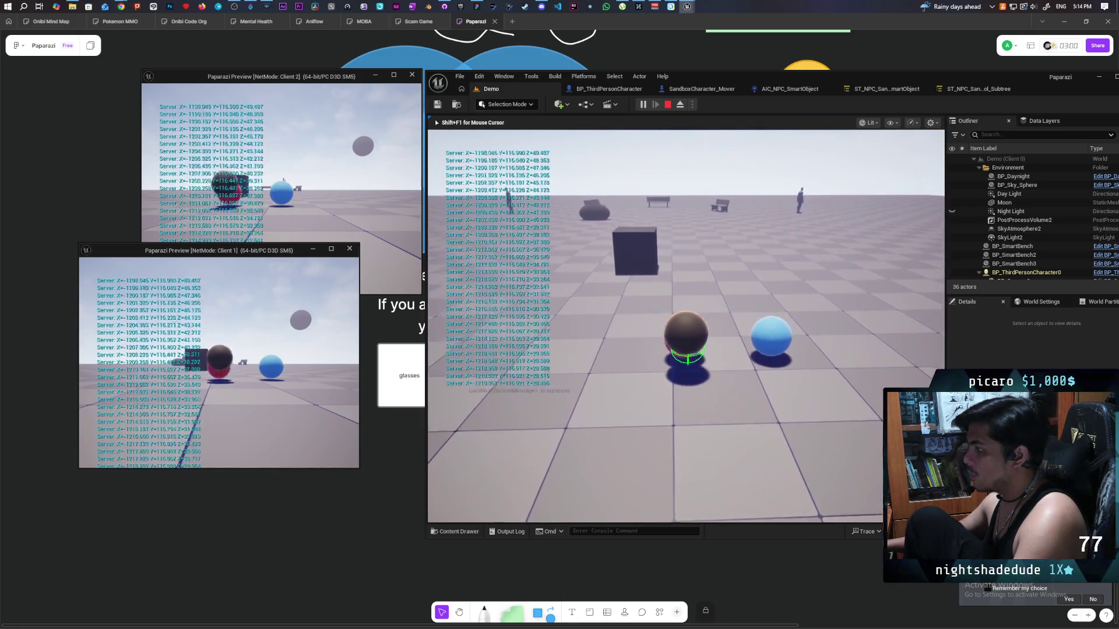
# Walk the player around the spheres and cube, then stop the play-test and maximise the editor.
pyautogui.press('w')
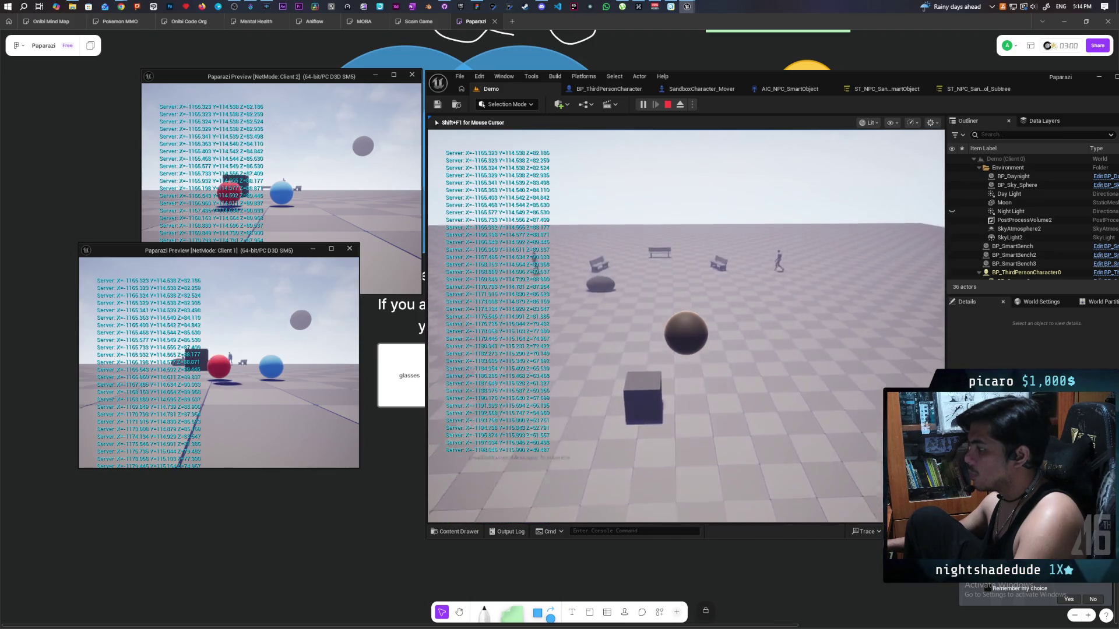
pyautogui.press('s')
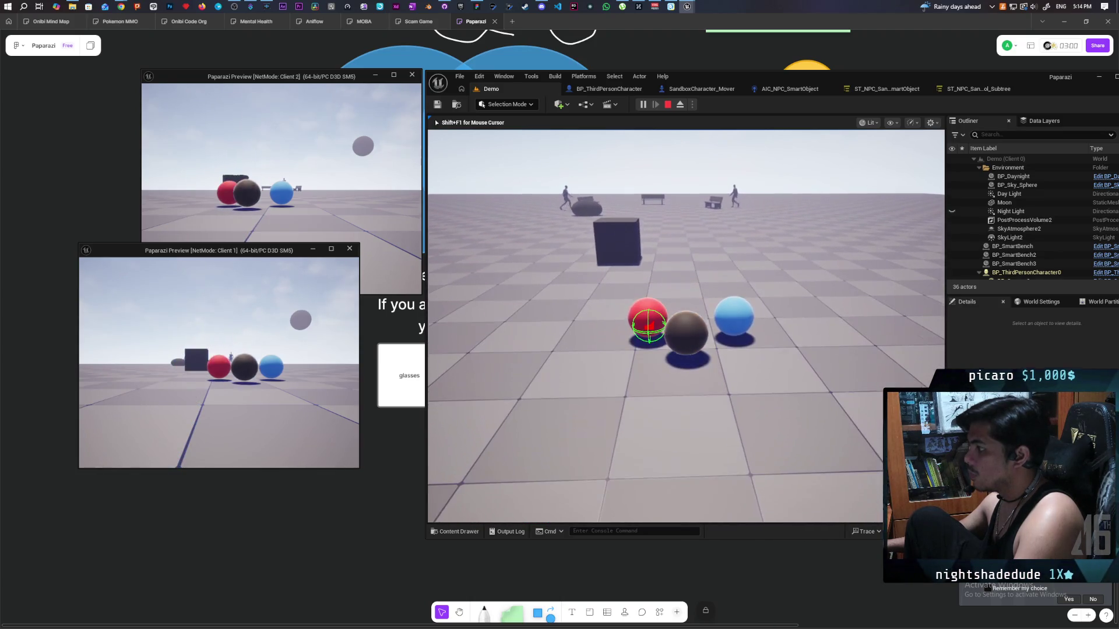
pyautogui.press('a')
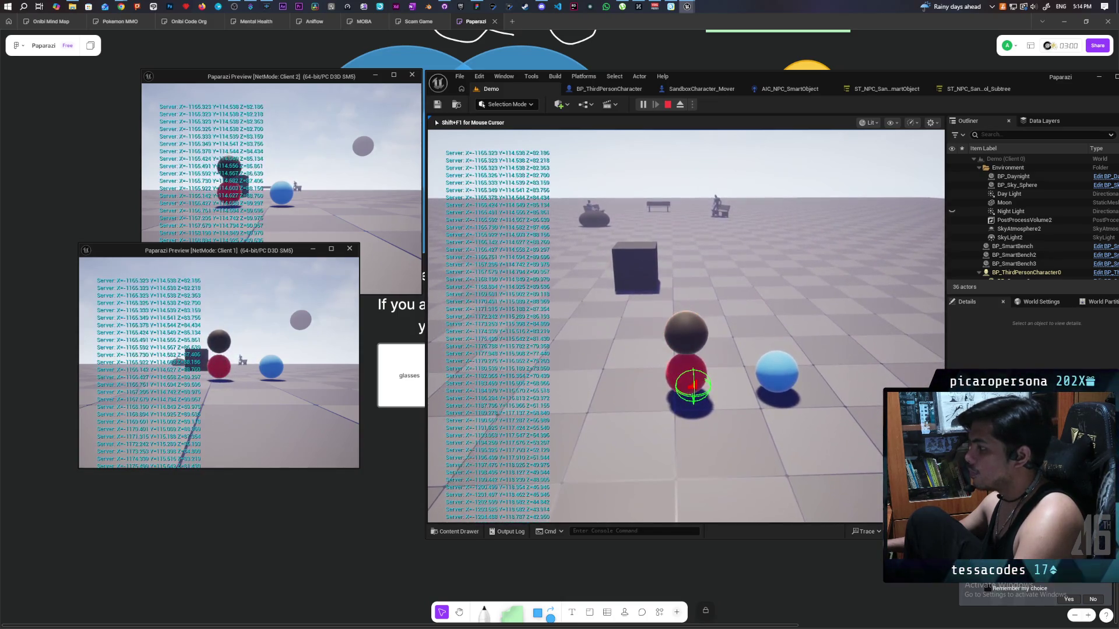
pyautogui.press('w')
pyautogui.press('s')
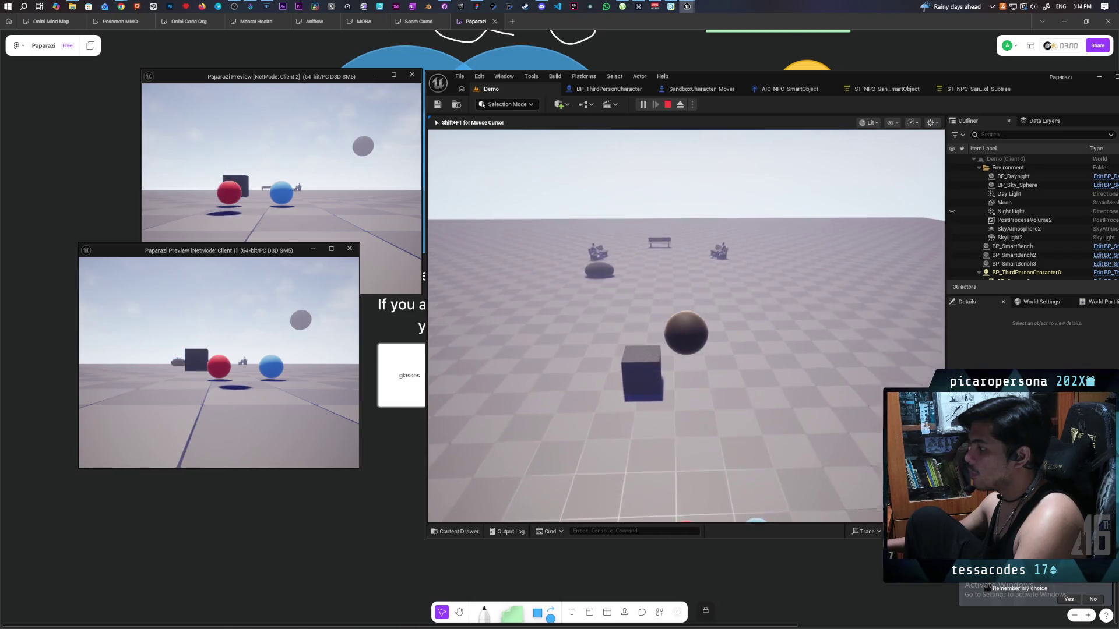
pyautogui.press('Escape')
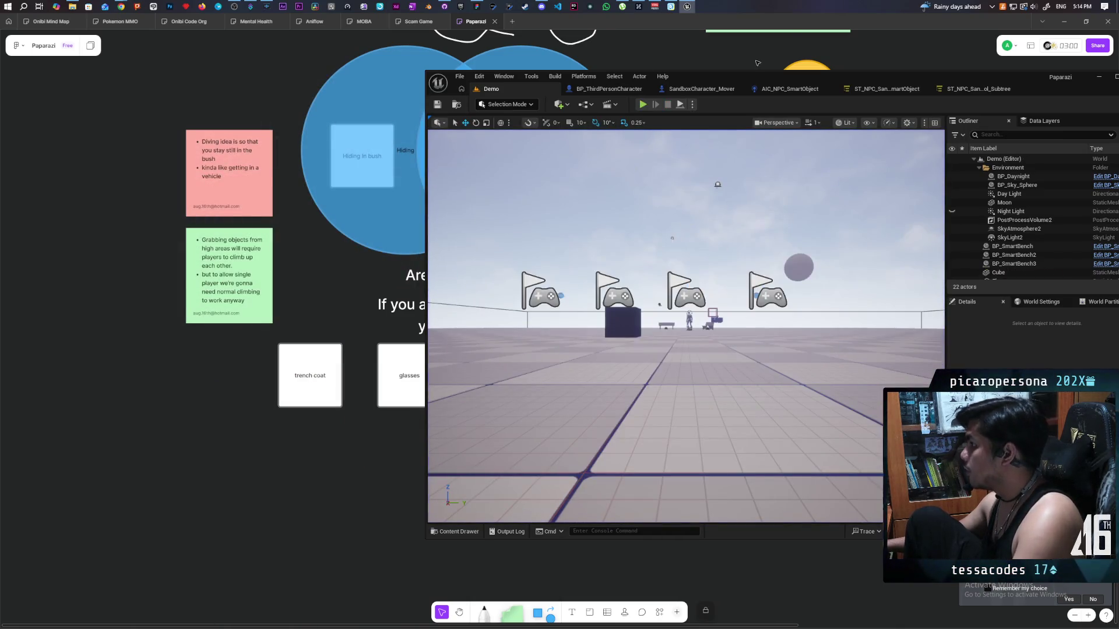
pyautogui.doubleClick(747, 76)
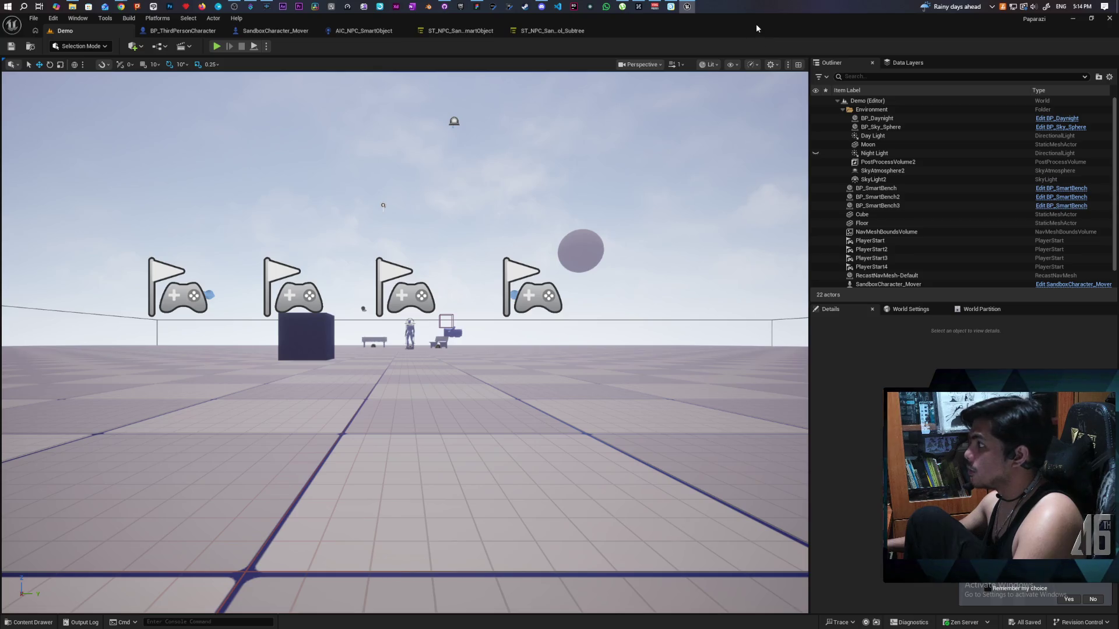
# Back in BP_ThirdPersonCharacter's DetachFromStack graph, move the Launch Character node higher.
pyautogui.doubleClick(756, 24)
pyautogui.click(550, 85)
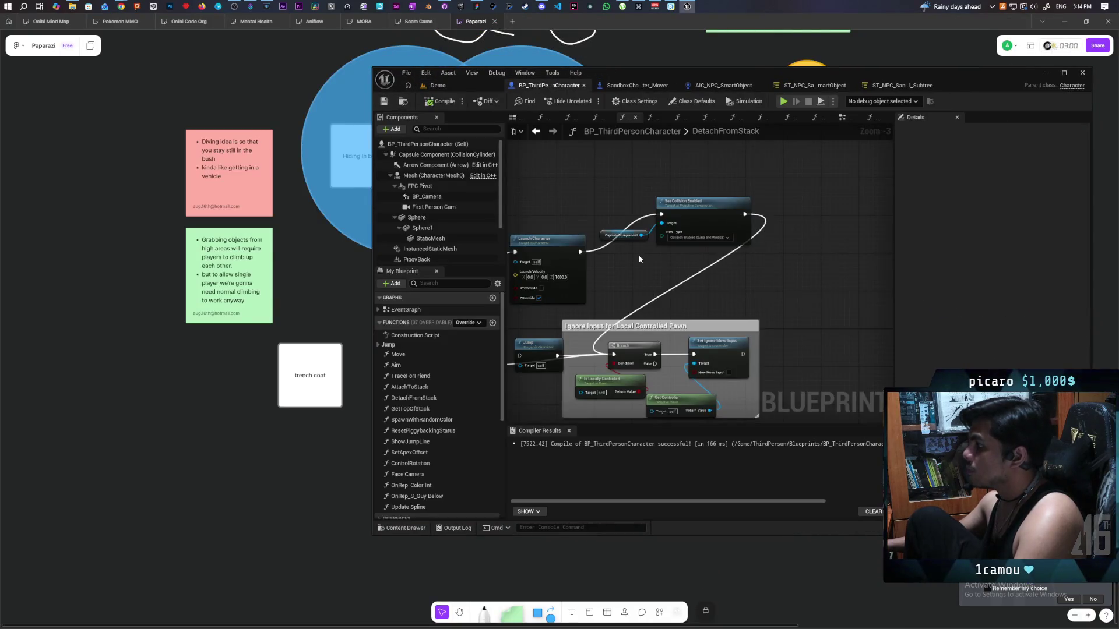
pyautogui.scroll(-2, 638, 254)
pyautogui.moveTo(675, 242); pyautogui.dragTo(662, 201)
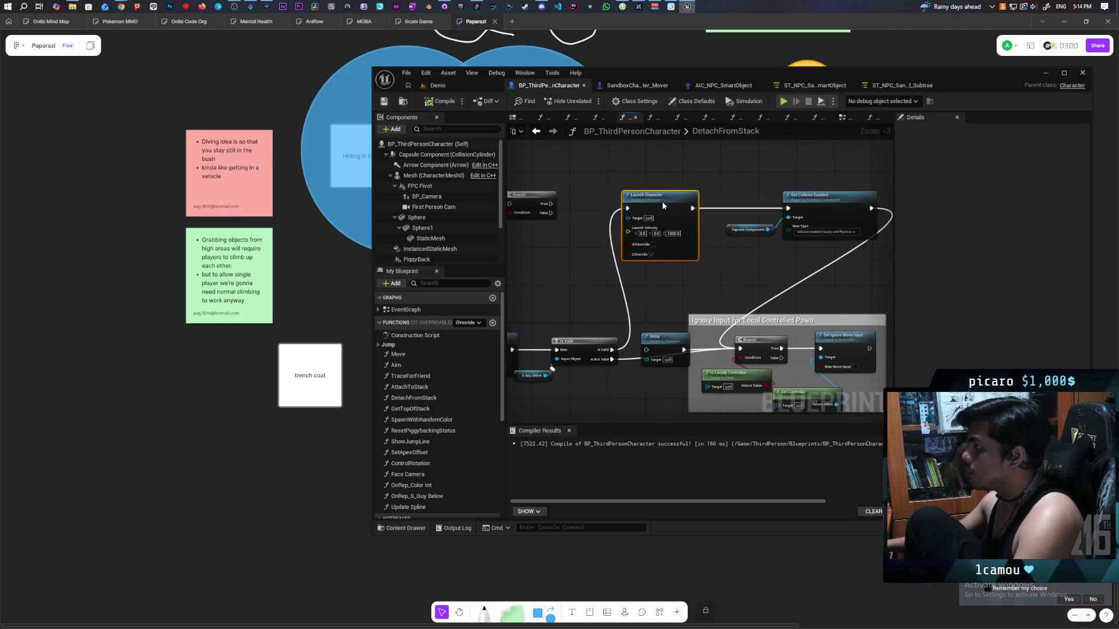
pyautogui.scroll(-3, 731, 251)
pyautogui.scroll(3, 662, 258)
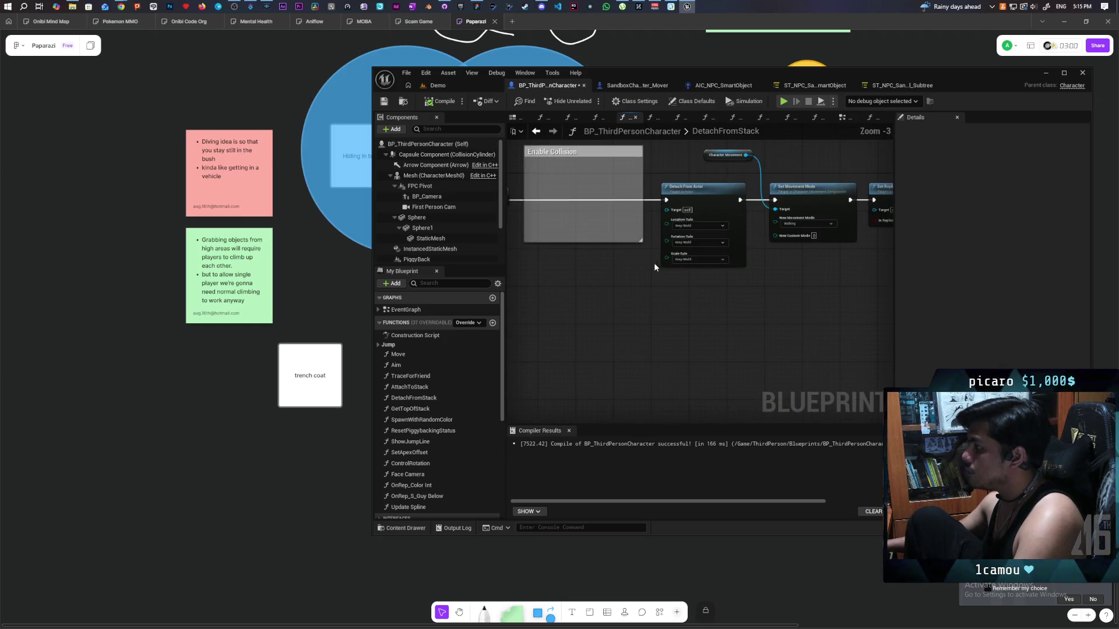
# Relocate the Enable Collision comment beside the function's nodes and enlarge it wider and taller.
pyautogui.moveTo(587, 153)
pyautogui.mouseDown()
pyautogui.moveTo(351, 227)
pyautogui.moveTo(379, 240)
pyautogui.moveTo(632, 263)
pyautogui.mouseUp()
pyautogui.scroll(-8, 770, 240)
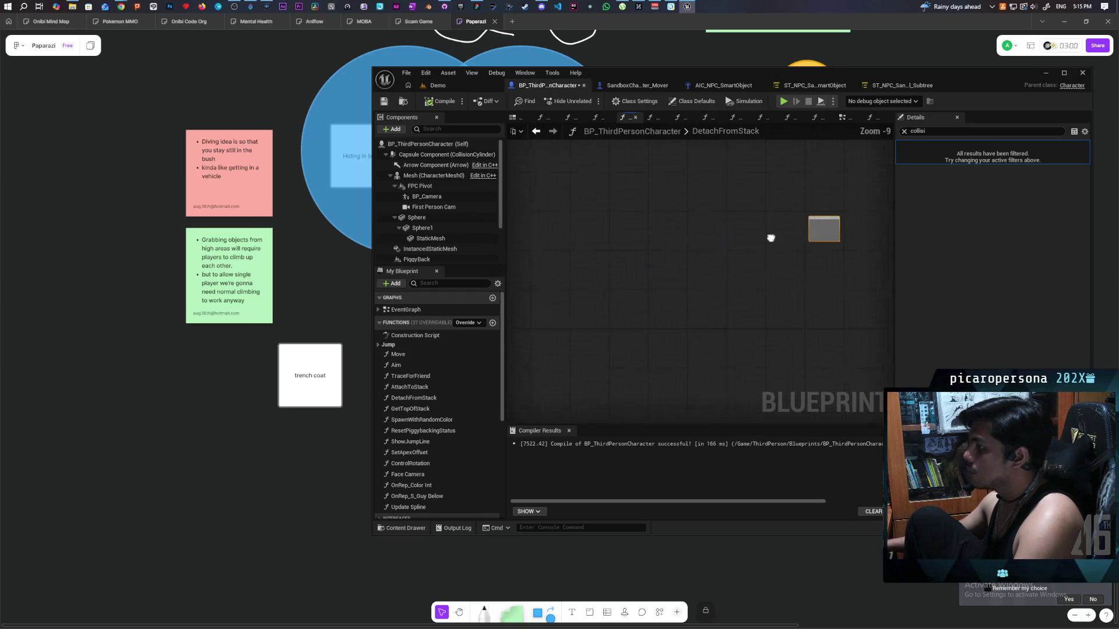
pyautogui.moveTo(768, 236); pyautogui.dragTo(515, 334)
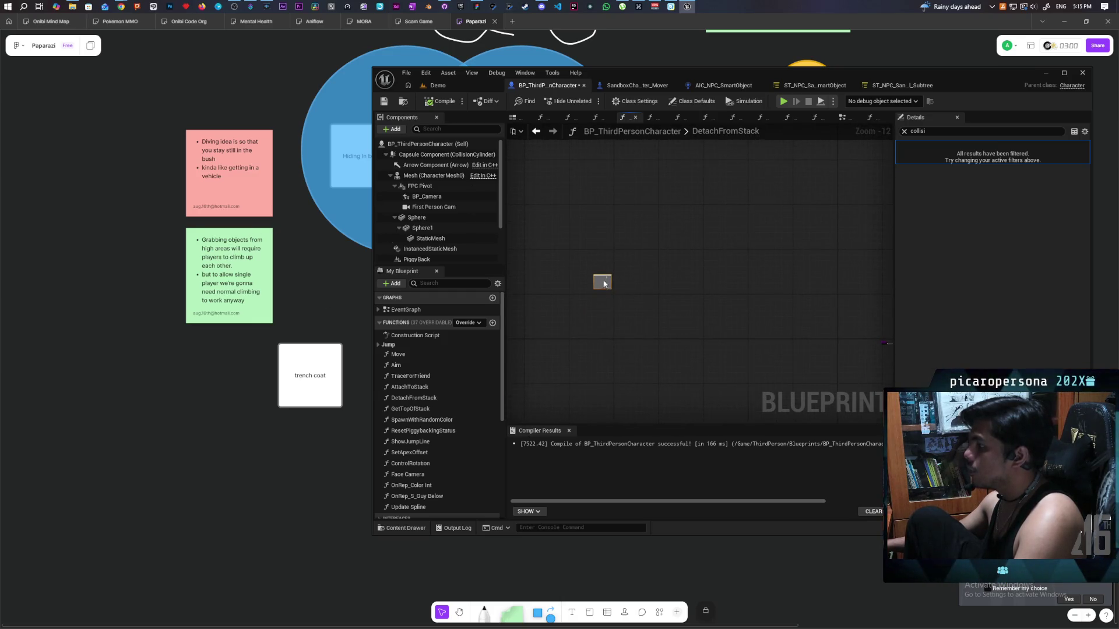
pyautogui.moveTo(731, 285)
pyautogui.mouseDown()
pyautogui.moveTo(805, 307)
pyautogui.moveTo(765, 323)
pyautogui.mouseUp()
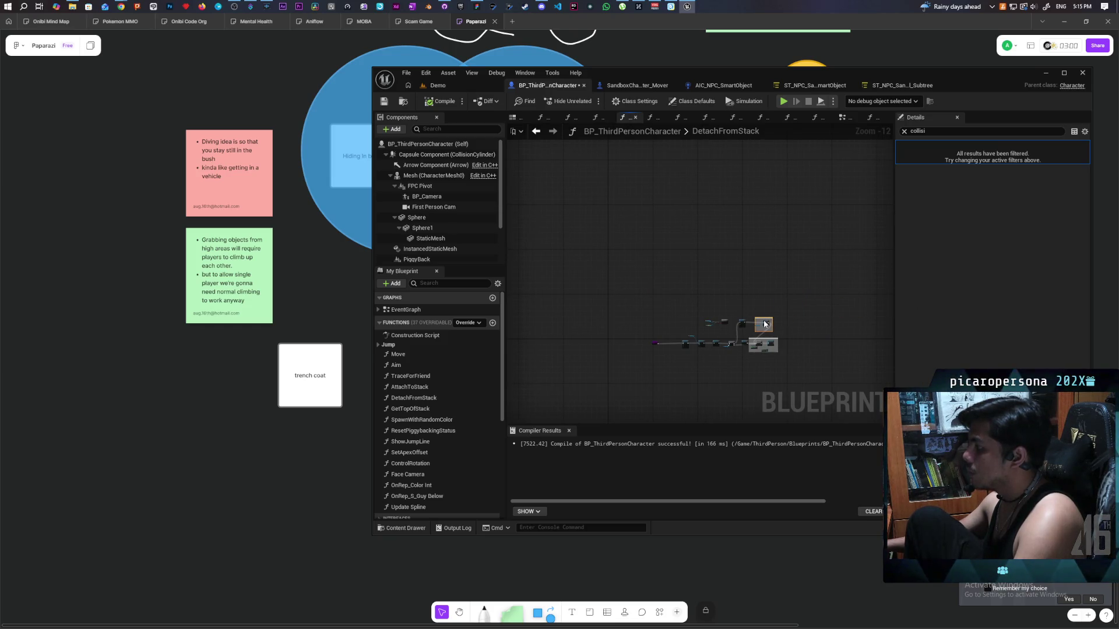
pyautogui.scroll(11, 769, 321)
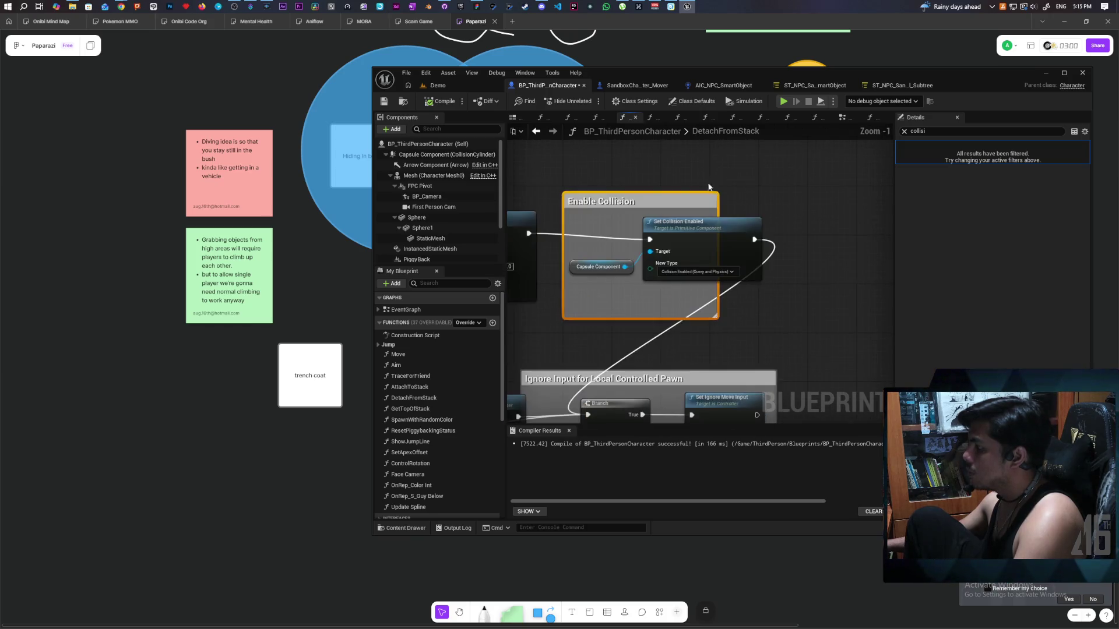
pyautogui.moveTo(715, 208); pyautogui.dragTo(850, 208)
pyautogui.moveTo(767, 191); pyautogui.dragTo(767, 143)
pyautogui.scroll(-3, 767, 190)
# Shift the Ignore Input group and its nodes to the right.
pyautogui.moveTo(786, 242); pyautogui.dragTo(628, 334)
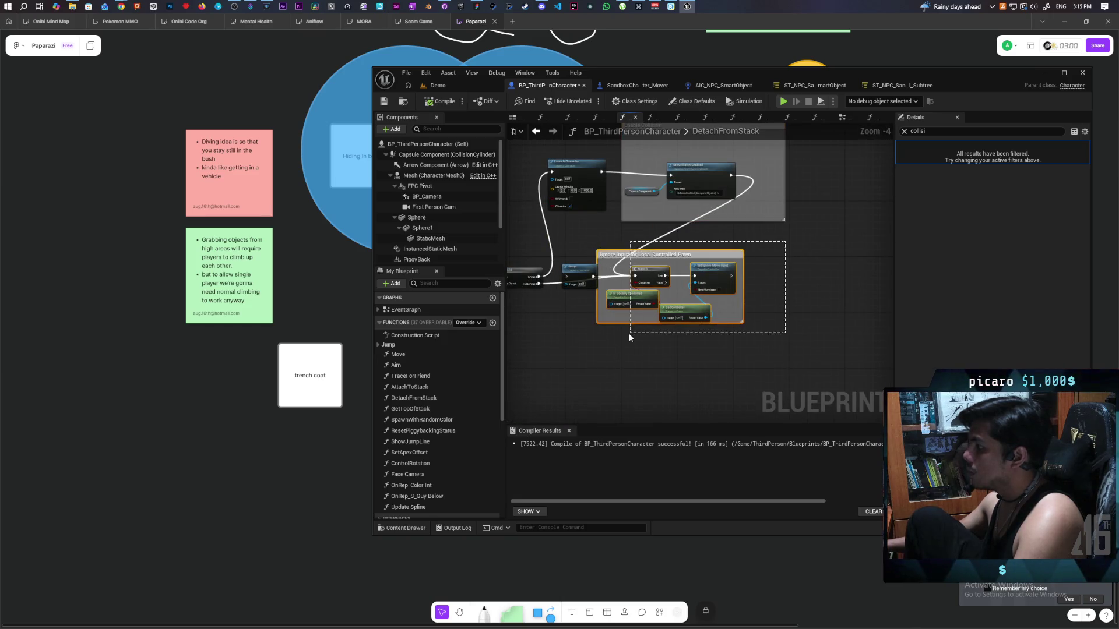
pyautogui.moveTo(654, 275); pyautogui.dragTo(781, 271)
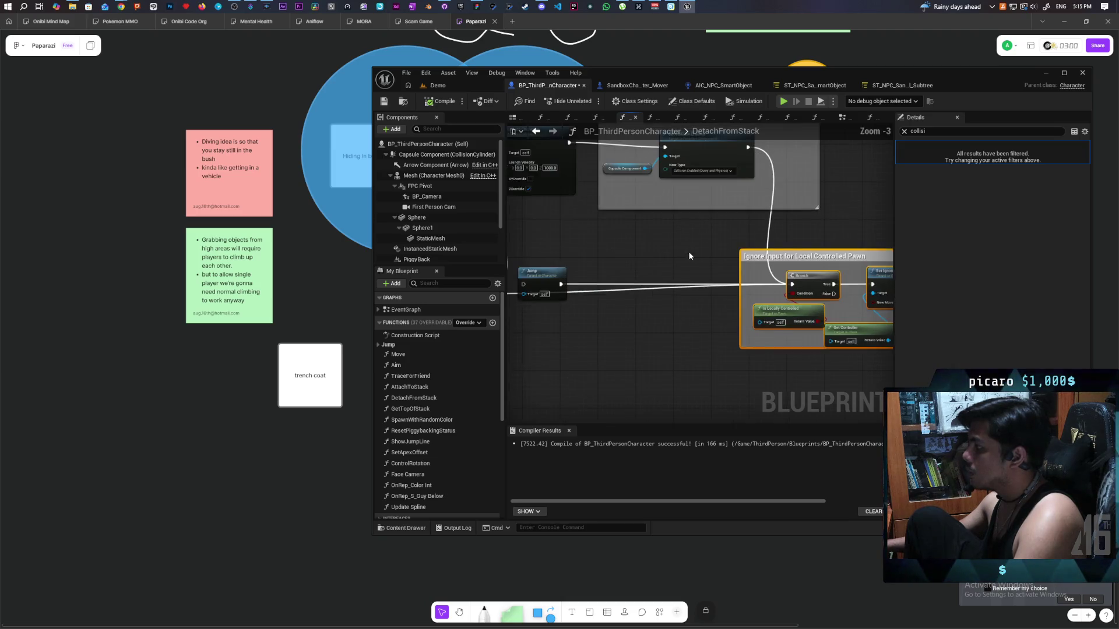
pyautogui.scroll(1, 688, 251)
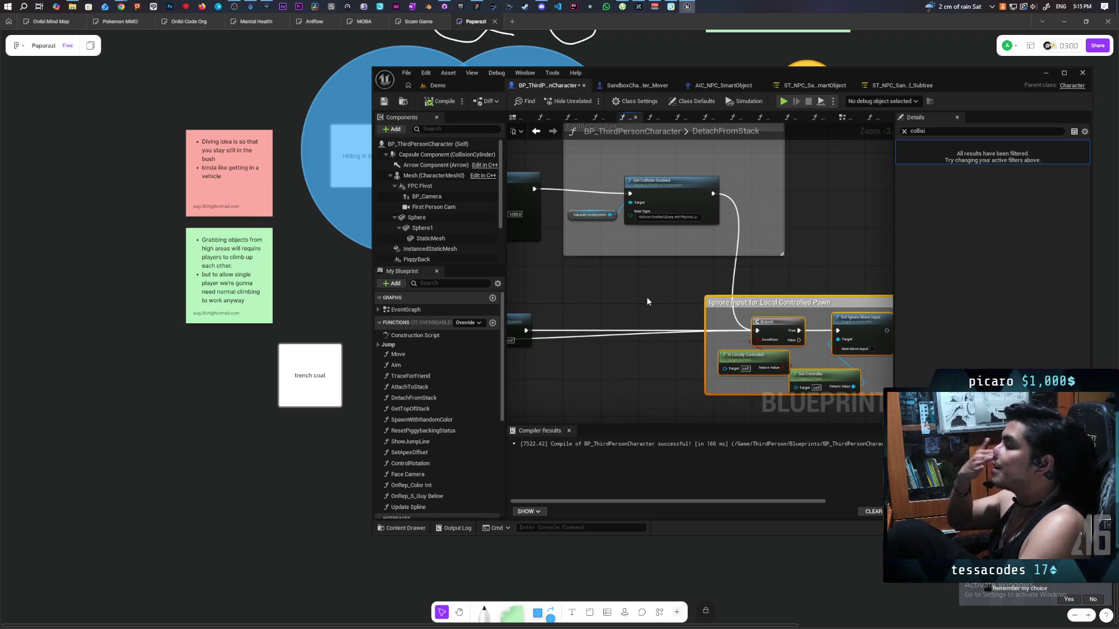
pyautogui.moveTo(632, 269); pyautogui.dragTo(606, 246)
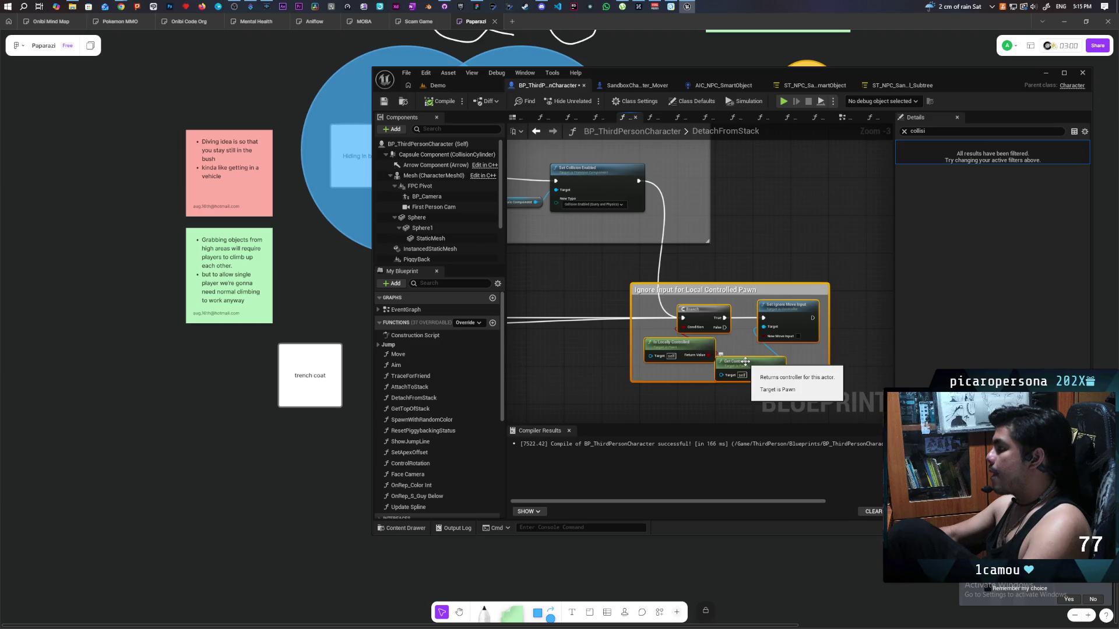
pyautogui.moveTo(616, 265)
pyautogui.mouseDown()
pyautogui.moveTo(663, 338)
pyautogui.moveTo(630, 272)
pyautogui.moveTo(660, 314)
pyautogui.moveTo(635, 288)
pyautogui.mouseUp()
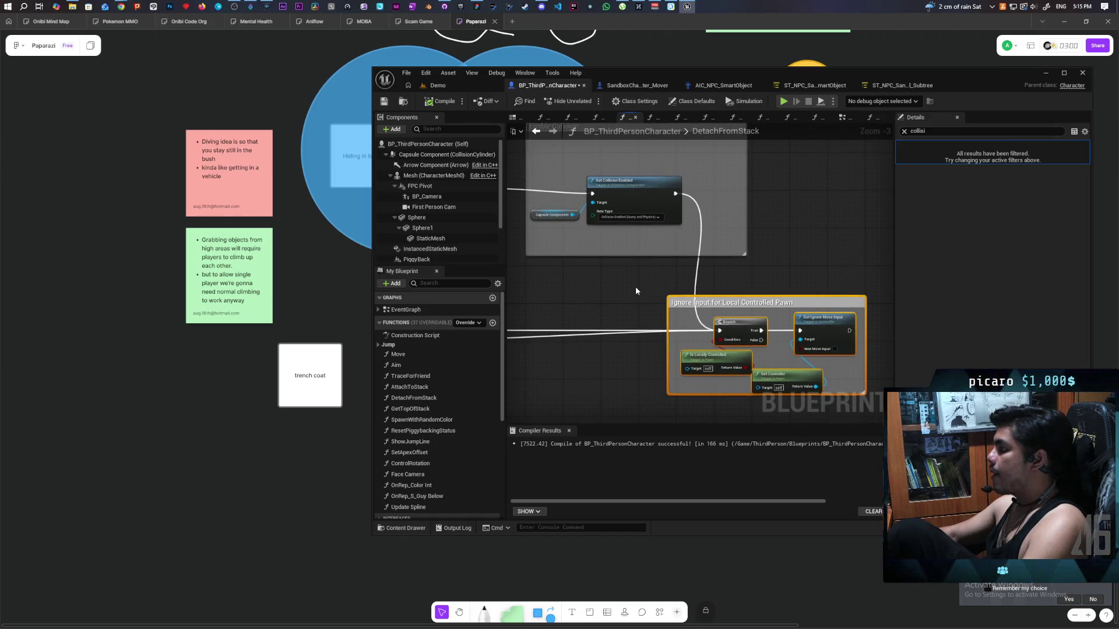
pyautogui.scroll(3, 606, 271)
pyautogui.moveTo(606, 271); pyautogui.dragTo(621, 304)
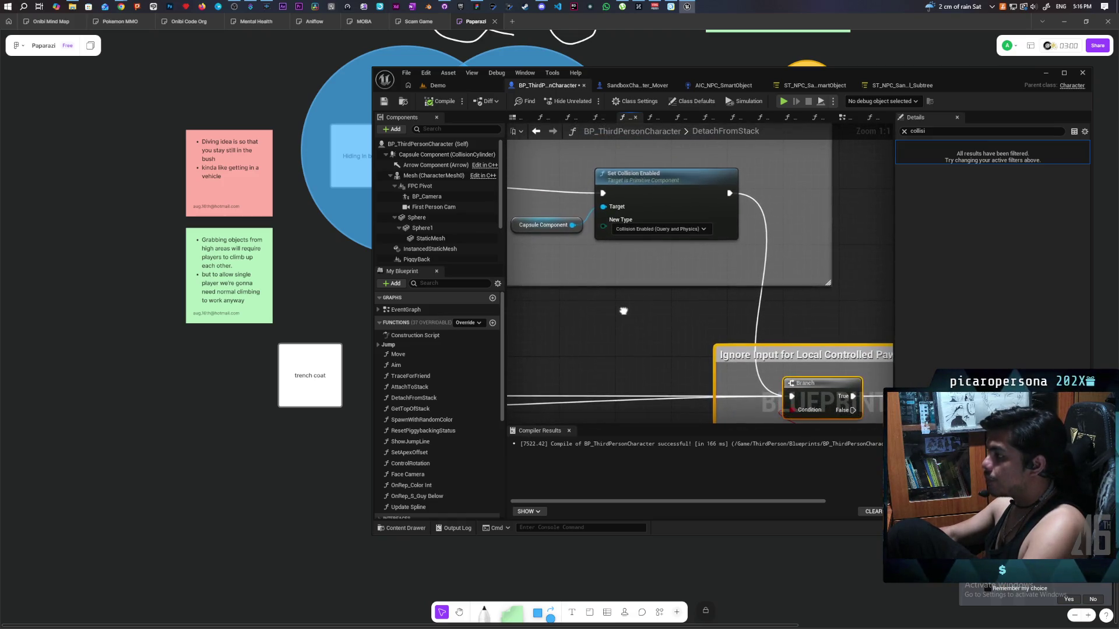
pyautogui.scroll(-3, 526, 282)
pyautogui.moveTo(584, 409); pyautogui.dragTo(589, 390)
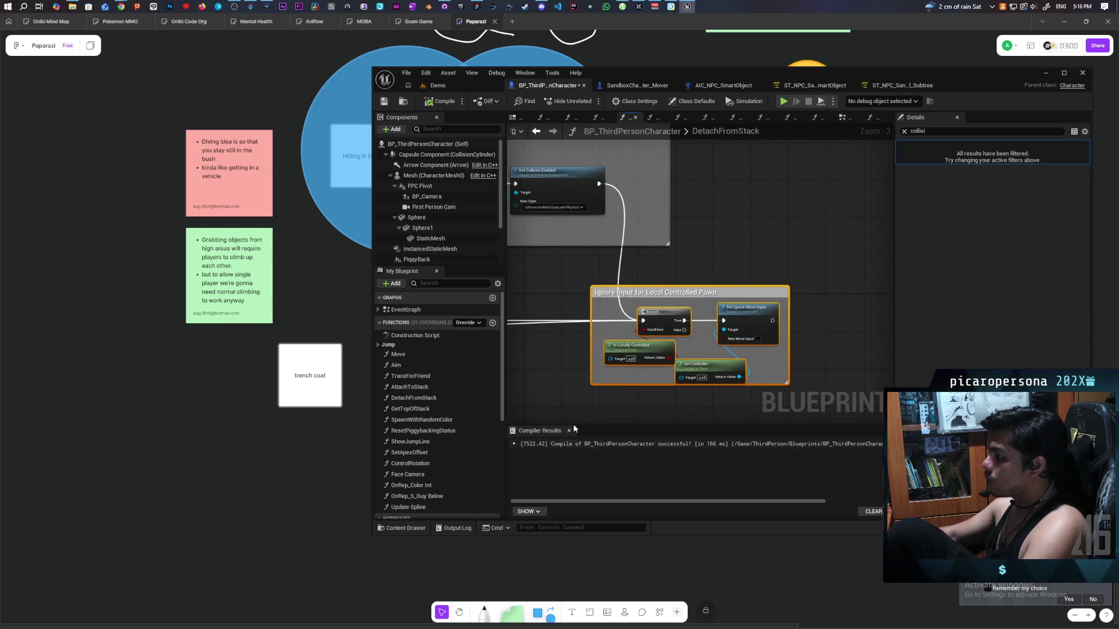
# Add a comment box titled 'Why are we ignoring inputs after detatching?'.
pyautogui.click(778, 244)
pyautogui.press('c')
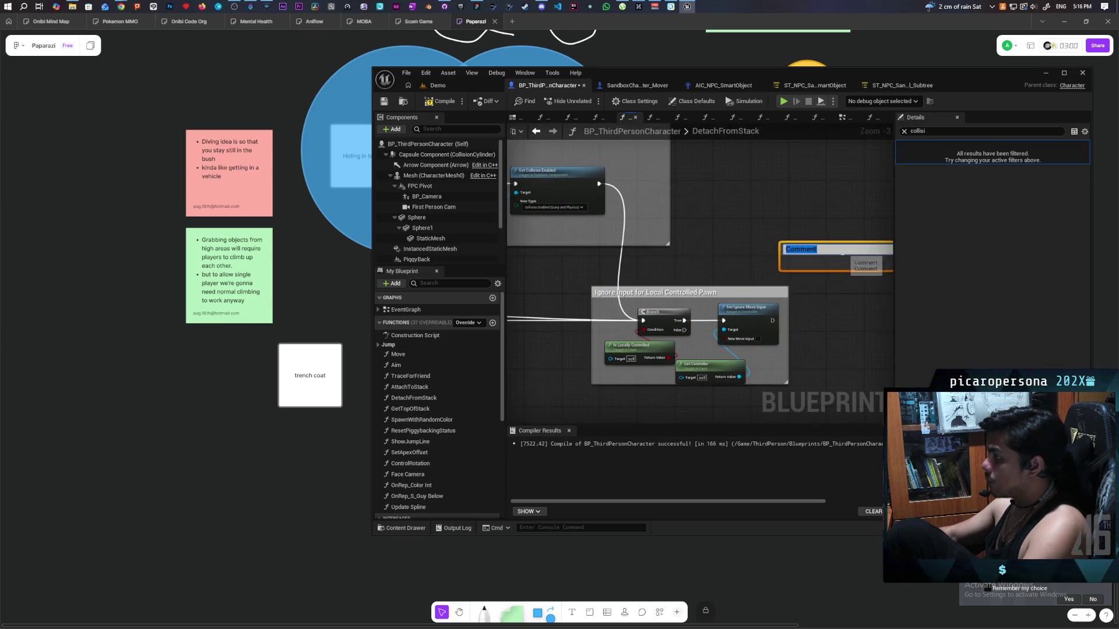
pyautogui.write('WH')
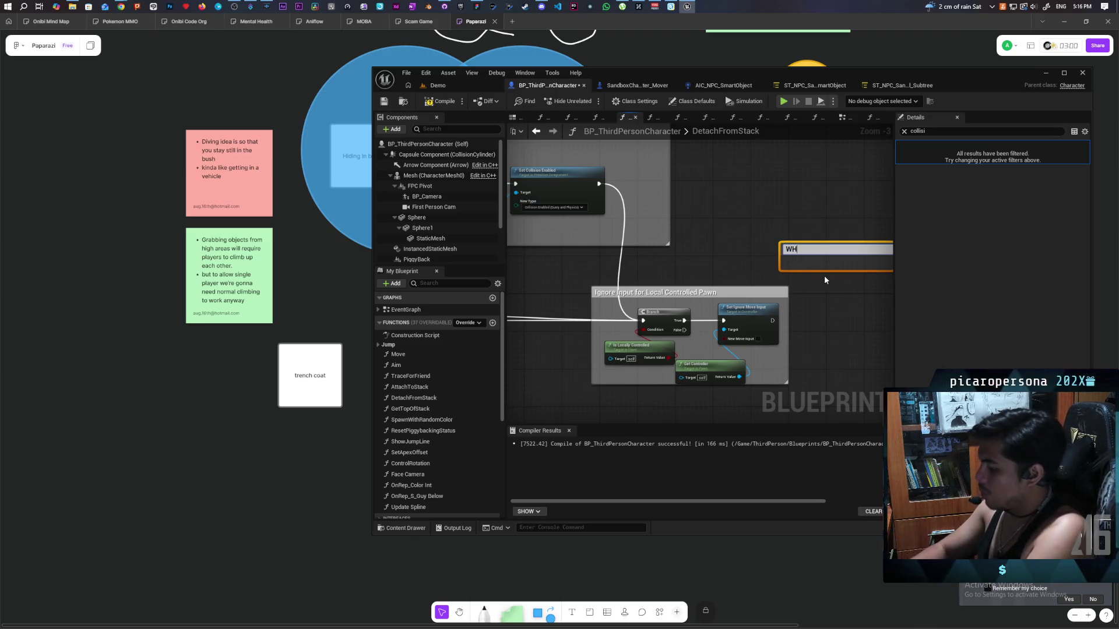
pyautogui.press('BackSpace')
pyautogui.write('hy')
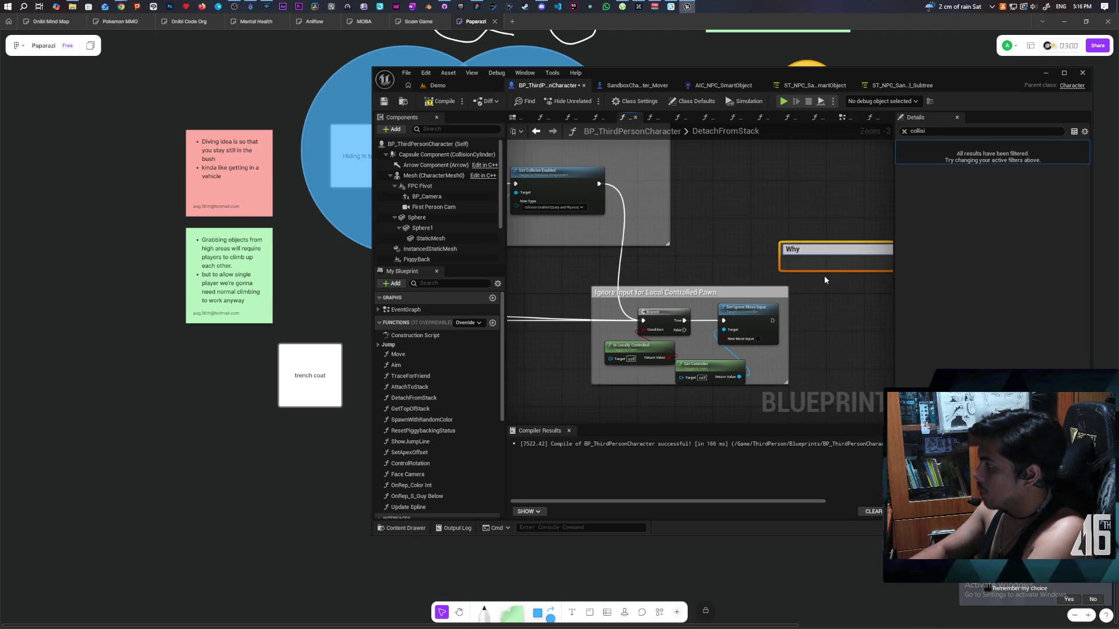
pyautogui.write(' are we ignori')
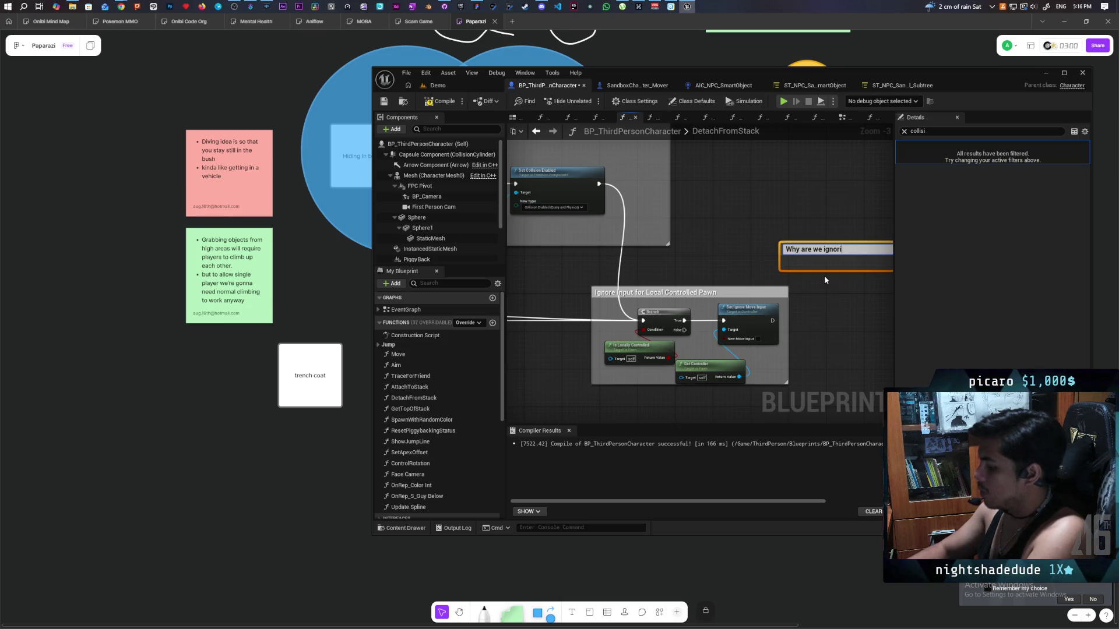
pyautogui.write('ng inputs after detatching?')
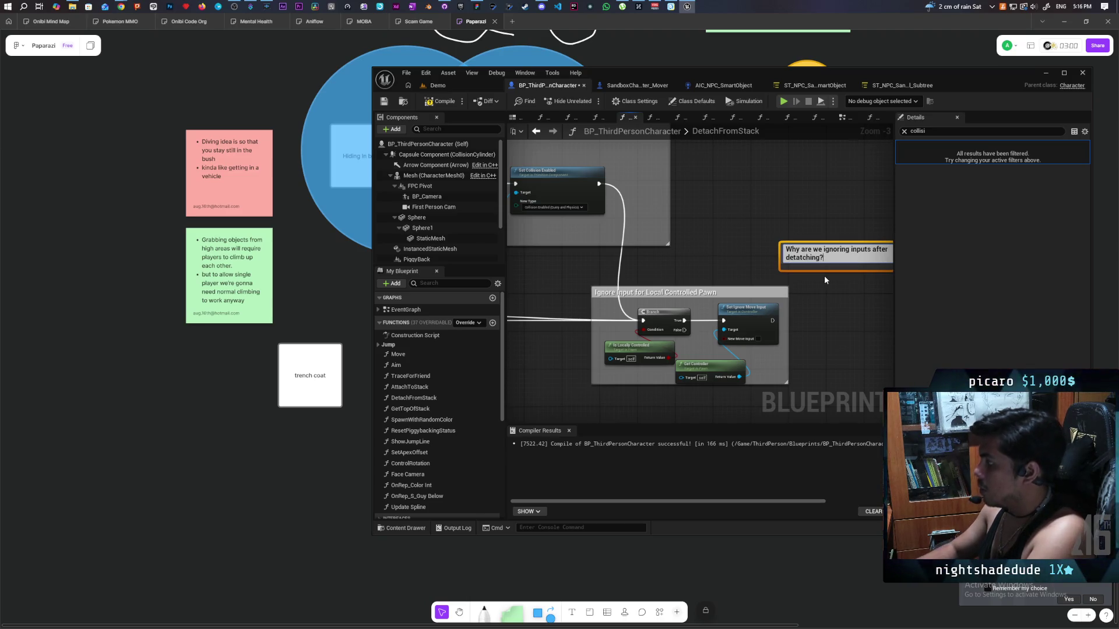
# Position the question note just above the Ignore Input group and nudge Set Collision Enabled up slightly.
pyautogui.moveTo(836, 263)
pyautogui.mouseDown()
pyautogui.moveTo(726, 273)
pyautogui.moveTo(768, 280)
pyautogui.mouseUp()
pyautogui.moveTo(700, 209); pyautogui.dragTo(807, 296)
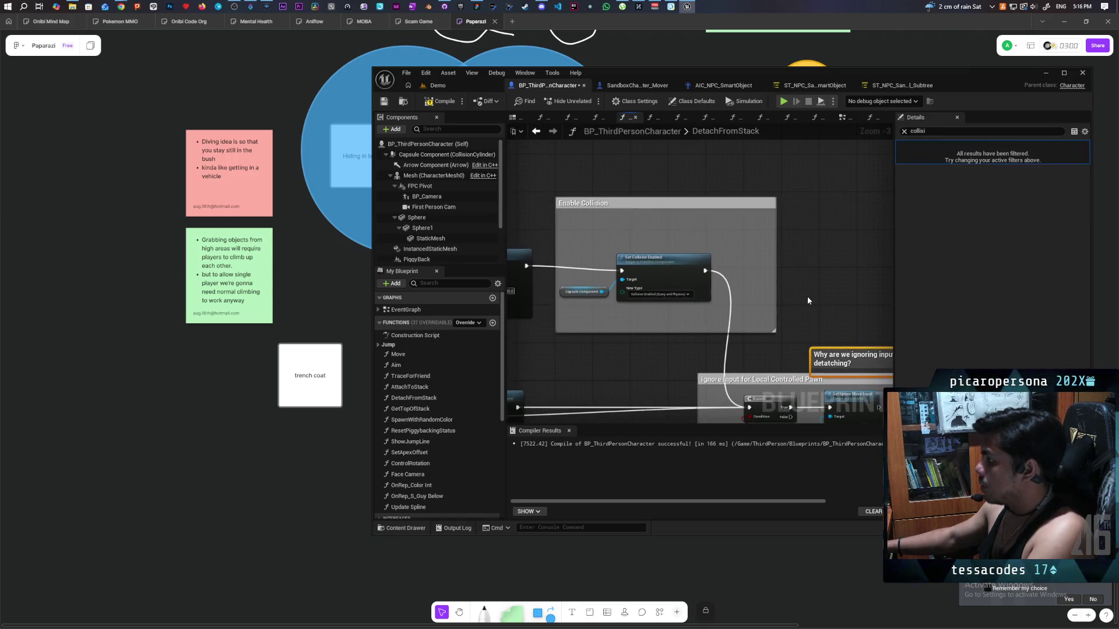
pyautogui.moveTo(663, 260); pyautogui.dragTo(663, 256)
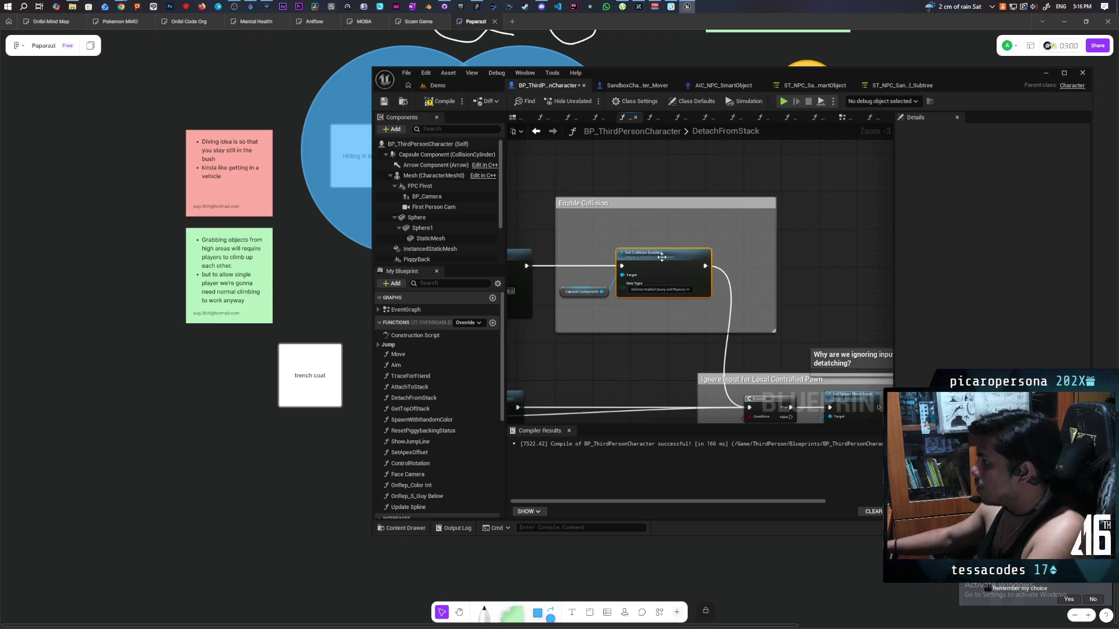
pyautogui.scroll(1, 594, 246)
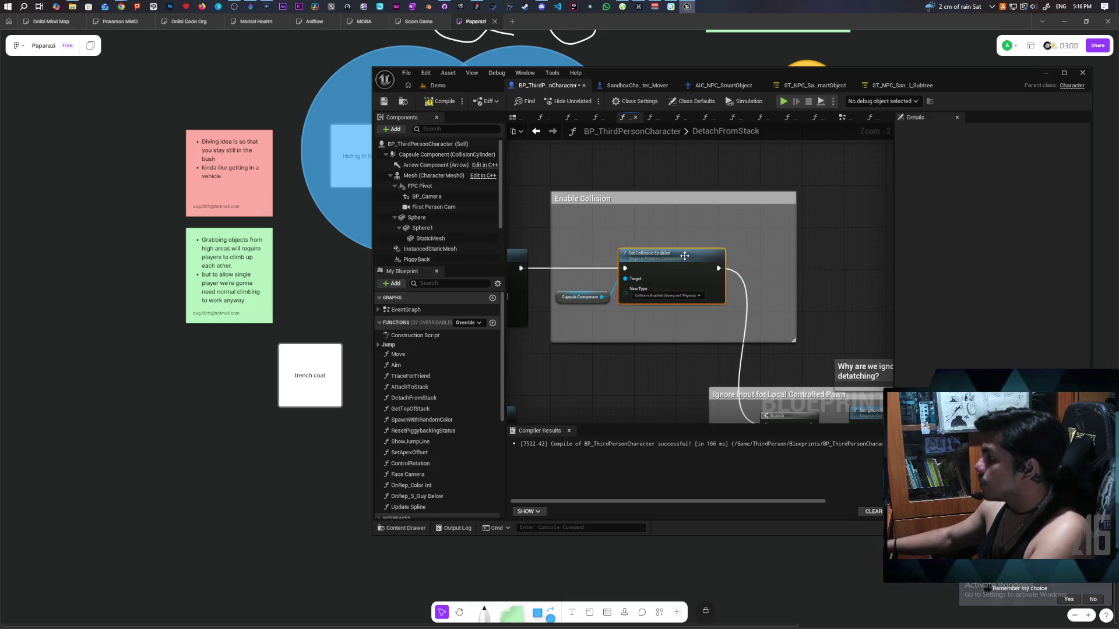
pyautogui.doubleClick(616, 198)
pyautogui.write('after launch so collisions dont try to resolve apply')
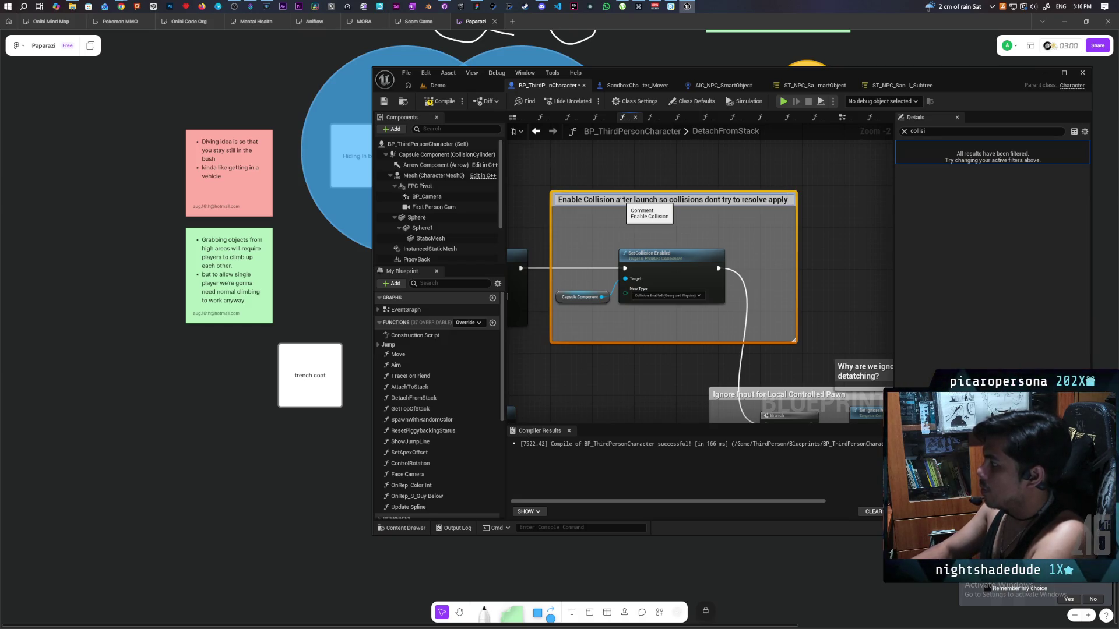
# Finish the collision comment as '…resolve applying extra unwanted forces' and save the blueprint.
pyautogui.write('ing extra unwanted forces')
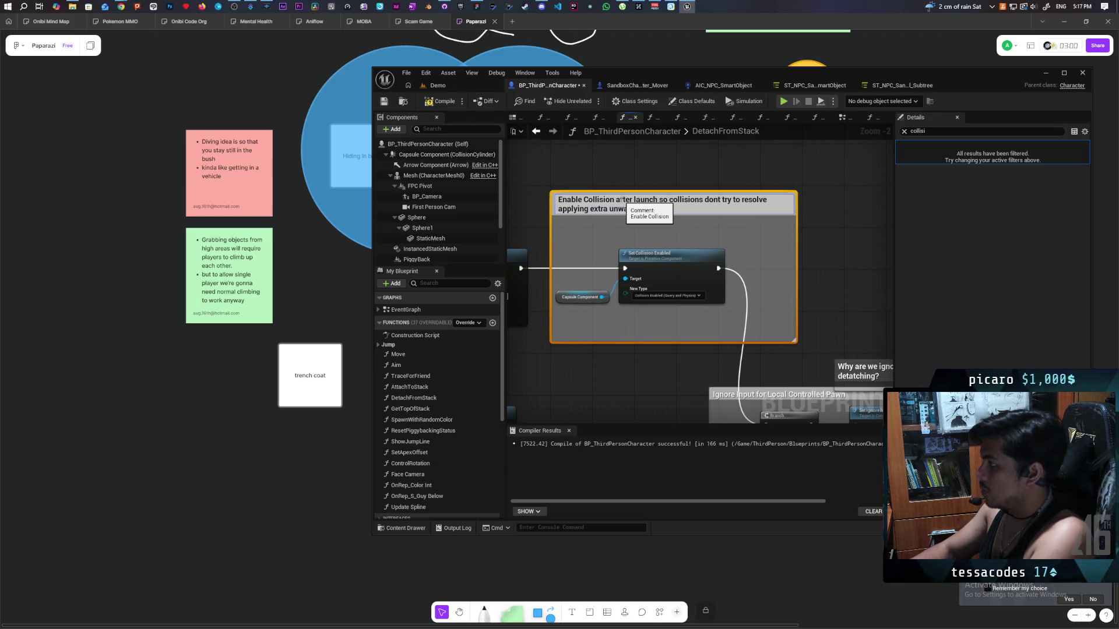
pyautogui.click(821, 218)
pyautogui.click(384, 101)
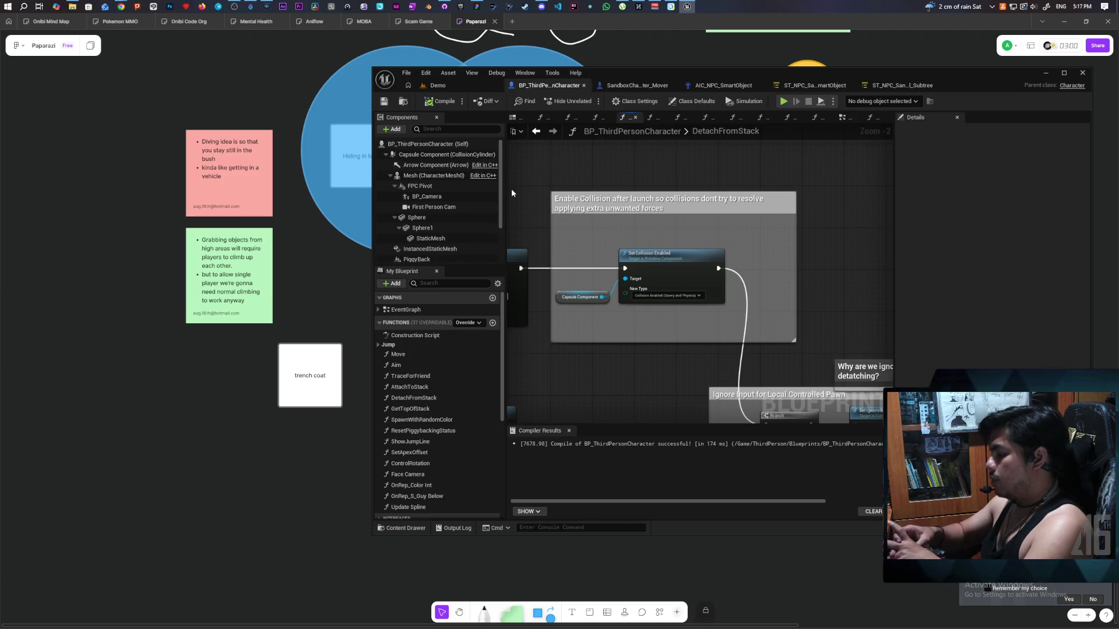
# Move the Cap Above, == and Branch comparison nodes up-left and save the blueprint.
pyautogui.scroll(-5, 662, 242)
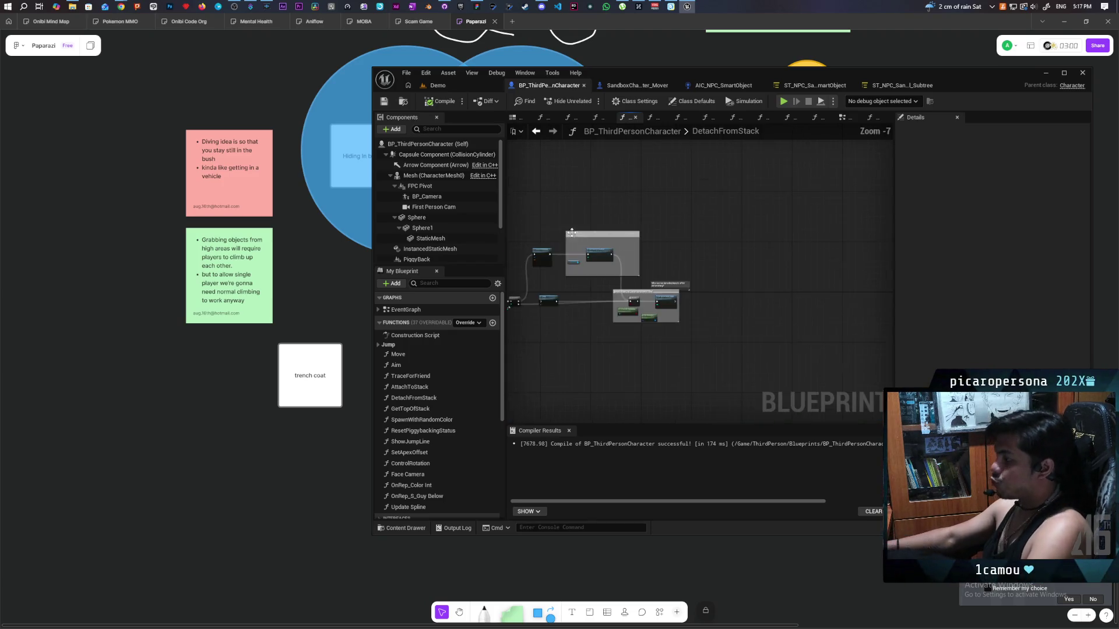
pyautogui.scroll(5, 610, 249)
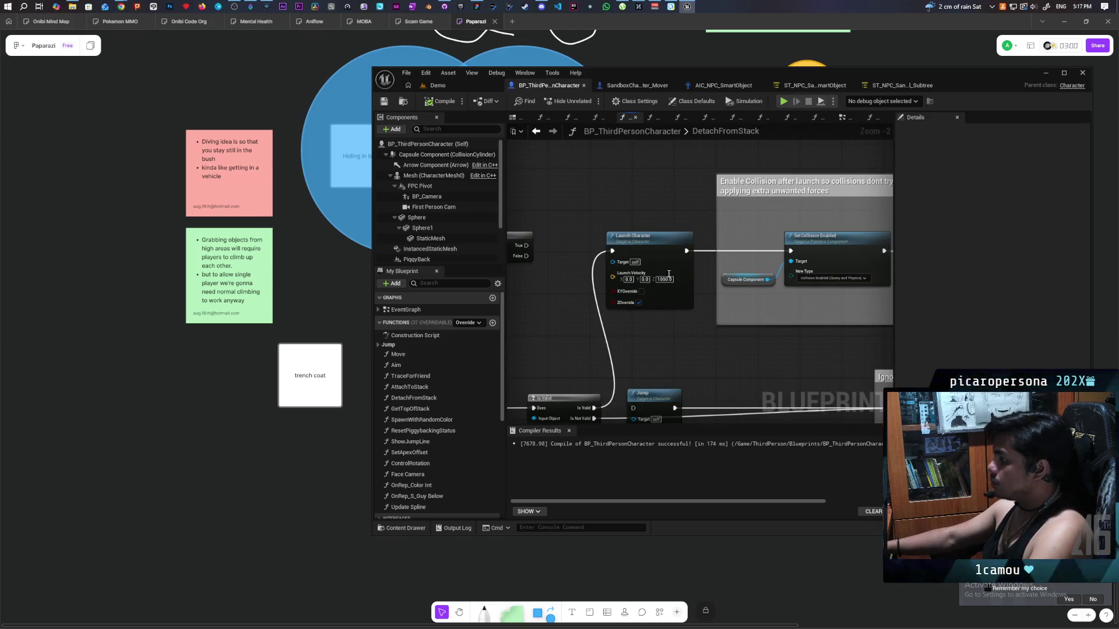
pyautogui.click(641, 236)
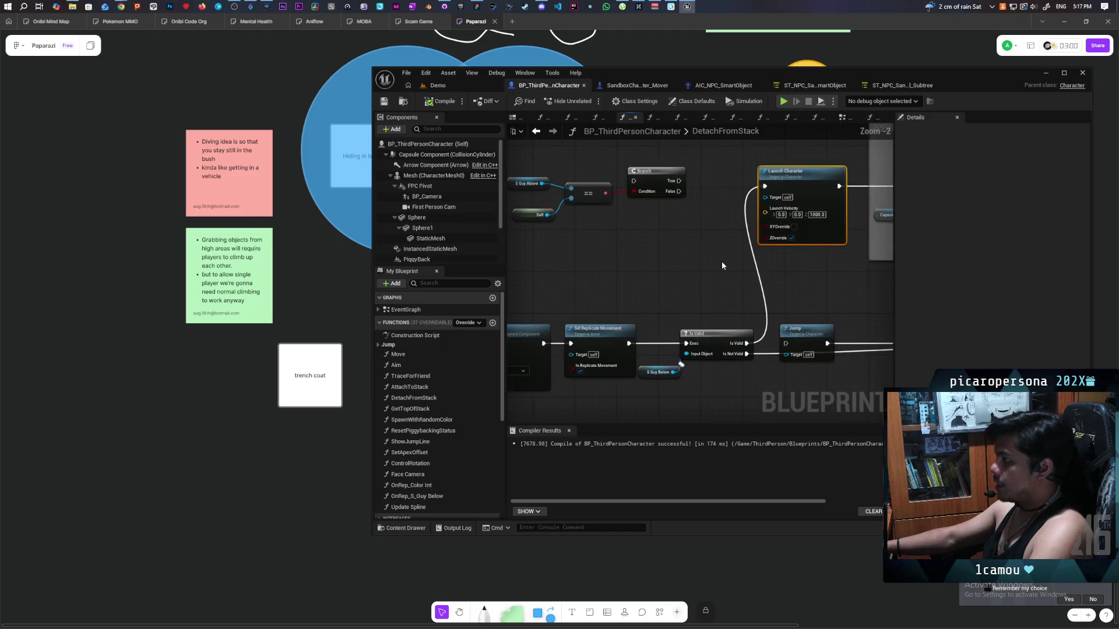
pyautogui.scroll(-3, 709, 266)
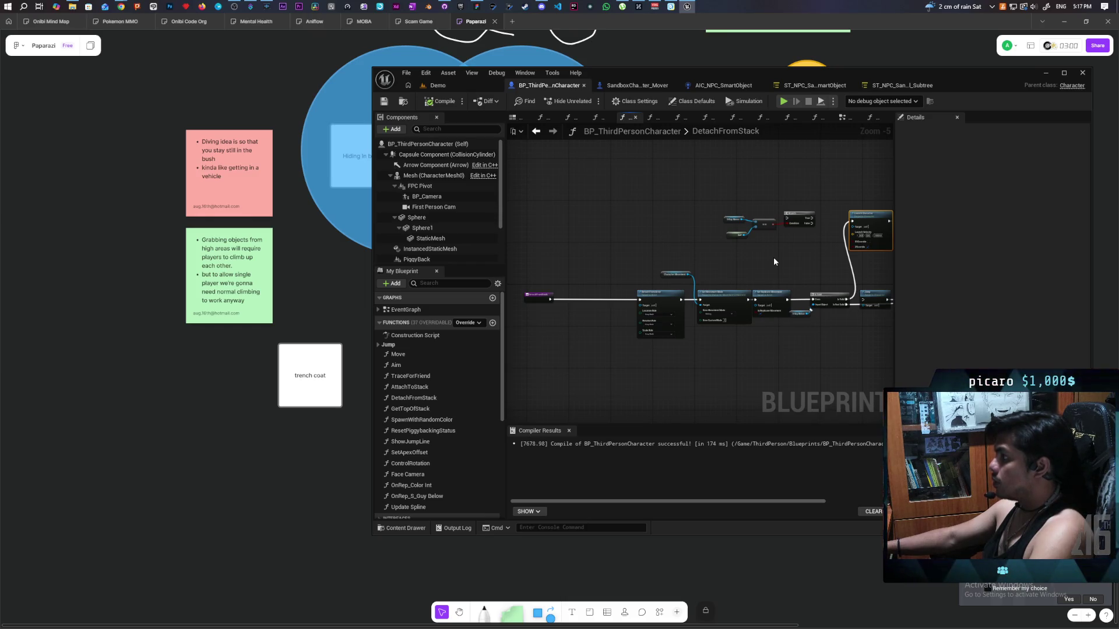
pyautogui.scroll(2, 539, 304)
pyautogui.scroll(-2, 577, 275)
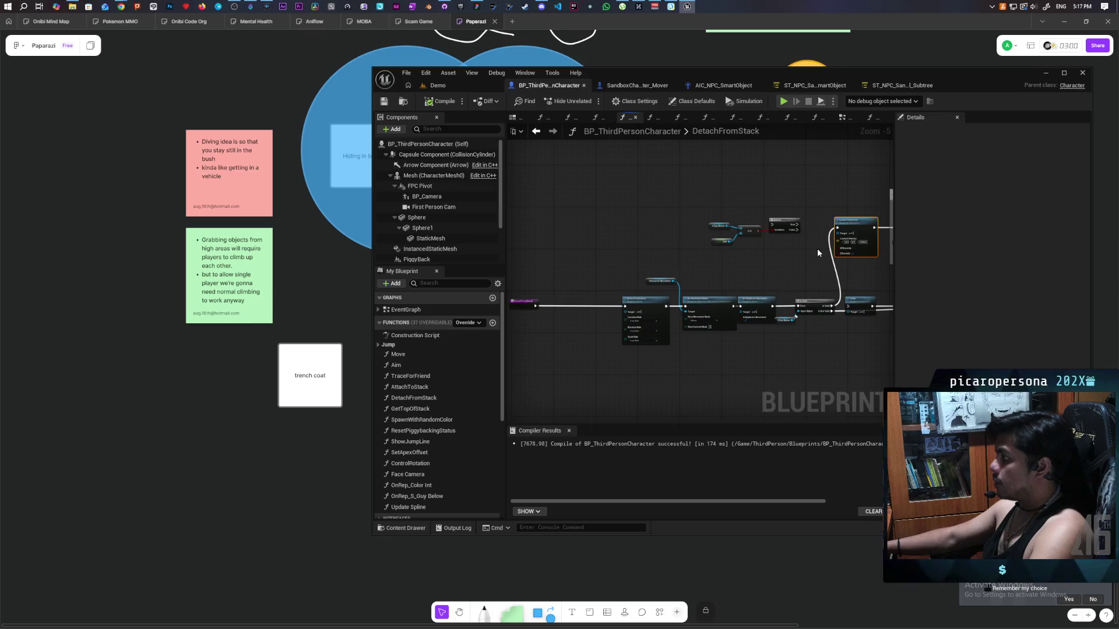
pyautogui.scroll(1, 817, 248)
pyautogui.moveTo(618, 230); pyautogui.dragTo(745, 273)
pyautogui.moveTo(675, 252); pyautogui.dragTo(653, 207)
pyautogui.click(692, 254)
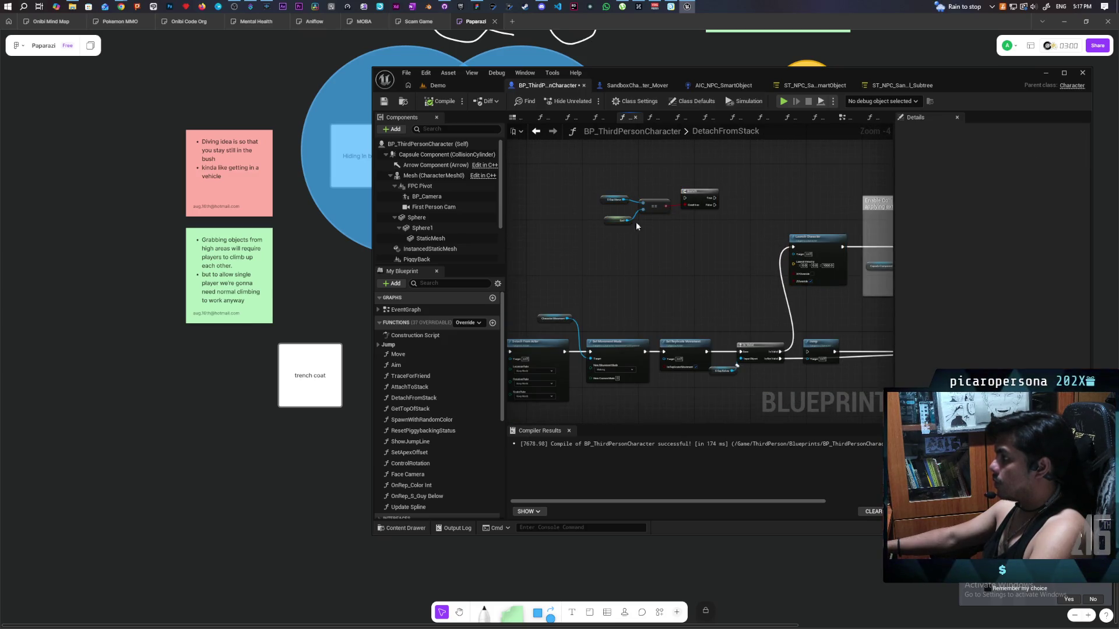
pyautogui.click(385, 103)
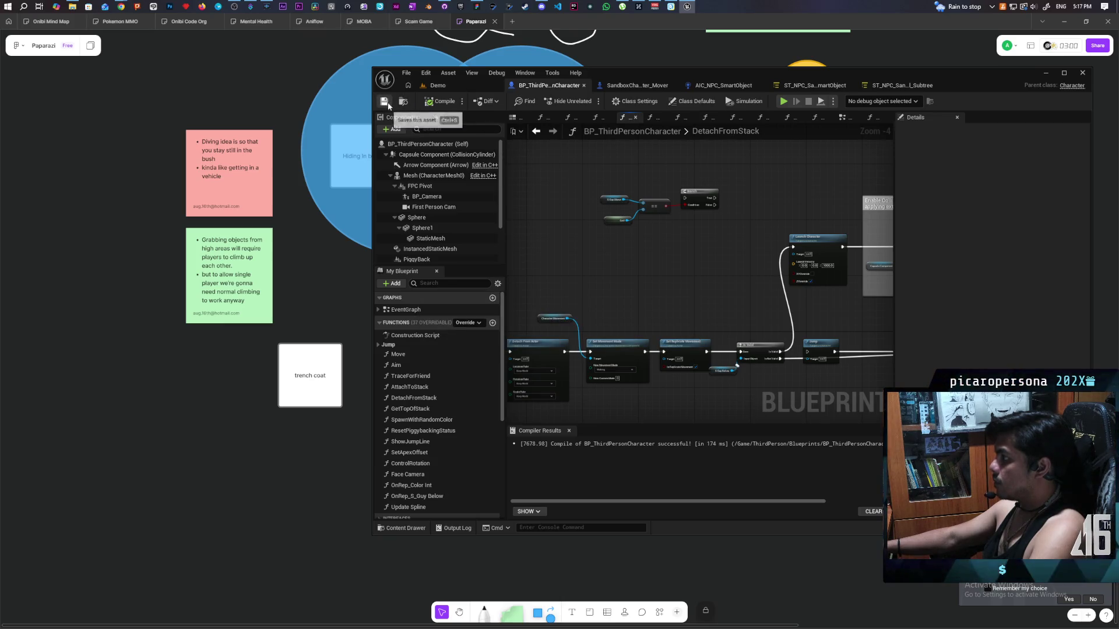
# Move the Jump node up beneath Launch Character, above Is Valid.
pyautogui.moveTo(583, 244); pyautogui.dragTo(434, 226)
pyautogui.moveTo(641, 262); pyautogui.dragTo(679, 263)
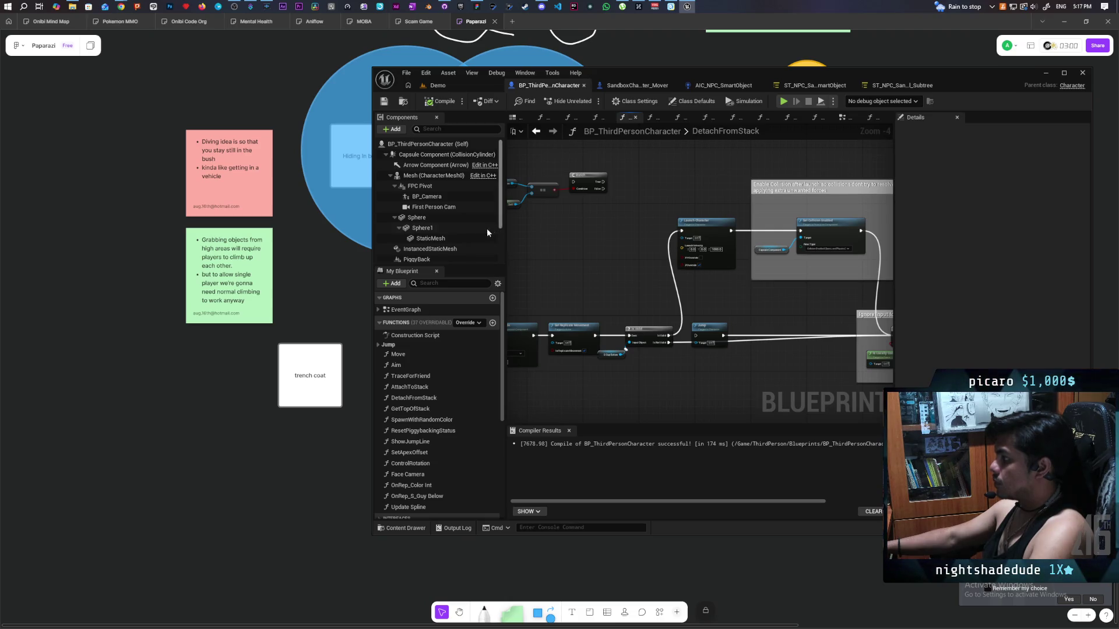
pyautogui.scroll(-2, 487, 229)
pyautogui.scroll(2, 697, 336)
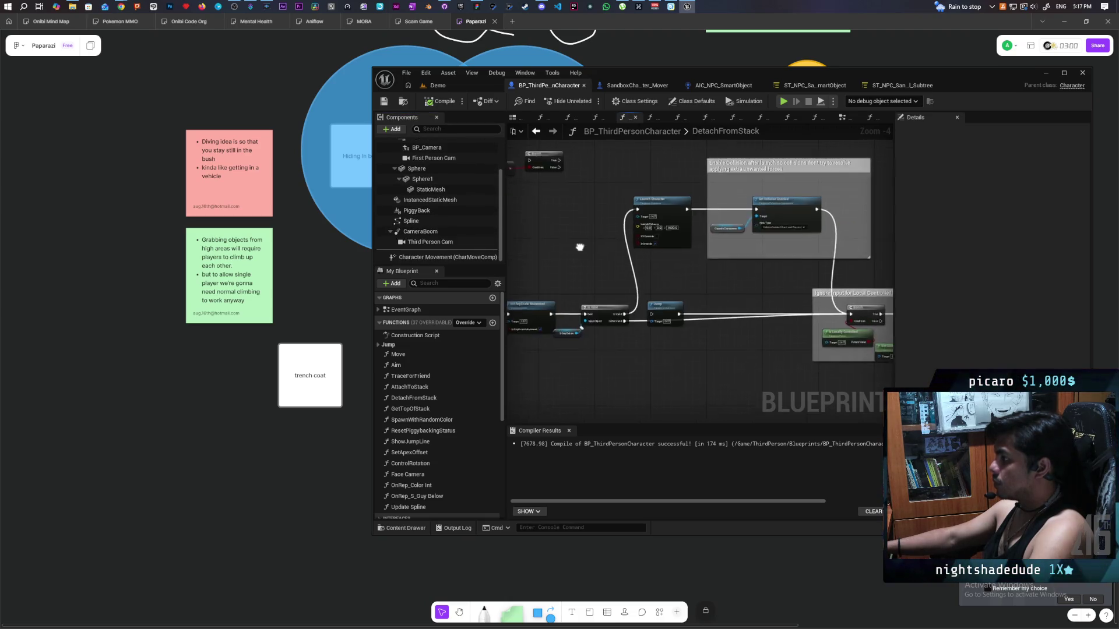
pyautogui.moveTo(697, 337); pyautogui.dragTo(687, 279)
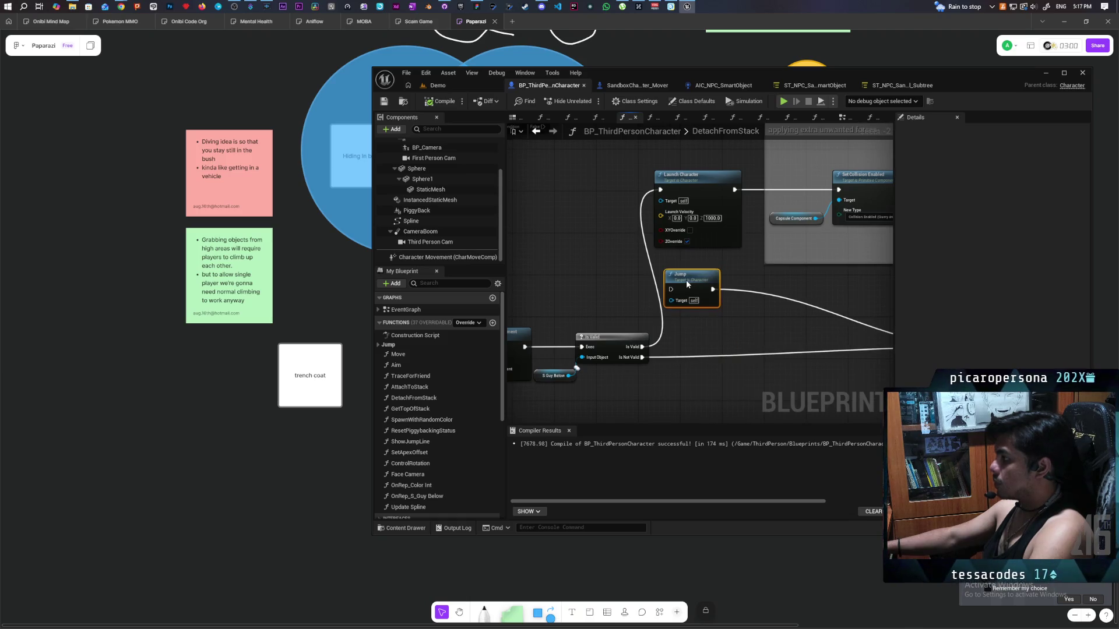
pyautogui.moveTo(670, 319); pyautogui.dragTo(735, 327)
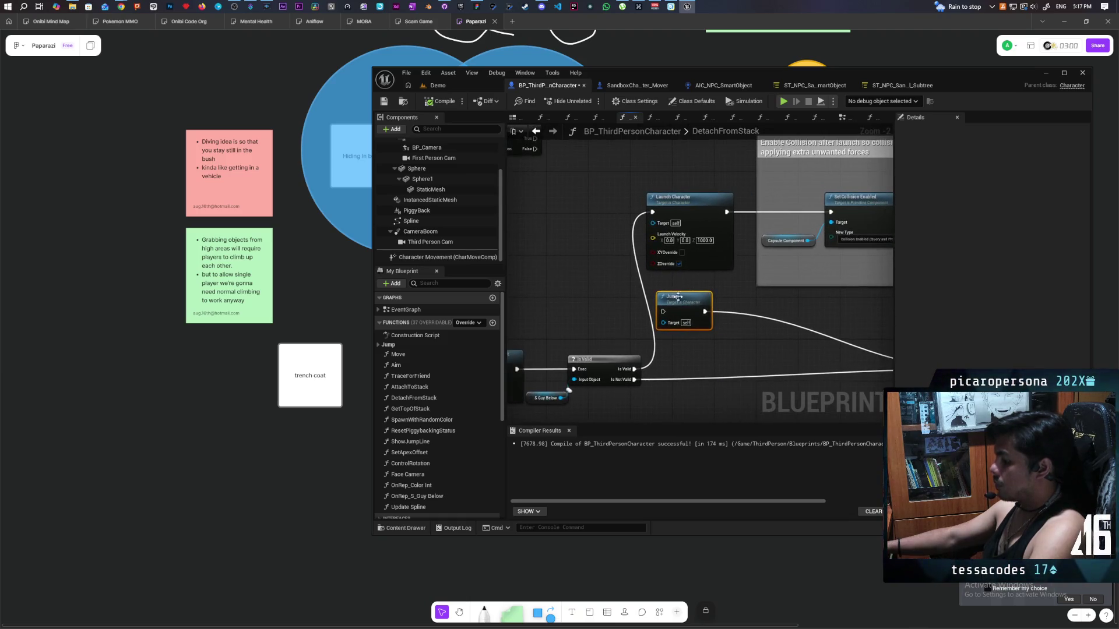
# Branch after Is Valid: True to Launch Character, False to Jump, Jump into Set Collision Enabled; compile.
pyautogui.click(589, 258)
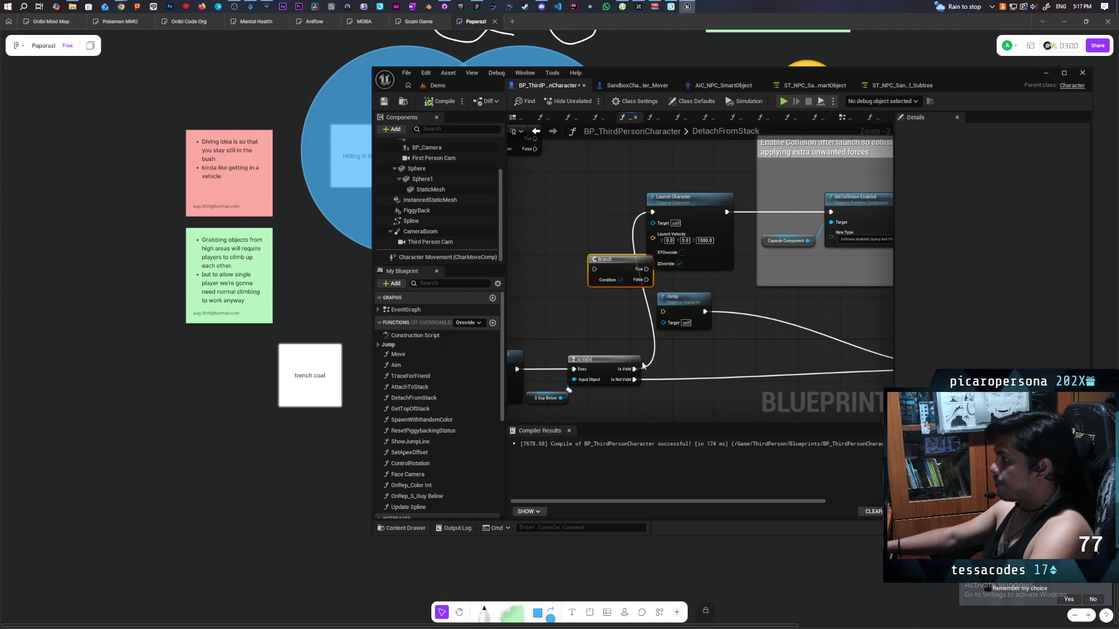
pyautogui.moveTo(635, 369)
pyautogui.mouseDown()
pyautogui.moveTo(592, 297)
pyautogui.moveTo(591, 266)
pyautogui.moveTo(633, 274)
pyautogui.moveTo(653, 212)
pyautogui.mouseUp()
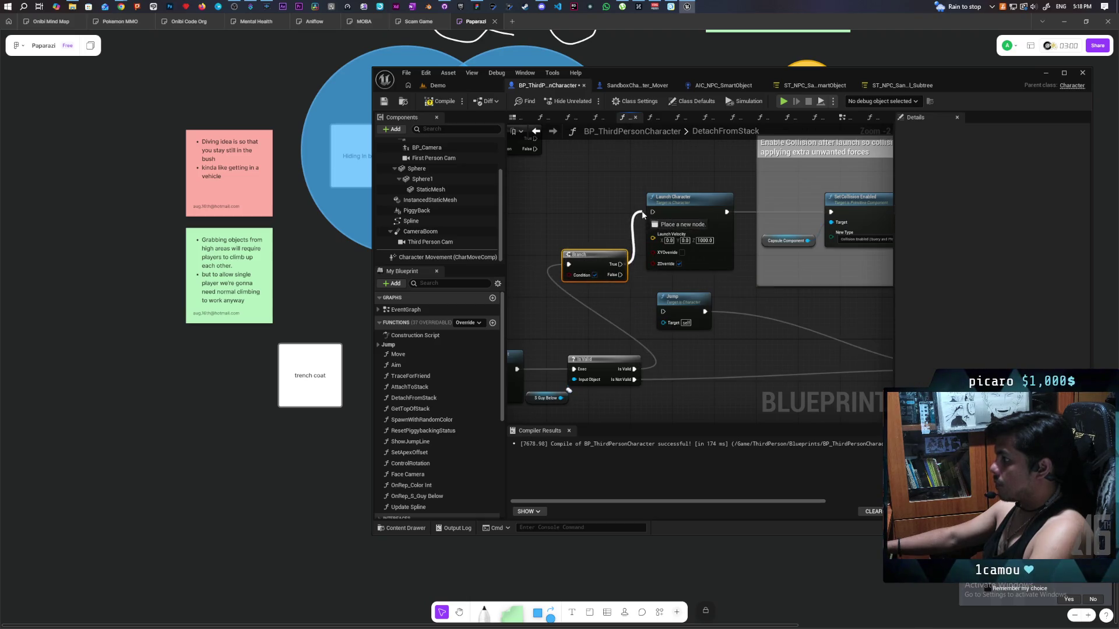
pyautogui.moveTo(620, 274)
pyautogui.mouseDown()
pyautogui.moveTo(652, 318)
pyautogui.moveTo(663, 312)
pyautogui.mouseUp()
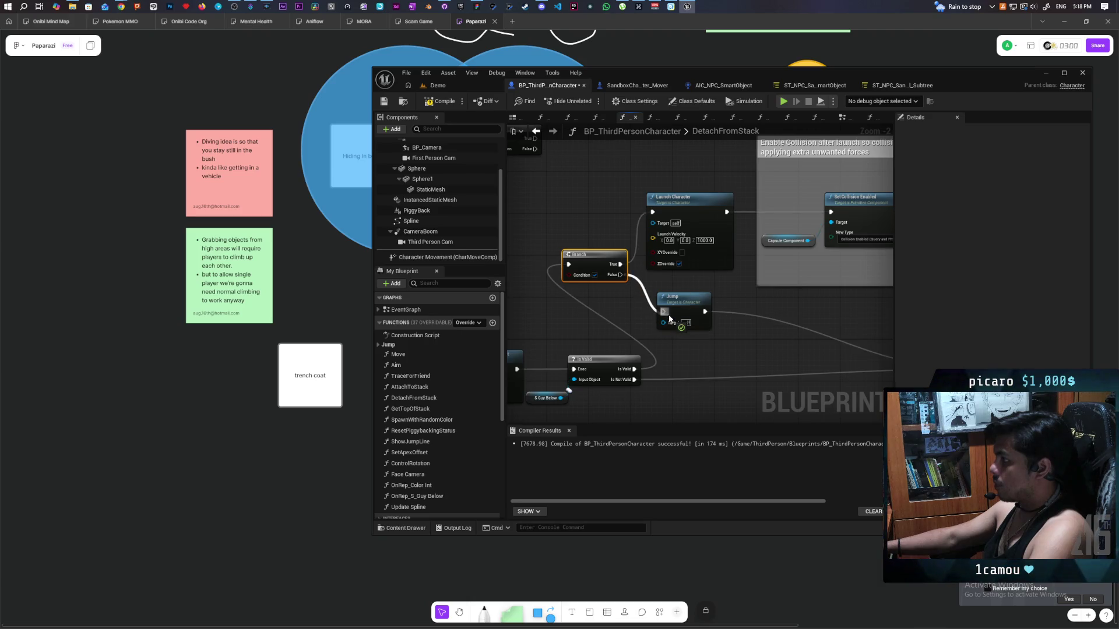
pyautogui.moveTo(733, 348); pyautogui.dragTo(674, 336)
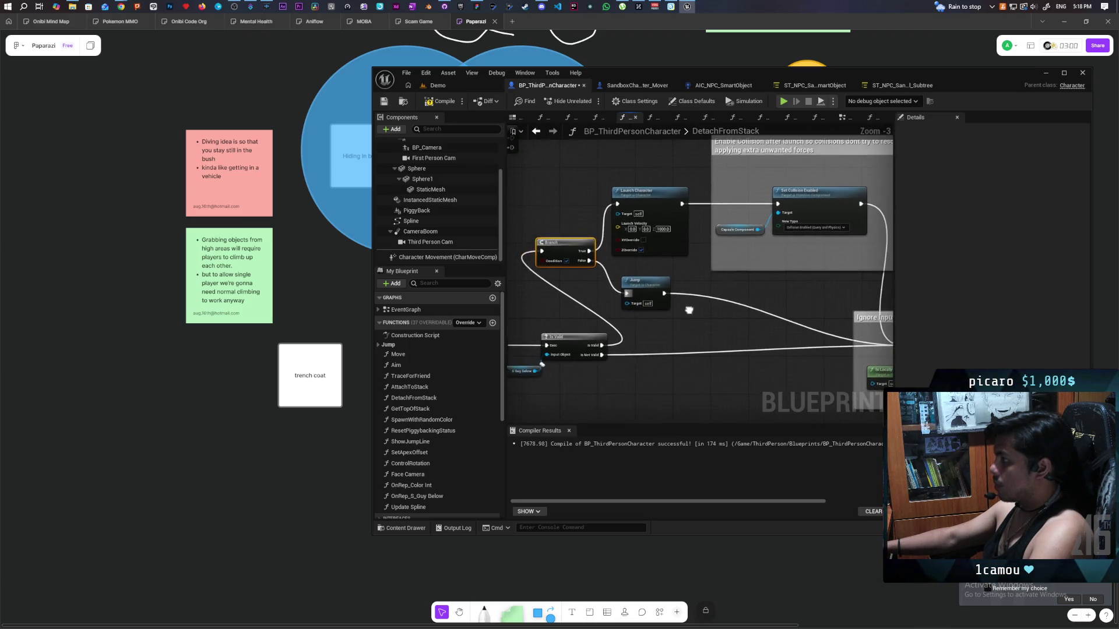
pyautogui.scroll(-1, 695, 324)
pyautogui.moveTo(630, 291); pyautogui.dragTo(747, 208)
pyautogui.moveTo(698, 301); pyautogui.dragTo(781, 302)
pyautogui.click(441, 101)
pyautogui.scroll(-3, 583, 210)
# Promote the Branch Condition and Launch Character's Launch Velocity pins to DetachFromStack inputs.
pyautogui.scroll(1, 584, 209)
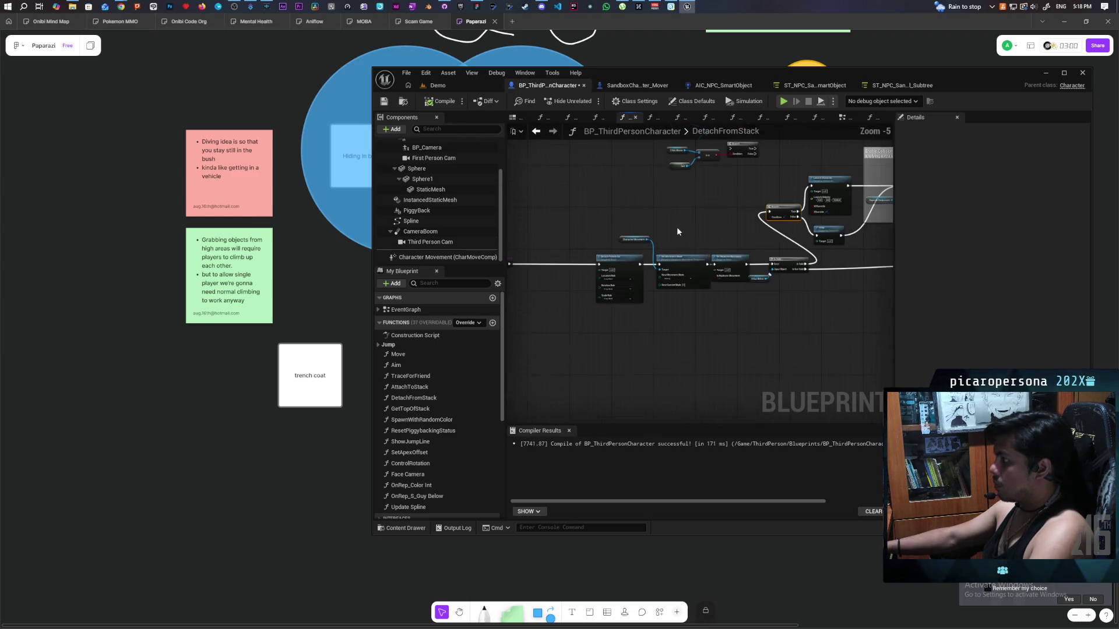
pyautogui.moveTo(833, 224); pyautogui.dragTo(560, 267)
pyautogui.scroll(3, 562, 283)
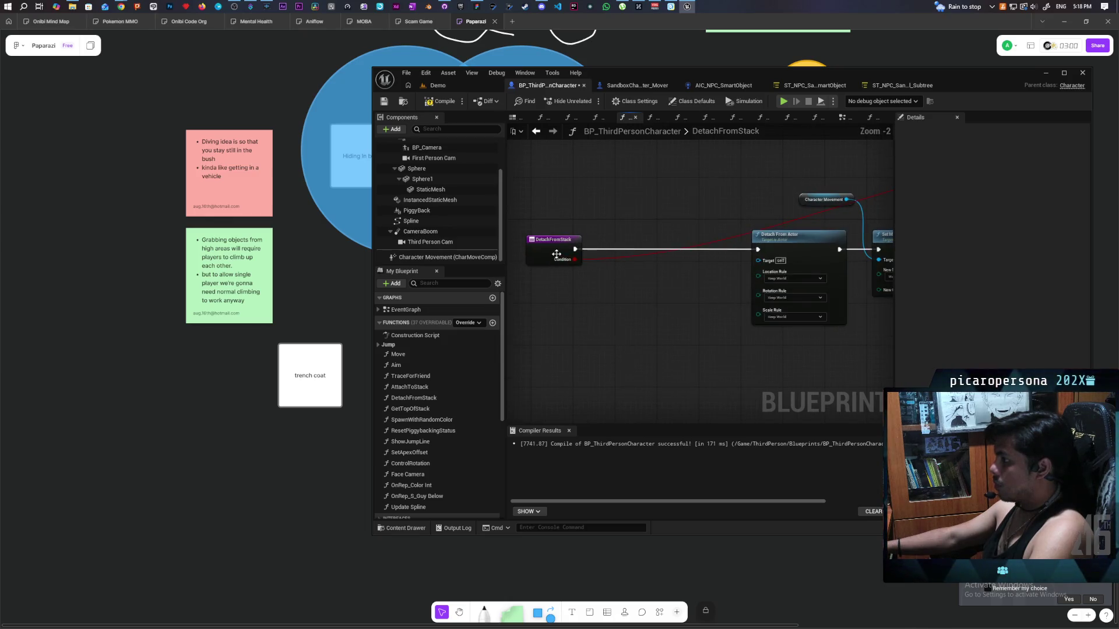
pyautogui.scroll(-3, 570, 243)
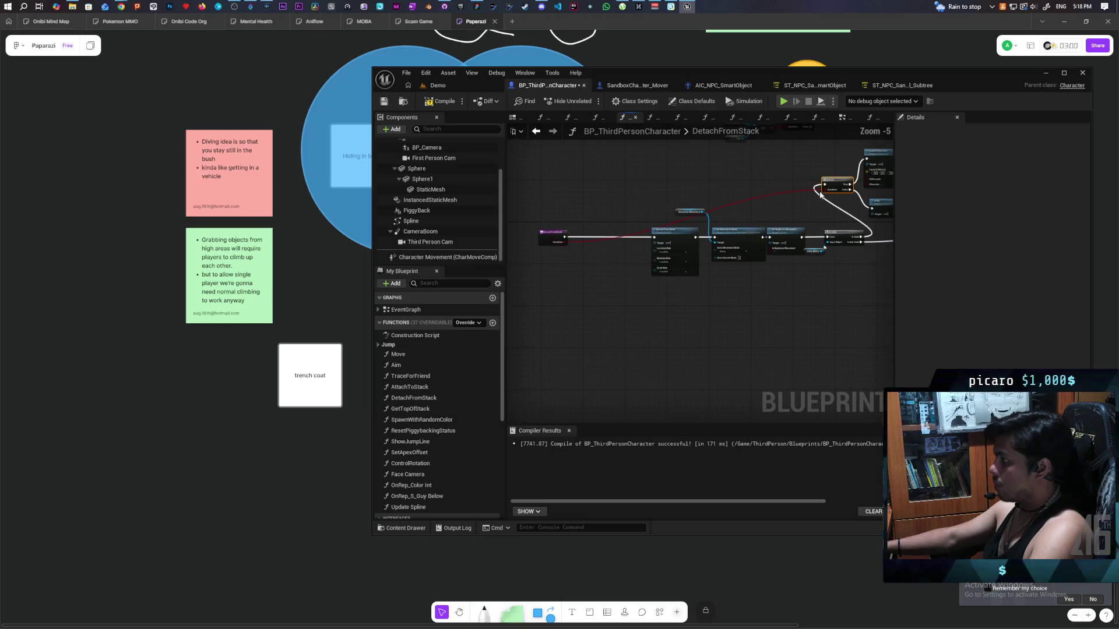
pyautogui.moveTo(861, 238)
pyautogui.mouseDown()
pyautogui.moveTo(835, 190)
pyautogui.moveTo(574, 251)
pyautogui.moveTo(556, 239)
pyautogui.mouseUp()
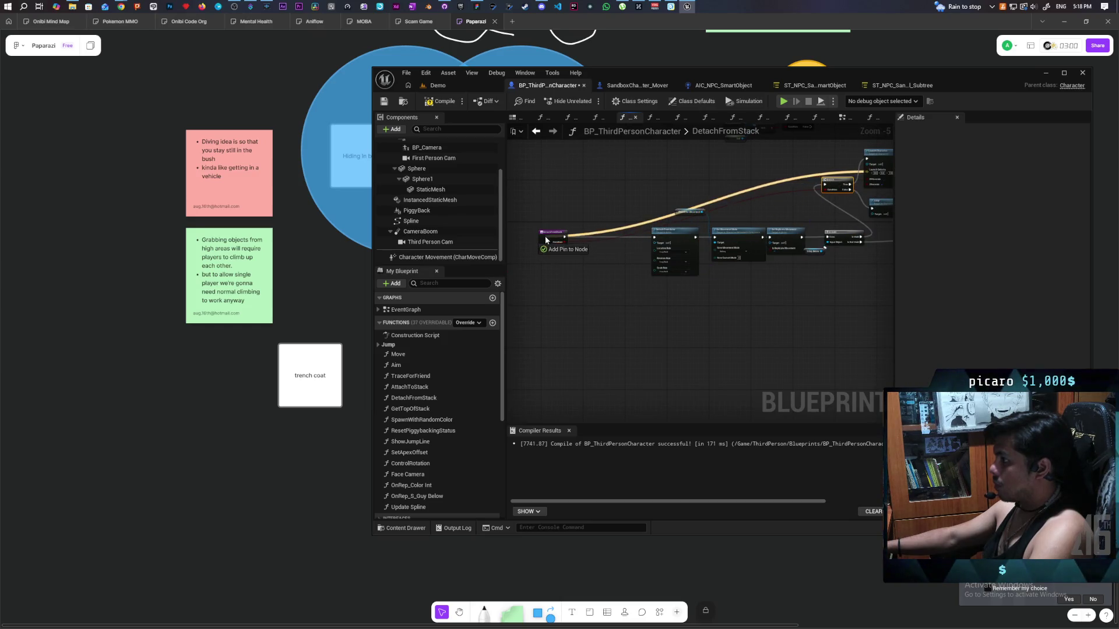
pyautogui.scroll(4, 564, 258)
# Rename the function's Condition input to 'On Move' in the Details panel.
pyautogui.click(536, 202)
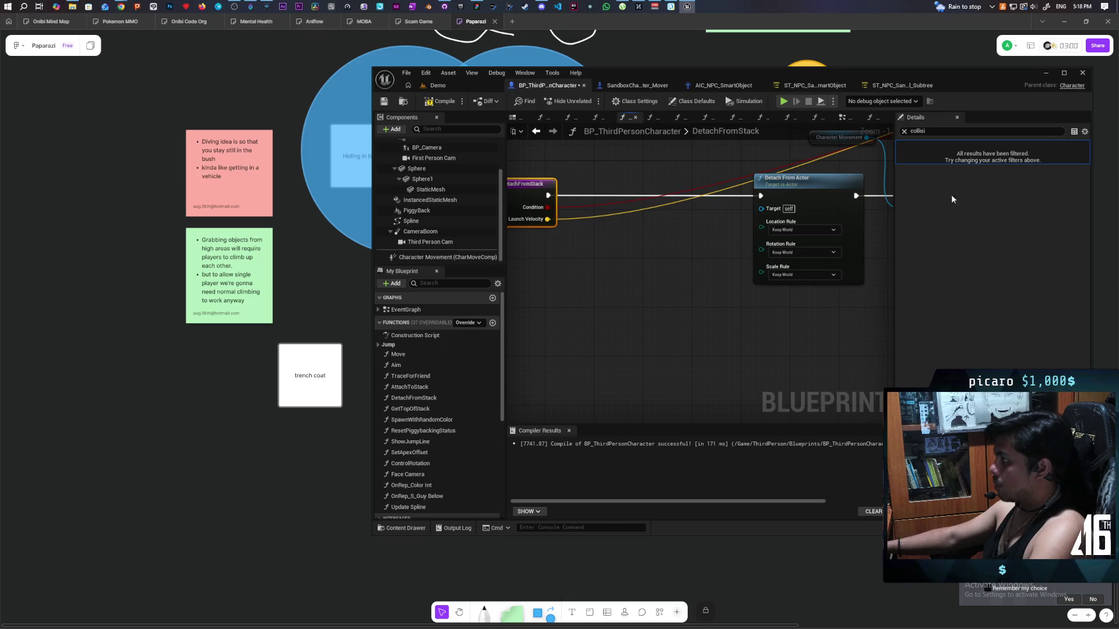
pyautogui.click(904, 131)
pyautogui.click(641, 263)
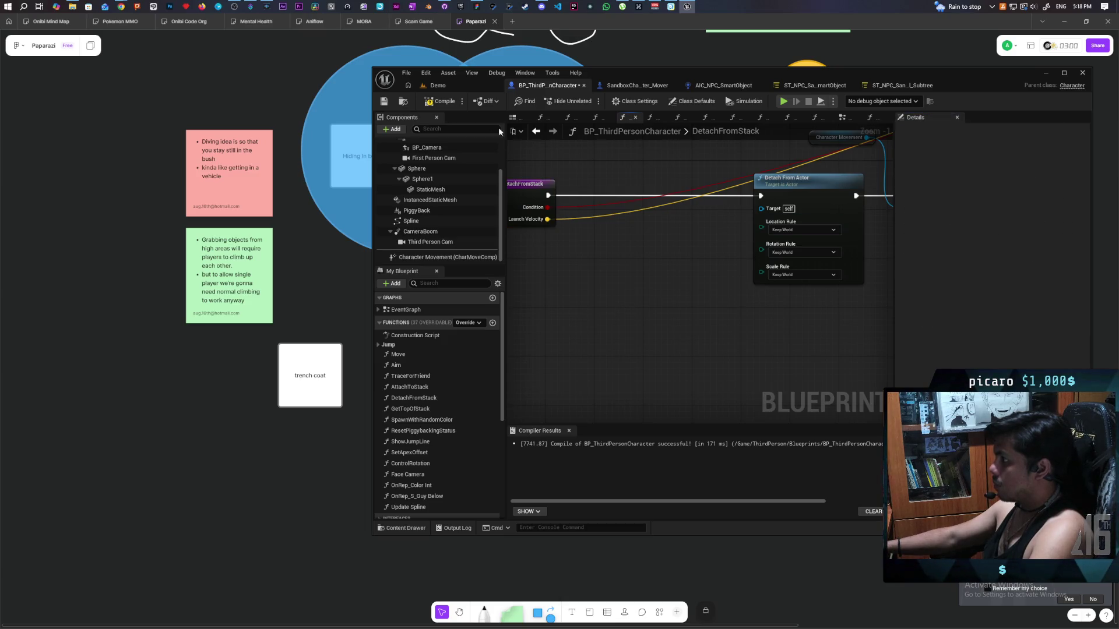
pyautogui.press('F7')
pyautogui.click(551, 221)
pyautogui.click(938, 288)
pyautogui.write('On Move')
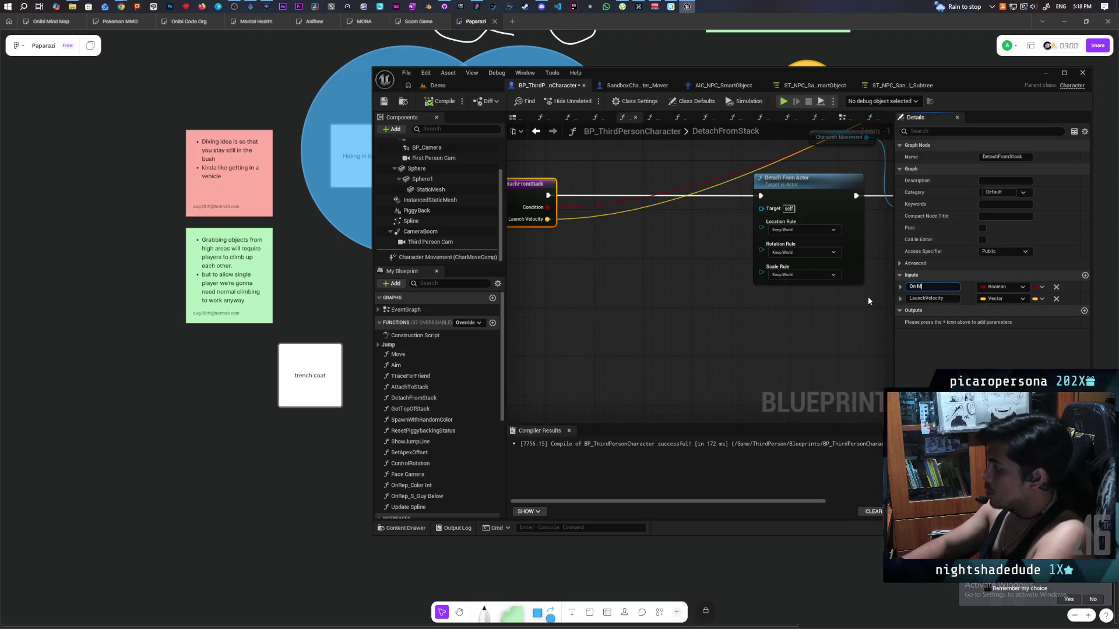
pyautogui.click(864, 296)
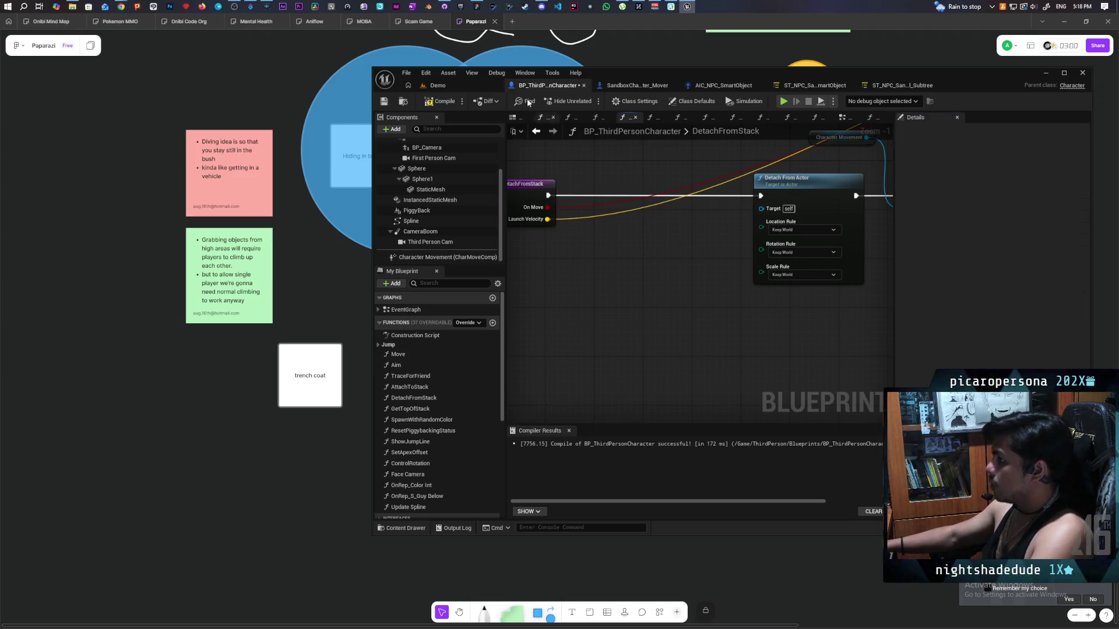
# Compile and save the blueprint, then maximise the editor window.
pyautogui.click(438, 103)
pyautogui.scroll(-4, 699, 292)
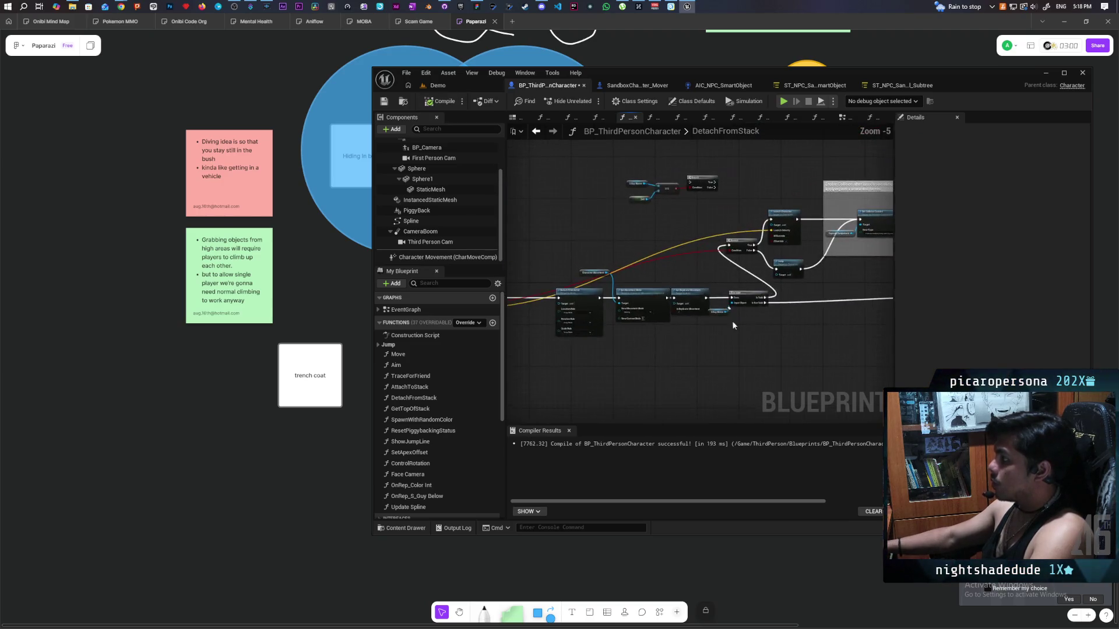
pyautogui.click(384, 101)
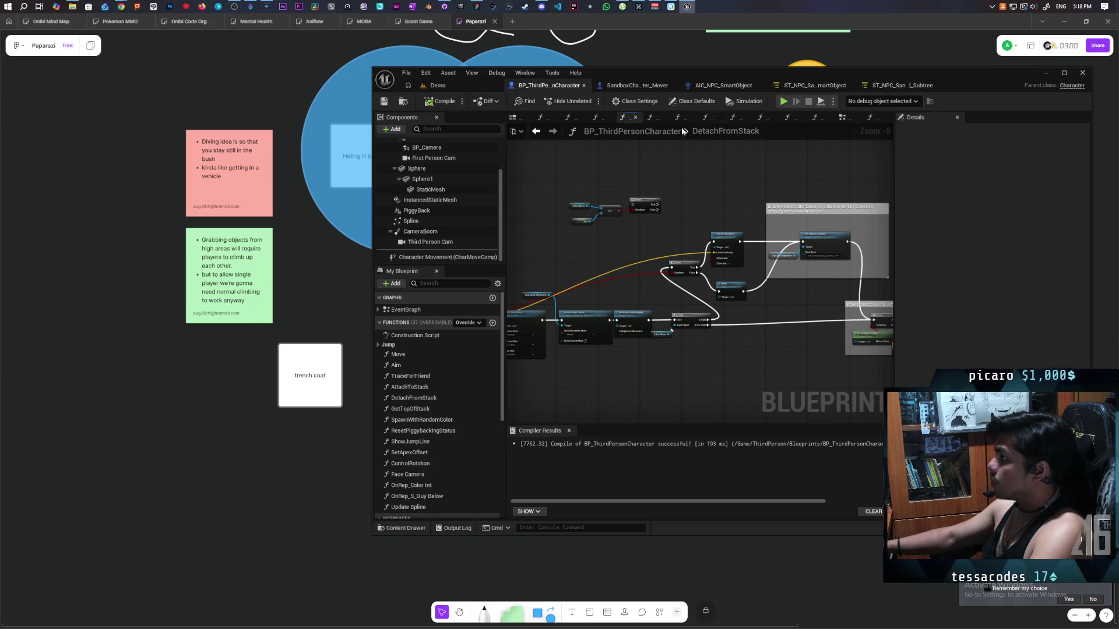
pyautogui.doubleClick(973, 69)
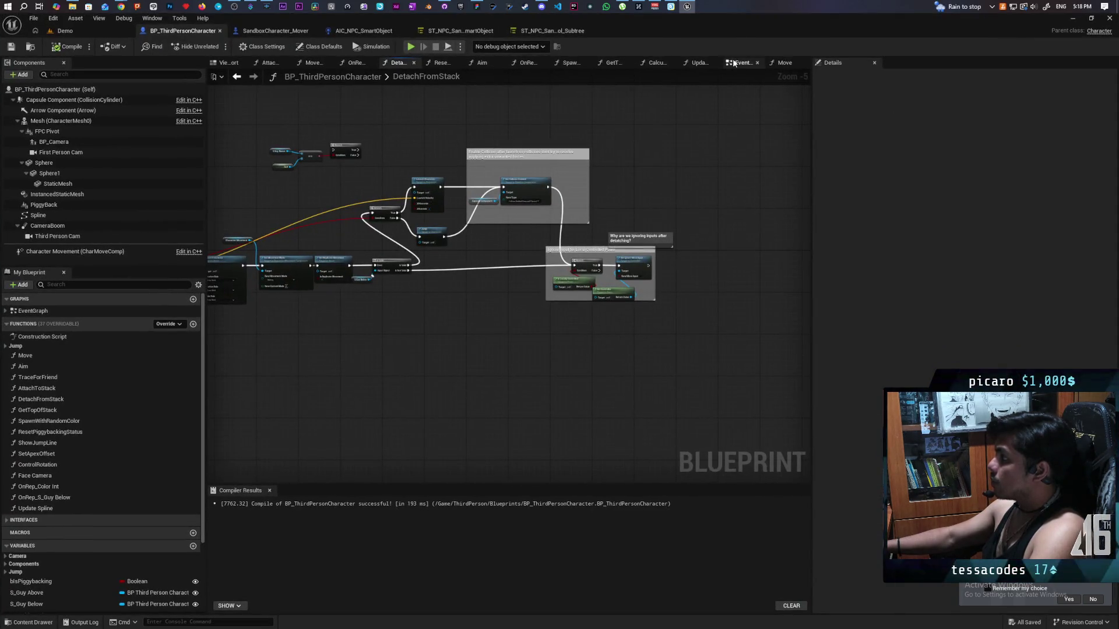
# In the EventGraph, navigate to the Server Detatch section and select SV_RequestToDetachFromStack.
pyautogui.click(743, 62)
pyautogui.scroll(-2, 620, 169)
pyautogui.scroll(3, 620, 169)
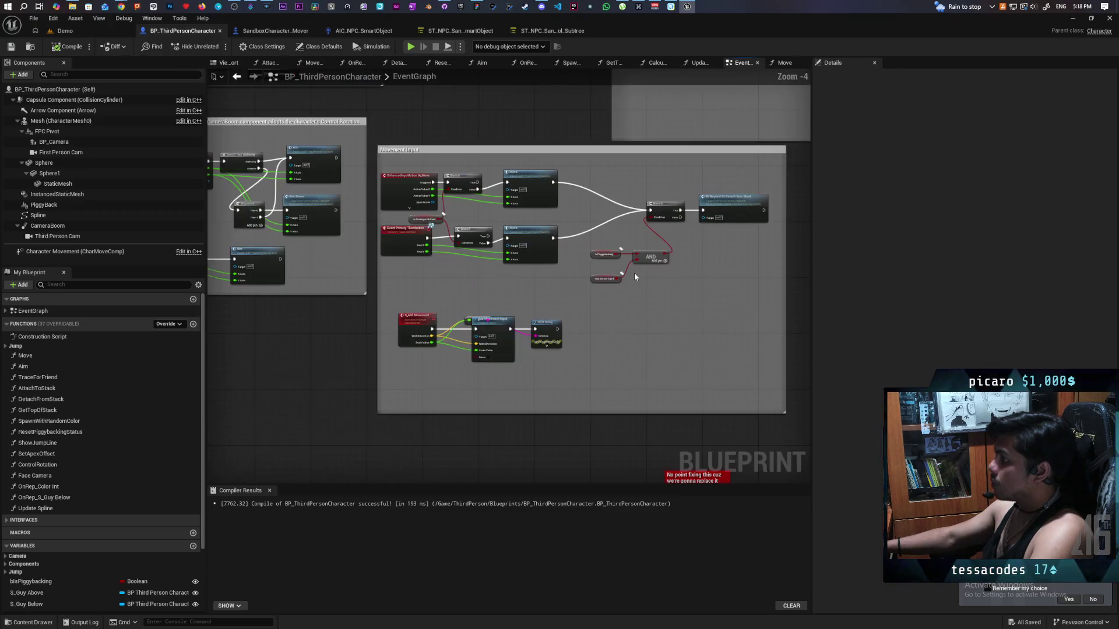
pyautogui.scroll(1, 667, 267)
pyautogui.scroll(-3, 638, 335)
pyautogui.moveTo(638, 335)
pyautogui.mouseDown()
pyautogui.moveTo(490, 302)
pyautogui.moveTo(514, 261)
pyautogui.moveTo(634, 205)
pyautogui.mouseUp()
pyautogui.scroll(3, 514, 261)
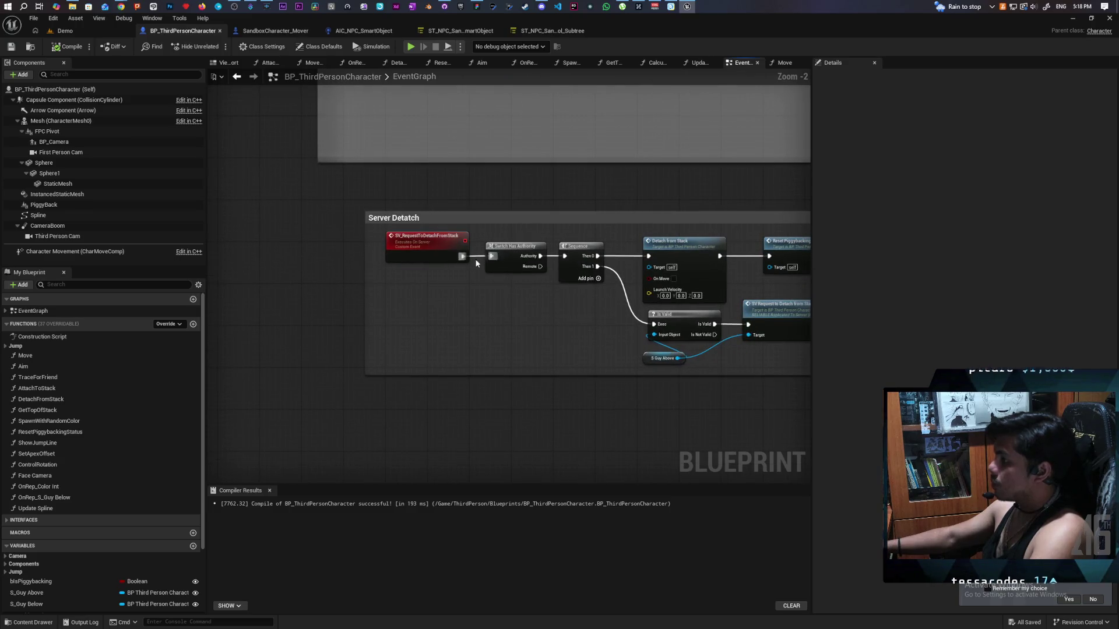
pyautogui.scroll(1, 513, 297)
pyautogui.moveTo(513, 297); pyautogui.dragTo(526, 352)
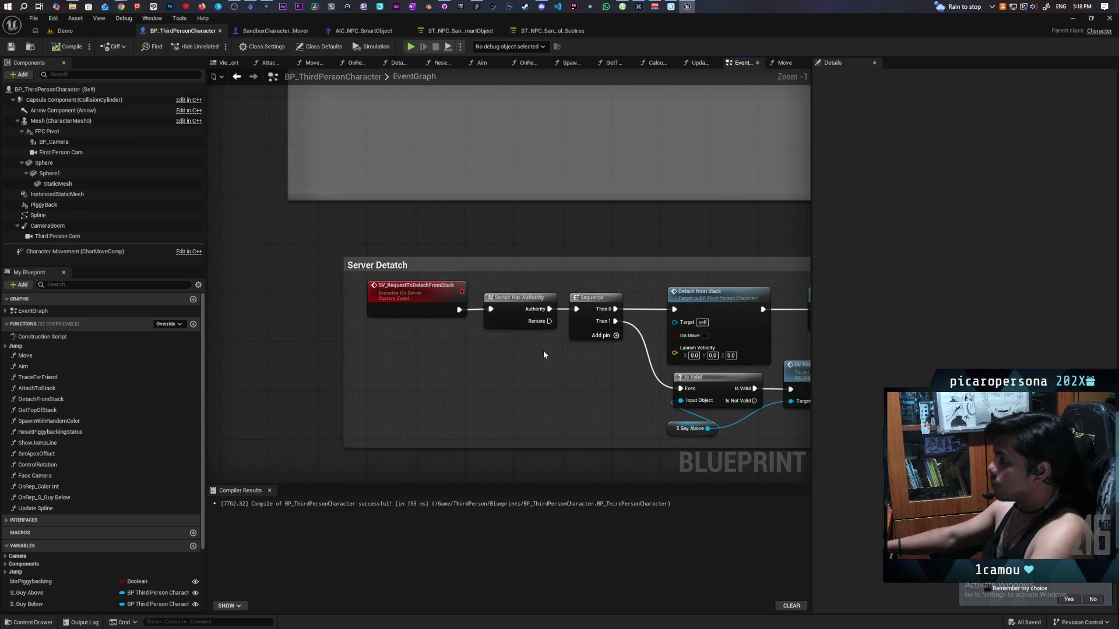
pyautogui.scroll(-2, 583, 351)
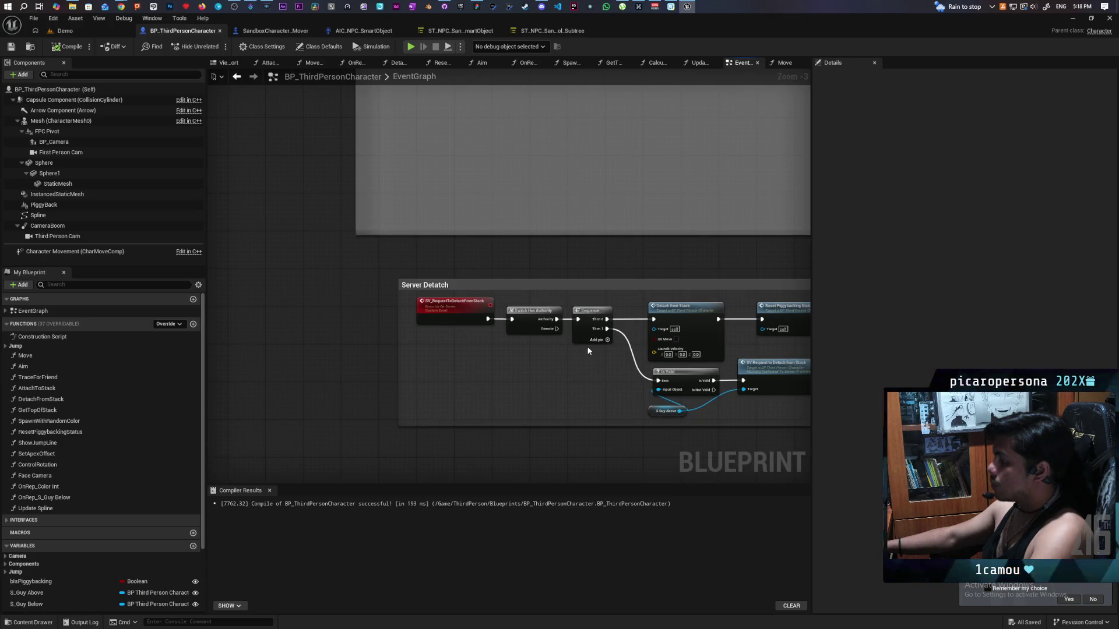
pyautogui.scroll(-2, 606, 347)
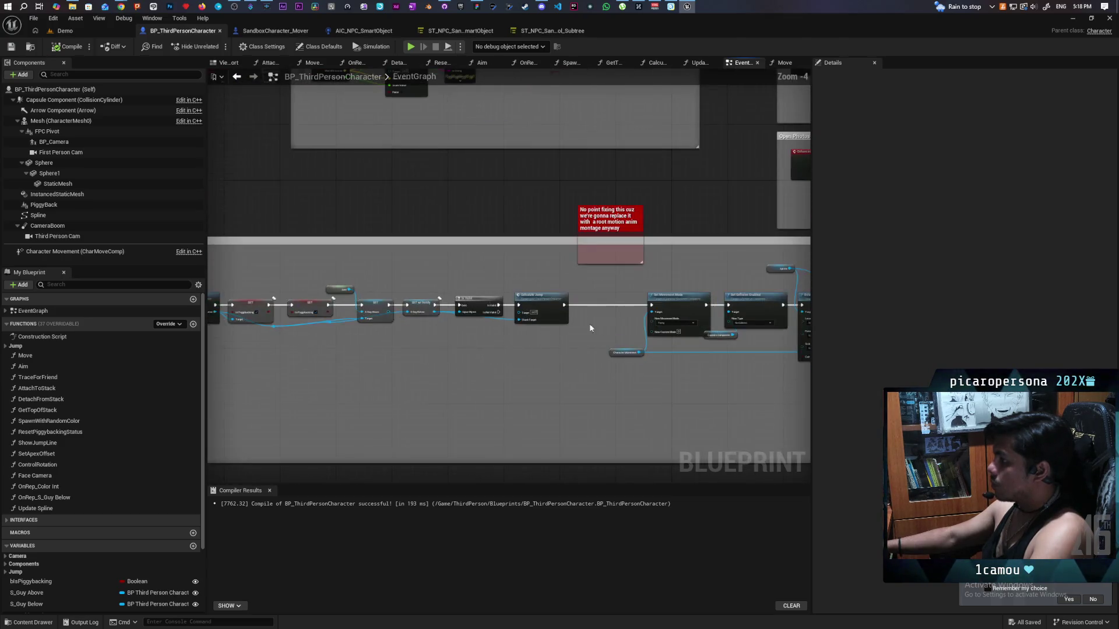
pyautogui.scroll(3, 571, 285)
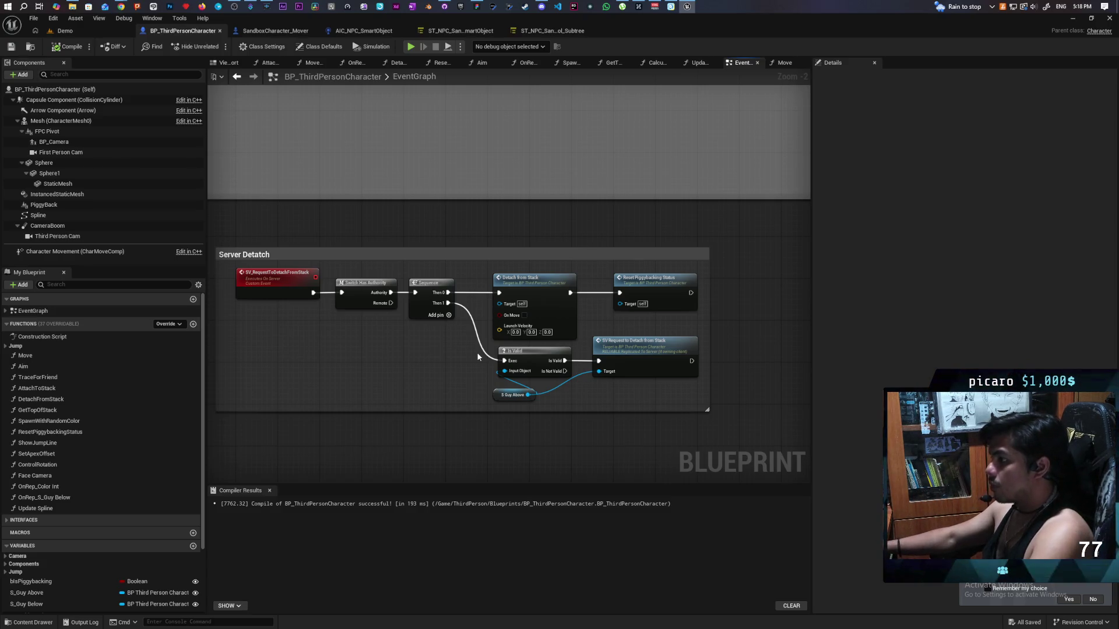
pyautogui.click(274, 289)
pyautogui.scroll(2, 480, 338)
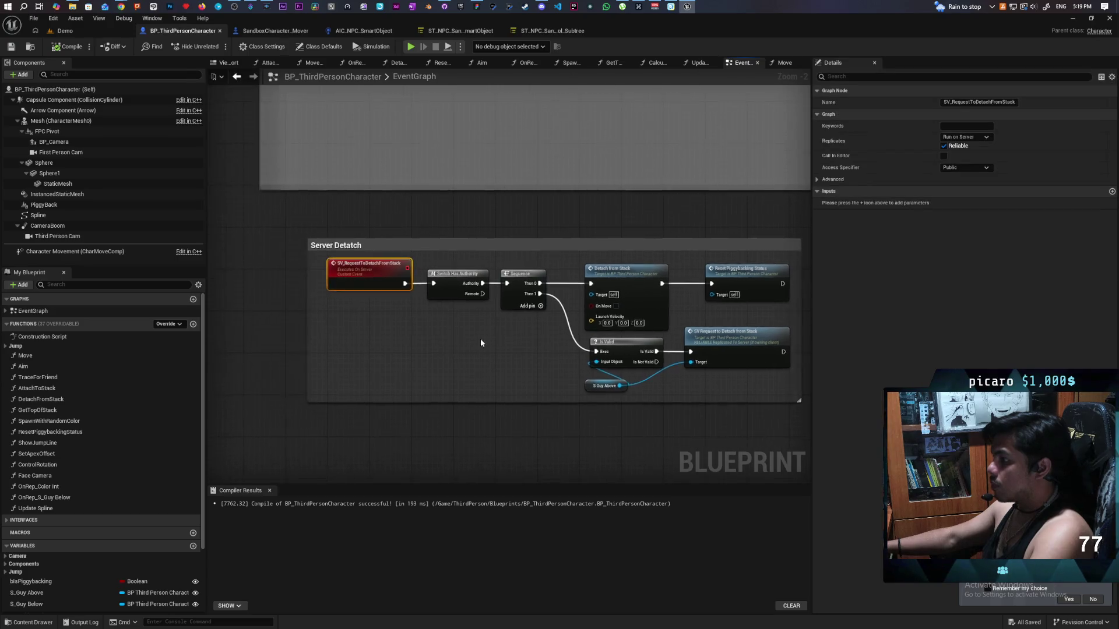
# Add On Move and Launch Velocity inputs to the SV_RequestToDetachFromStack event from Detach from Stack's pins.
pyautogui.scroll(-1, 492, 358)
pyautogui.moveTo(613, 318)
pyautogui.mouseDown()
pyautogui.moveTo(541, 348)
pyautogui.moveTo(365, 296)
pyautogui.mouseUp()
pyautogui.moveTo(611, 333)
pyautogui.mouseDown()
pyautogui.moveTo(396, 337)
pyautogui.moveTo(339, 297)
pyautogui.mouseUp()
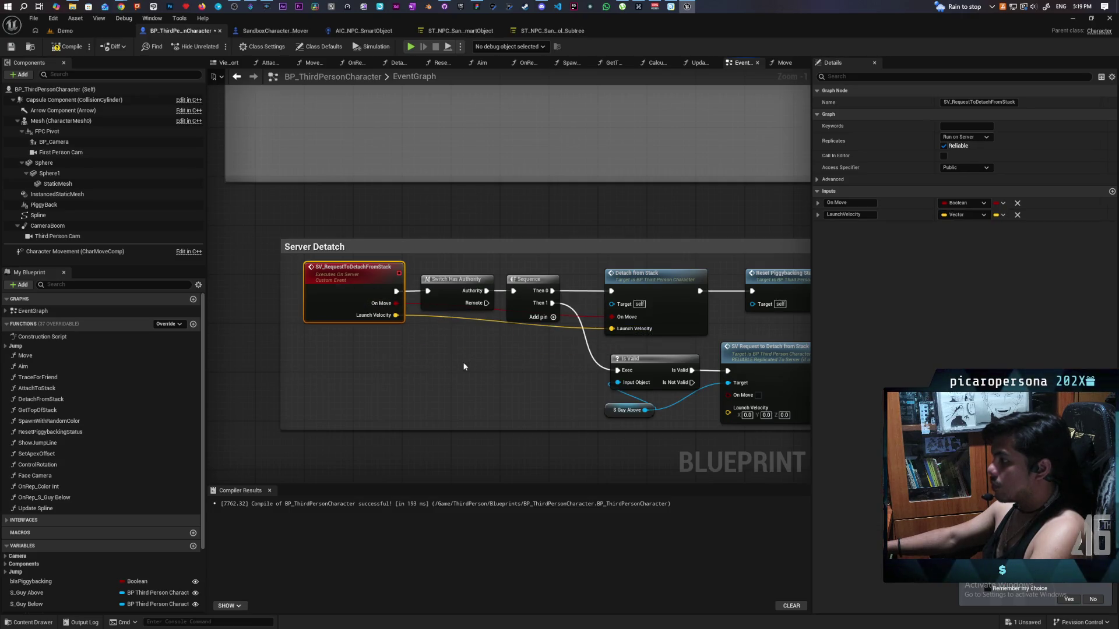
pyautogui.moveTo(382, 358); pyautogui.dragTo(317, 347)
# Compile and save the character blueprint.
pyautogui.click(68, 46)
pyautogui.hotkey('ctrl', 's')
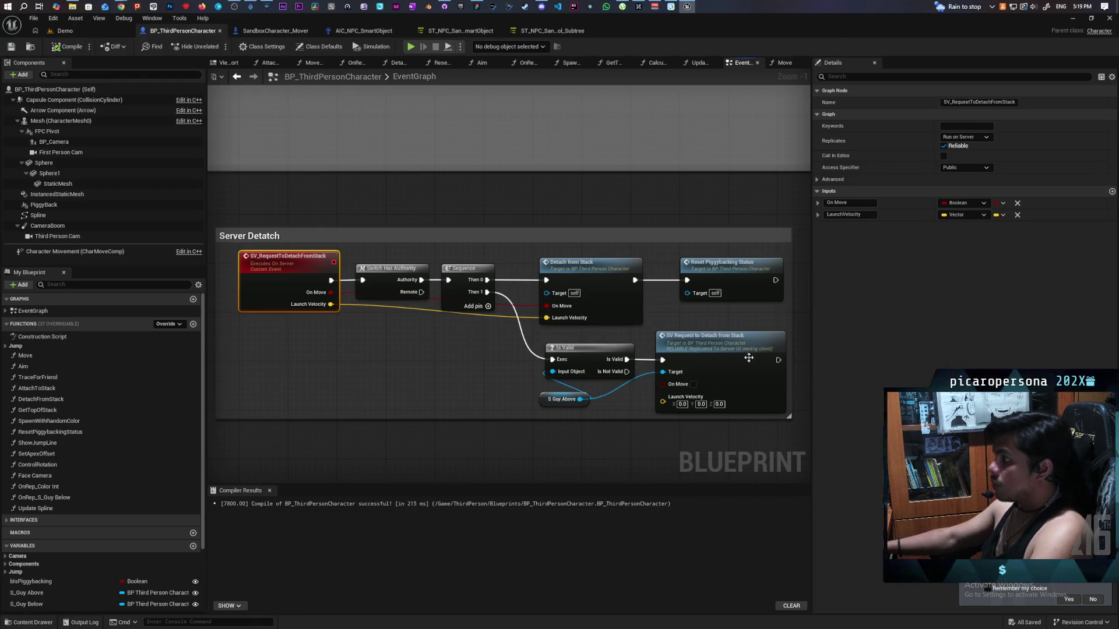
pyautogui.scroll(-5, 443, 352)
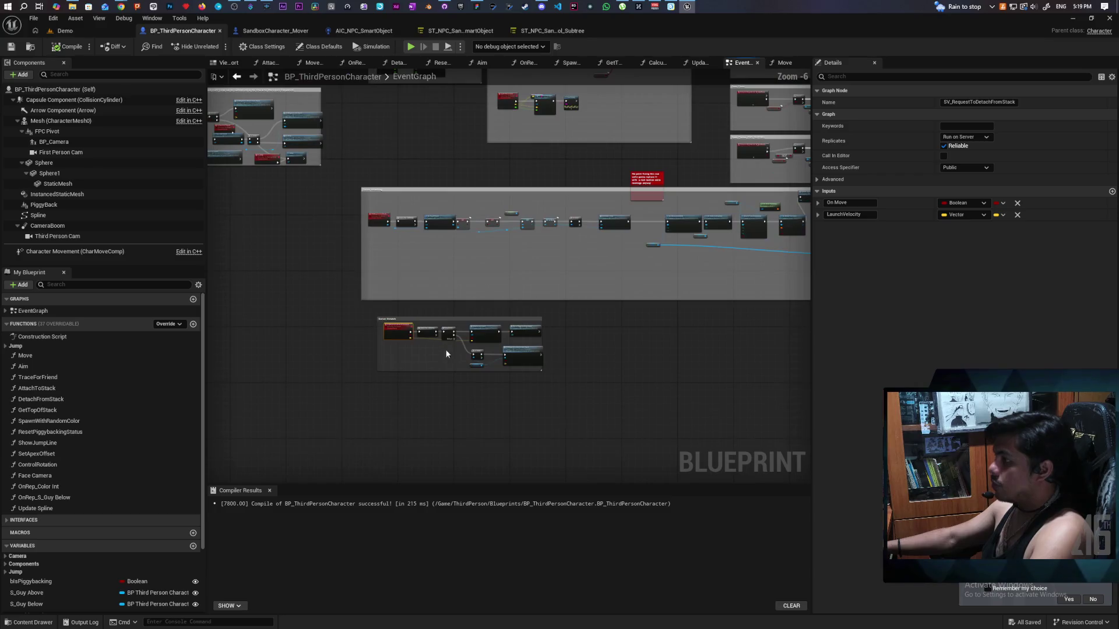
# Tick On Move on the SV Request to Detach From Stack node, then compile and save.
pyautogui.scroll(2, 557, 205)
pyautogui.scroll(2, 557, 211)
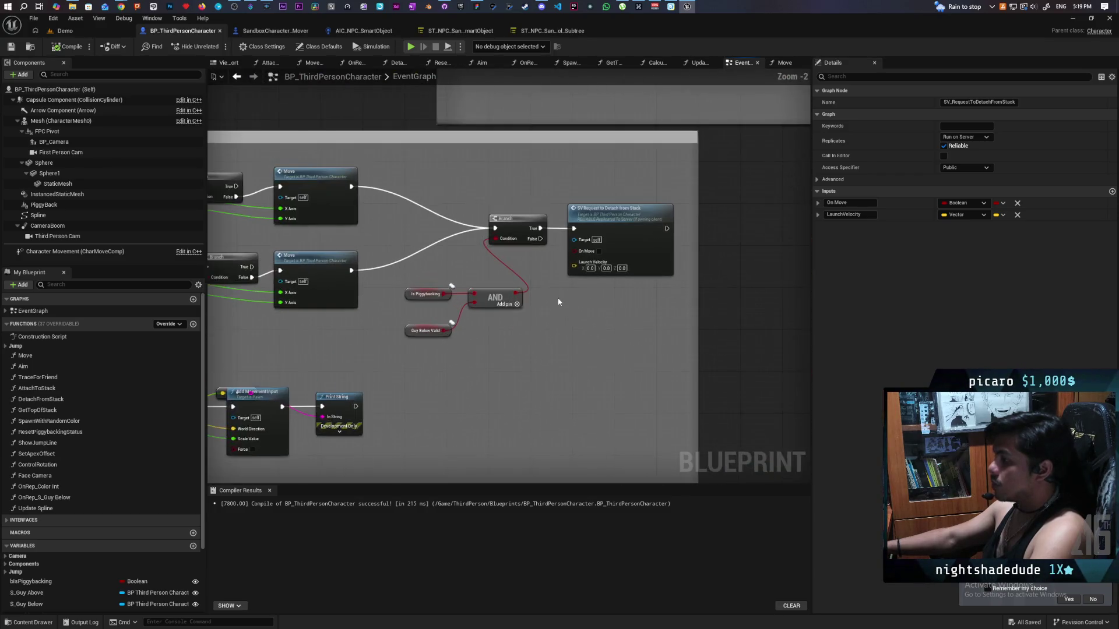
pyautogui.scroll(2, 562, 292)
pyautogui.scroll(-4, 629, 295)
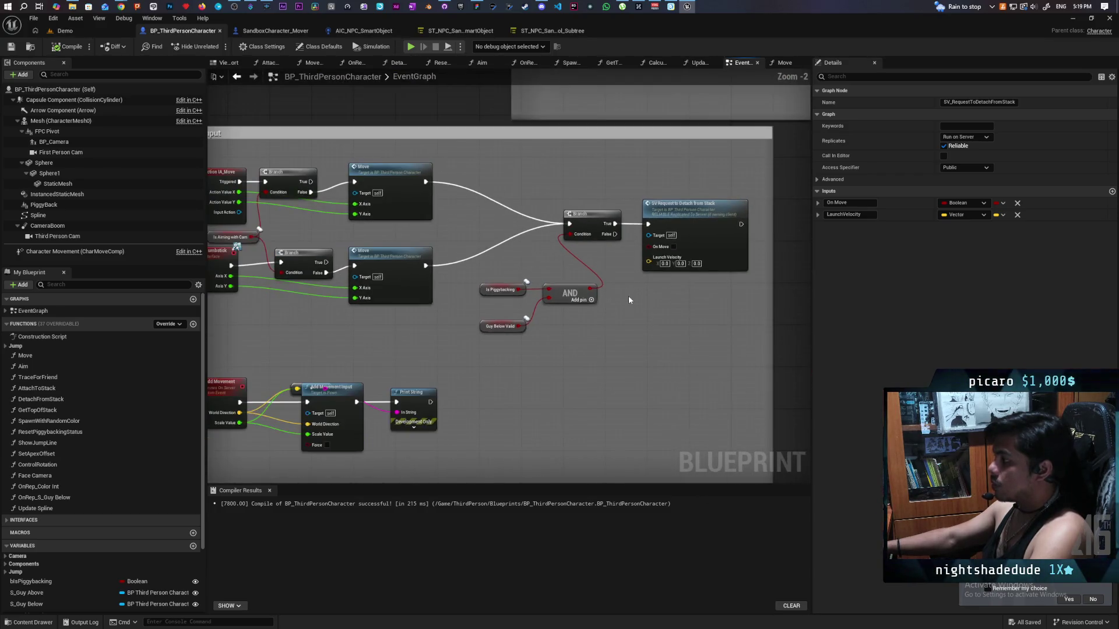
pyautogui.scroll(2, 675, 300)
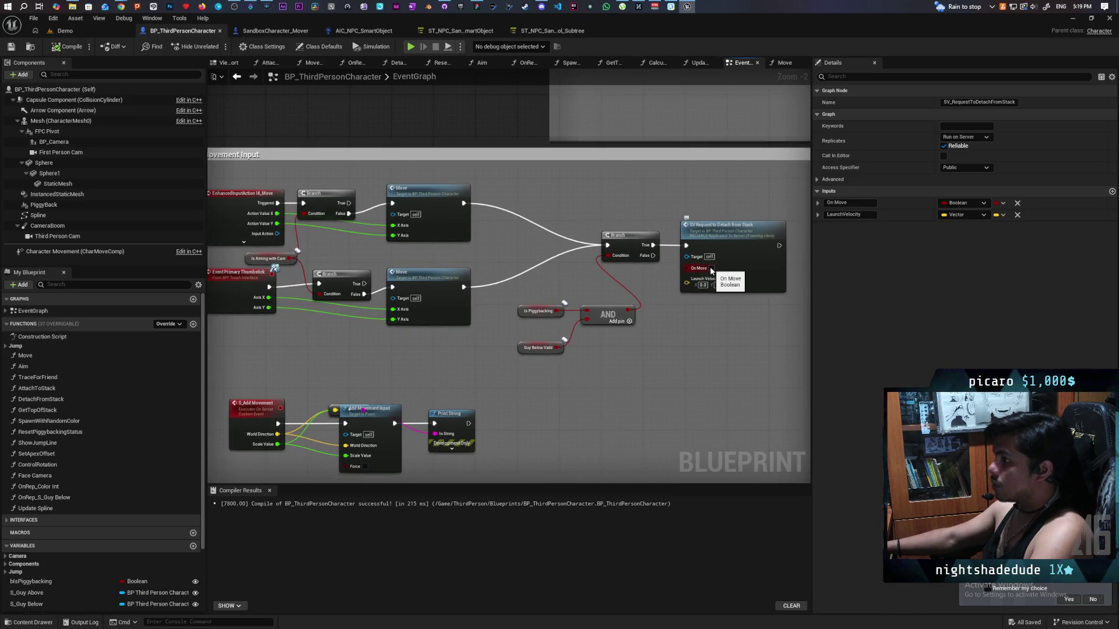
pyautogui.click(711, 269)
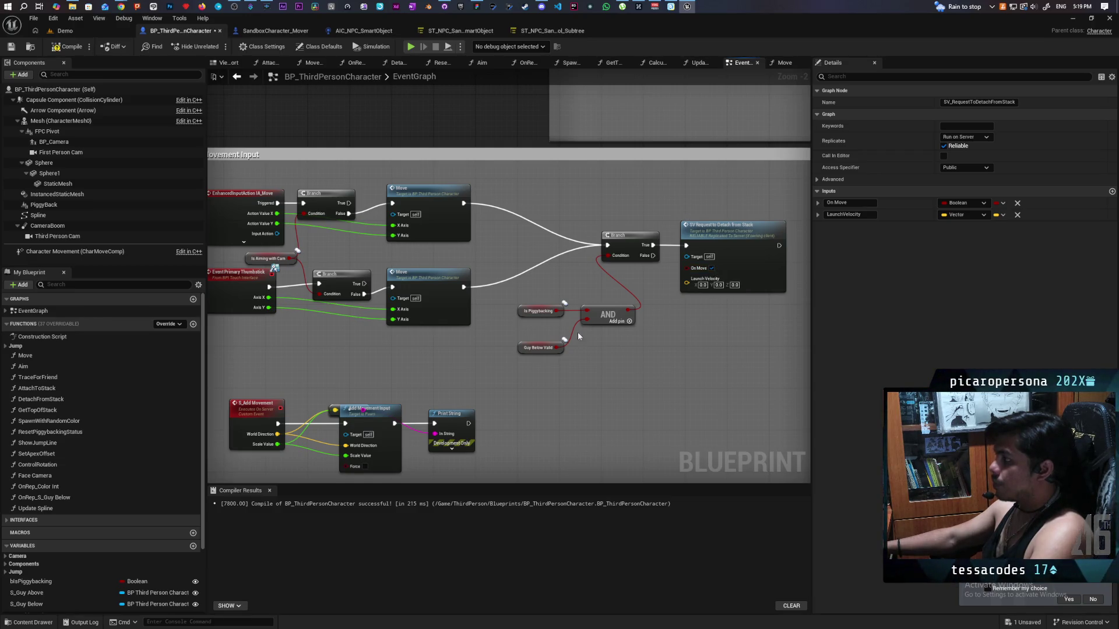
pyautogui.click(67, 47)
pyautogui.hotkey('ctrl', 's')
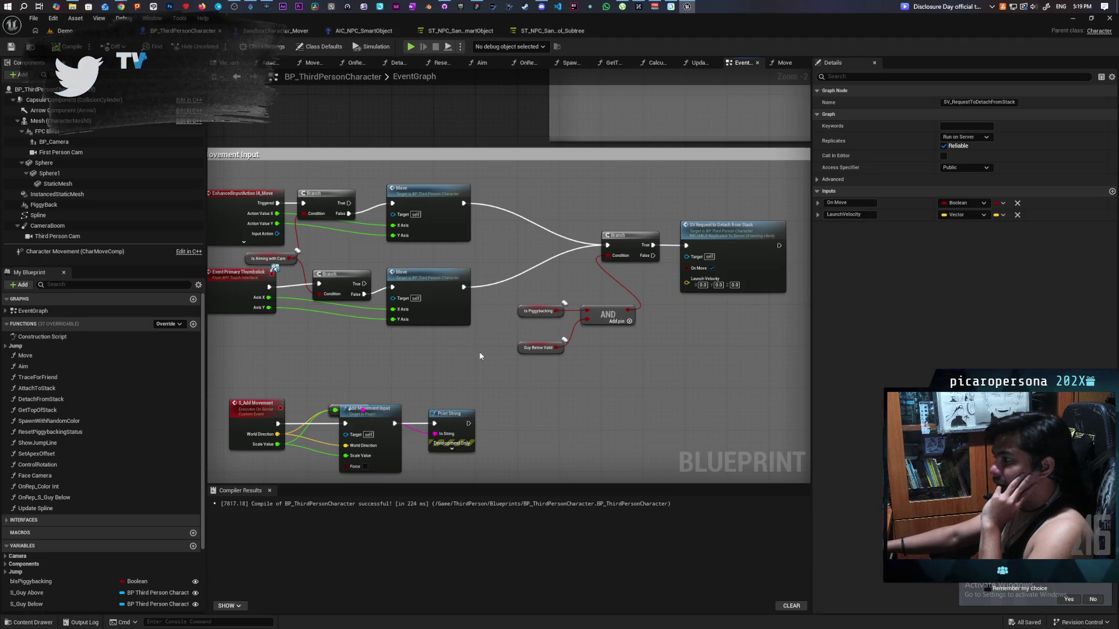
pyautogui.scroll(2, 481, 356)
pyautogui.moveTo(487, 348); pyautogui.dragTo(432, 377)
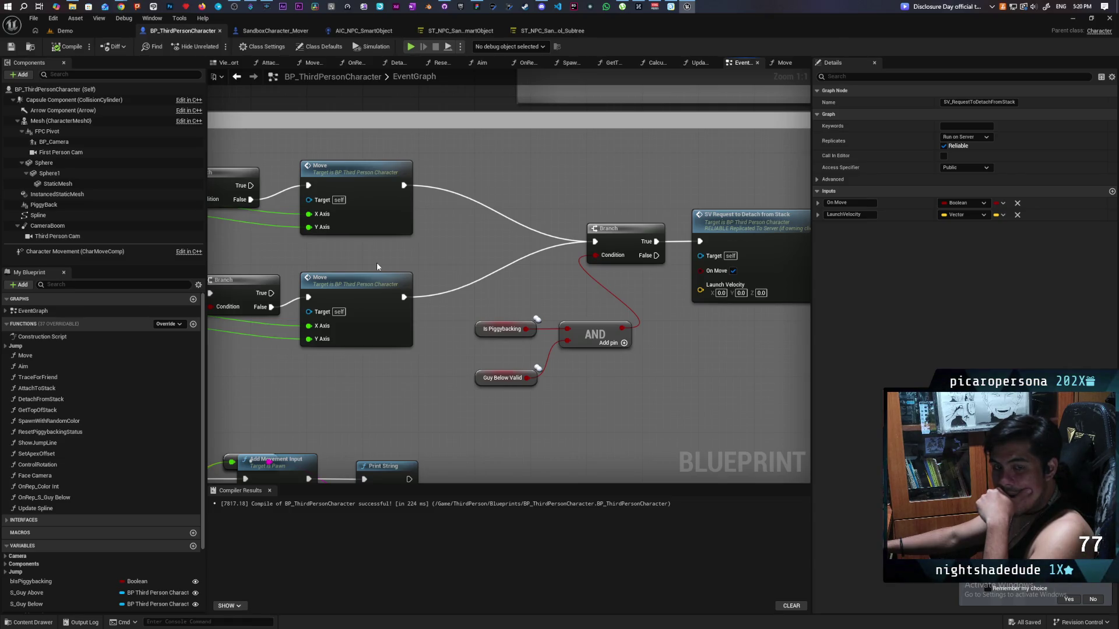
# Open the Move function graph and frame its Left/Right and Forward/Backward movement nodes.
pyautogui.doubleClick(382, 214)
pyautogui.scroll(2, 539, 285)
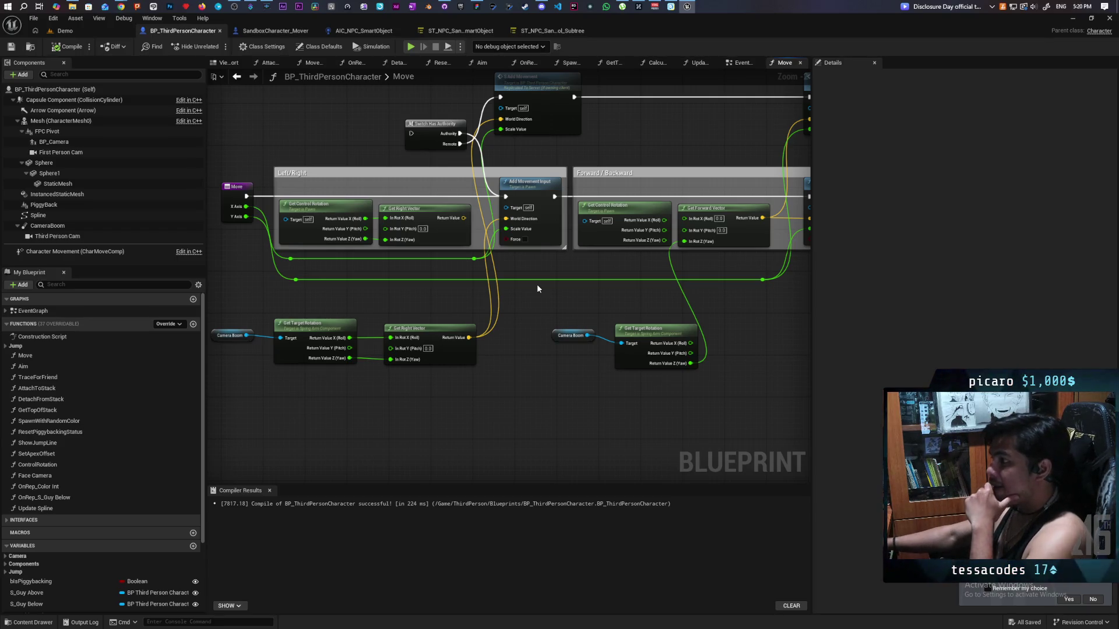
pyautogui.moveTo(558, 295)
pyautogui.mouseDown()
pyautogui.moveTo(469, 324)
pyautogui.moveTo(479, 327)
pyautogui.mouseUp()
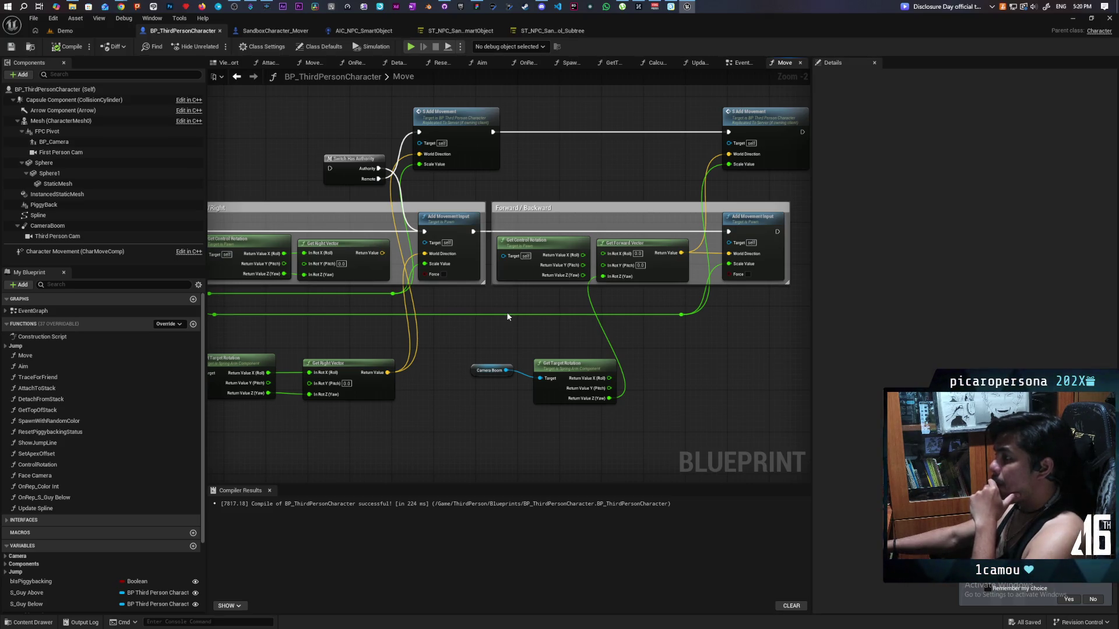
pyautogui.scroll(-1, 577, 336)
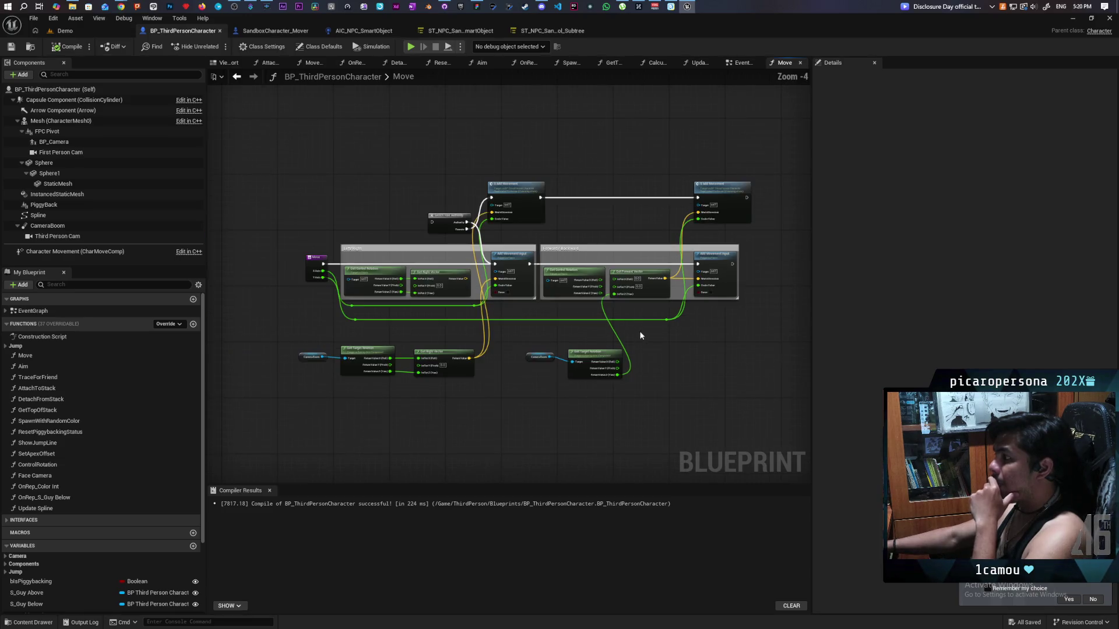
pyautogui.scroll(-1, 676, 344)
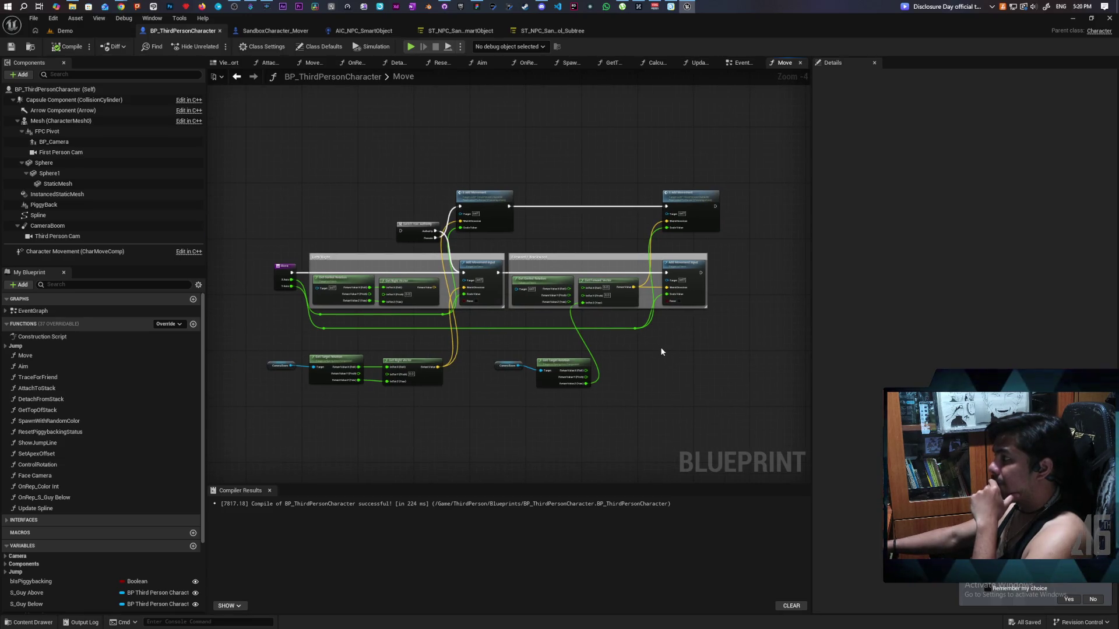
pyautogui.scroll(1, 655, 347)
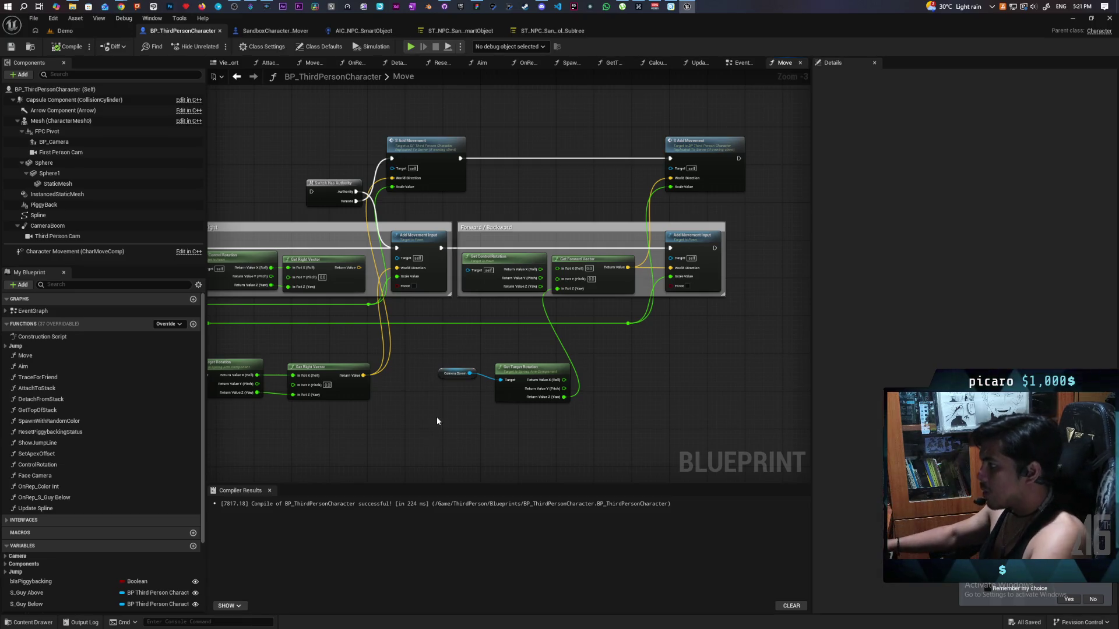
pyautogui.moveTo(542, 427); pyautogui.dragTo(578, 383)
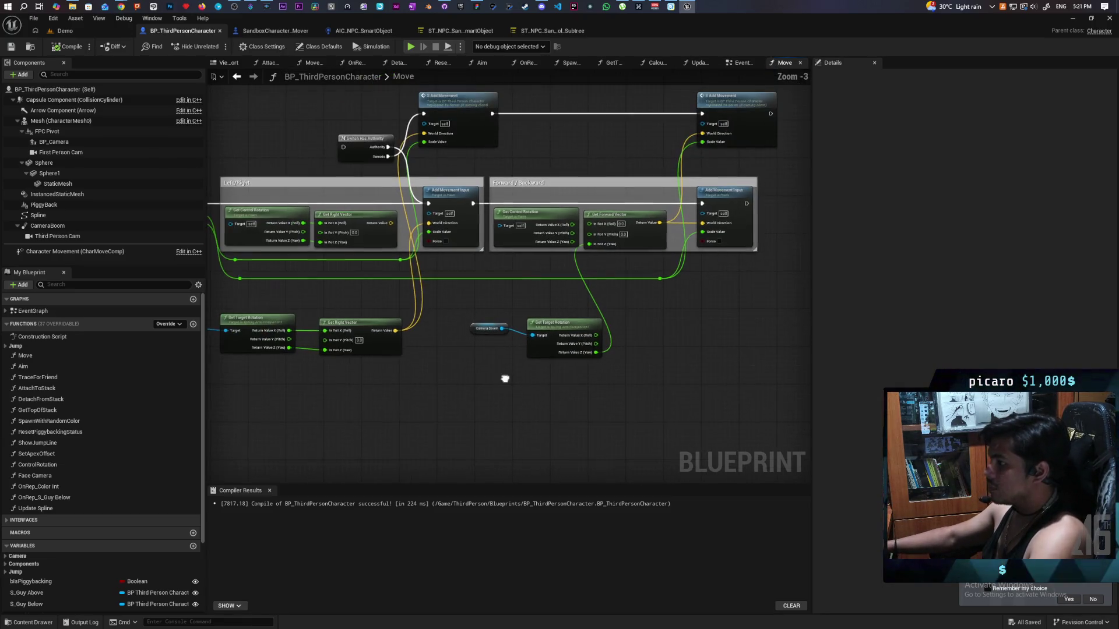
pyautogui.rightClick(503, 381)
pyautogui.click(468, 385)
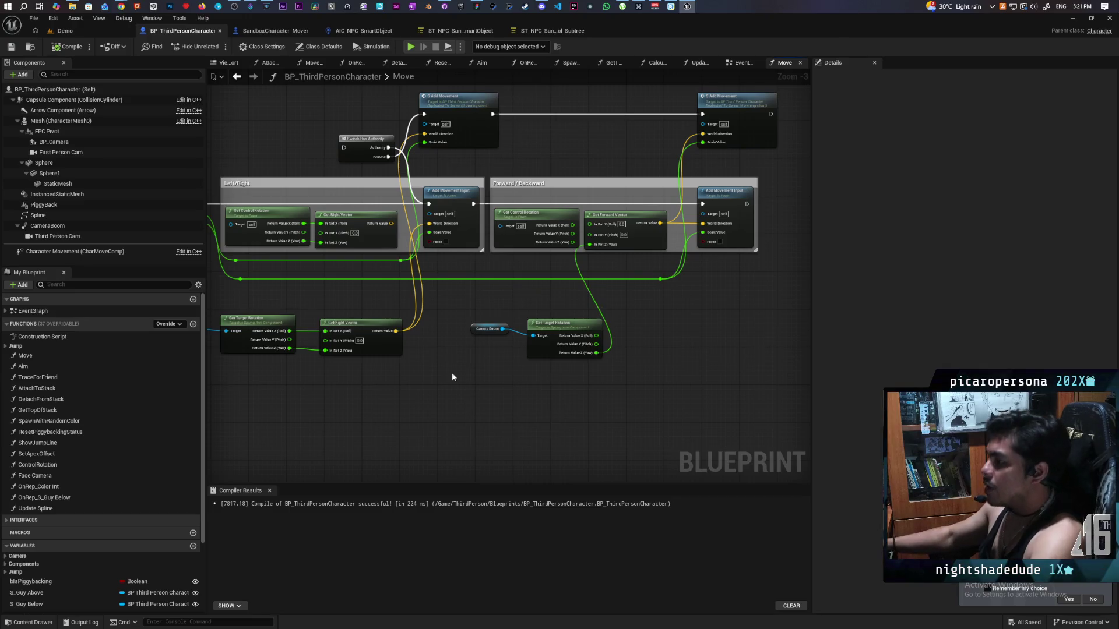
pyautogui.moveTo(396, 332); pyautogui.dragTo(448, 367)
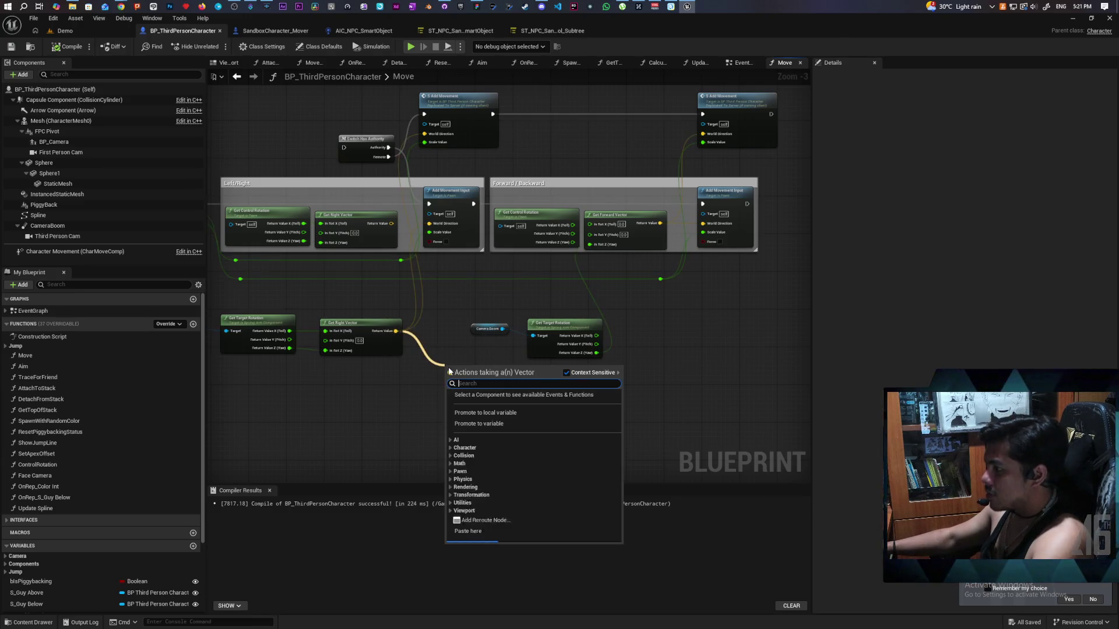
pyautogui.write('combin')
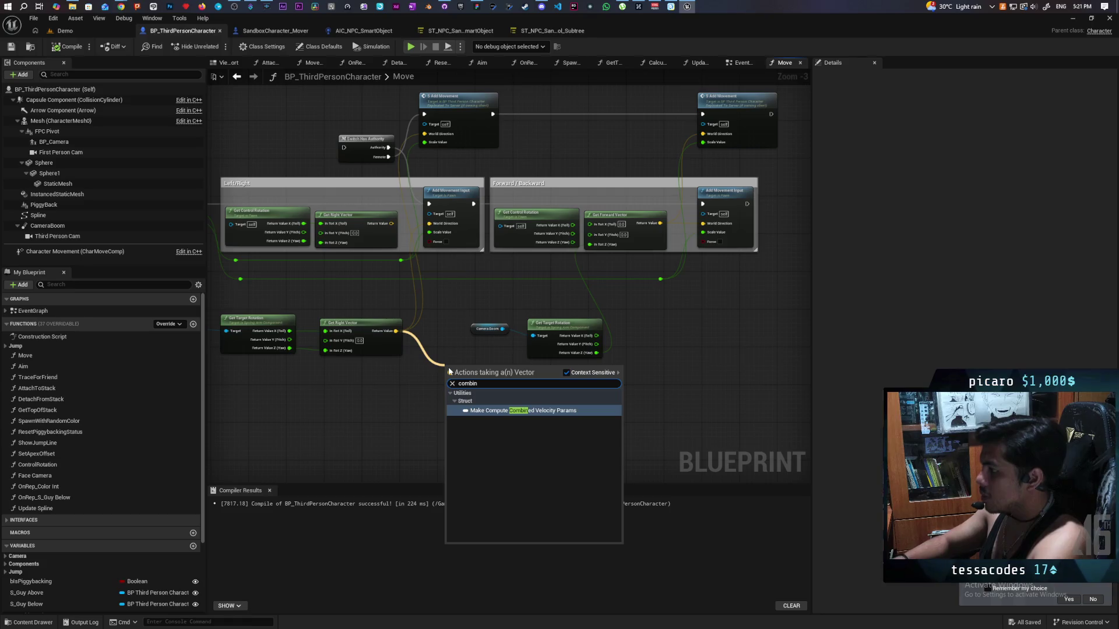
pyautogui.click(403, 379)
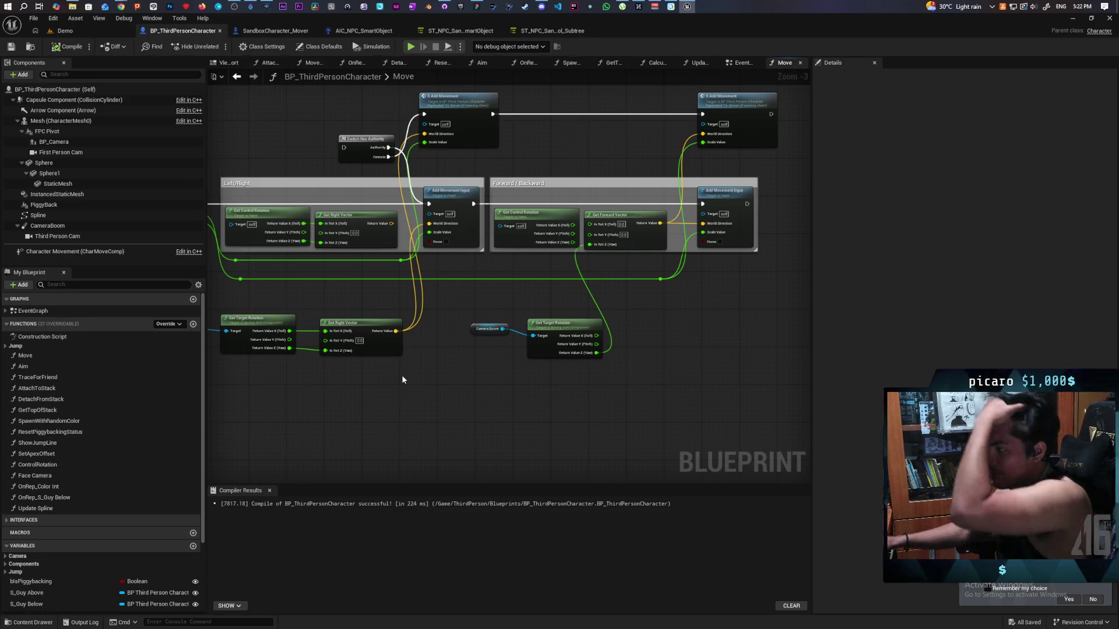
# Switch from Unreal to the Paparazi whiteboard in FigJam.
pyautogui.click(477, 6)
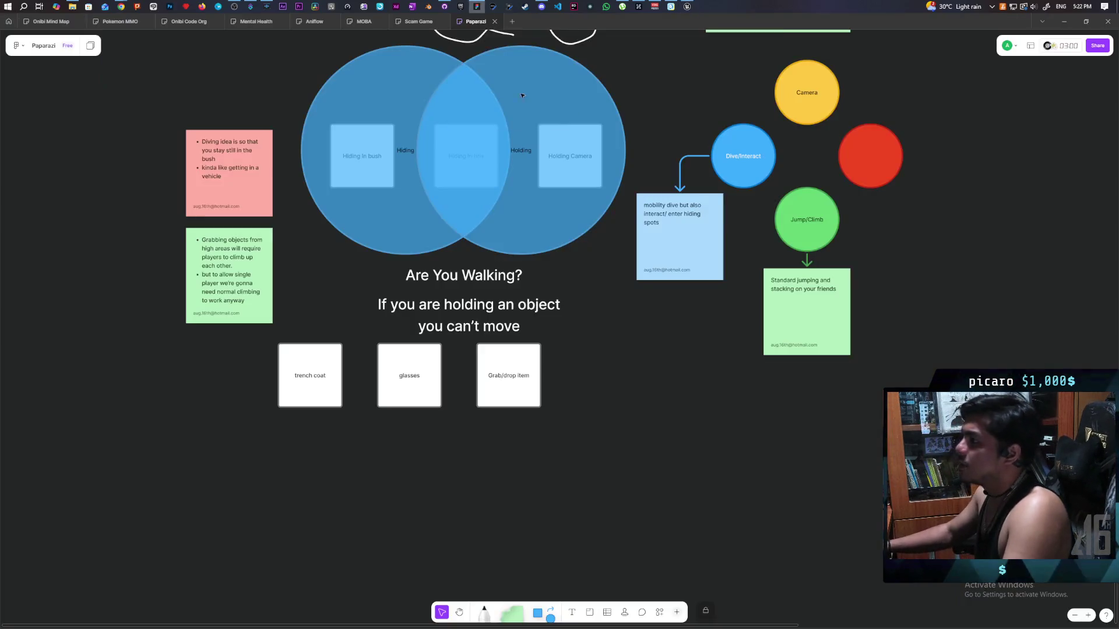
# With the Pen tool, freehand-draw up, right, down and left arrows plus a diagonal arrow.
pyautogui.scroll(-4, 620, 227)
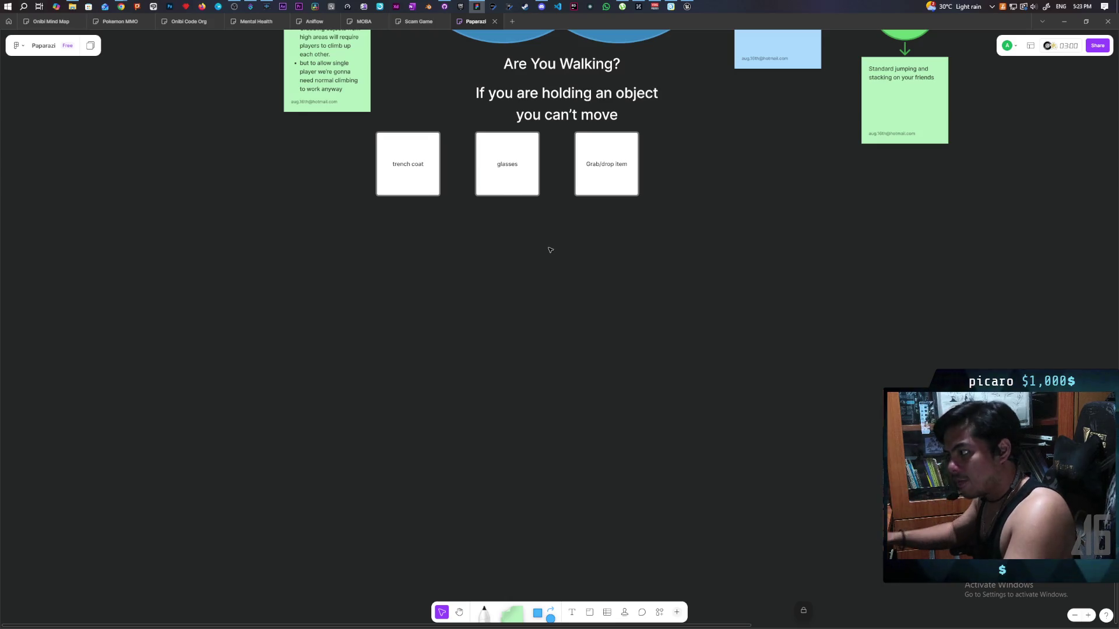
pyautogui.click(484, 612)
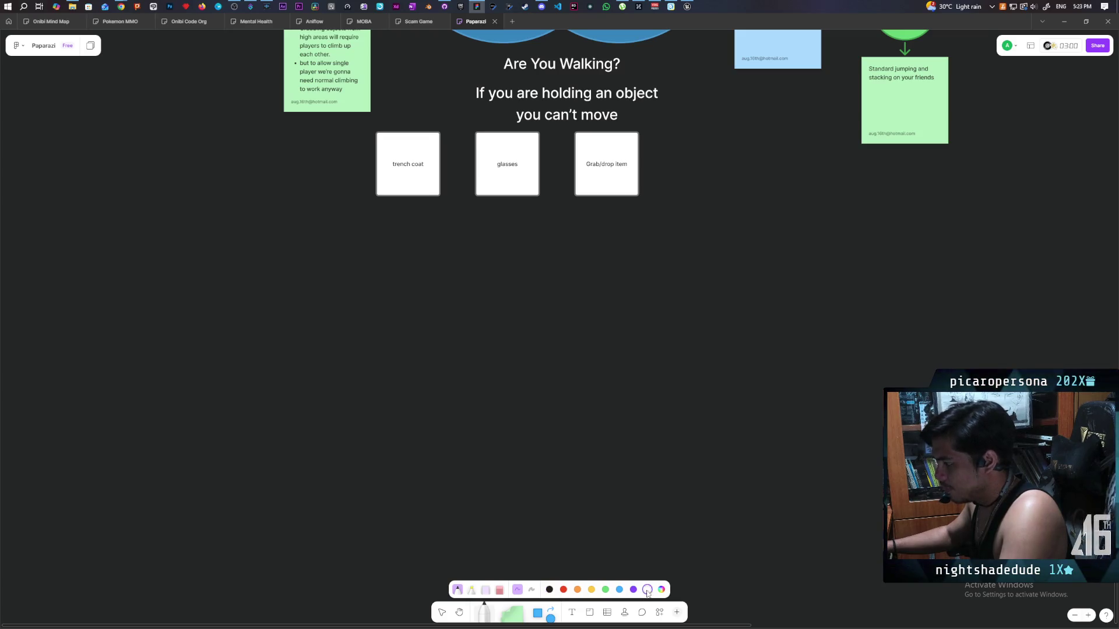
pyautogui.moveTo(482, 396); pyautogui.dragTo(483, 325)
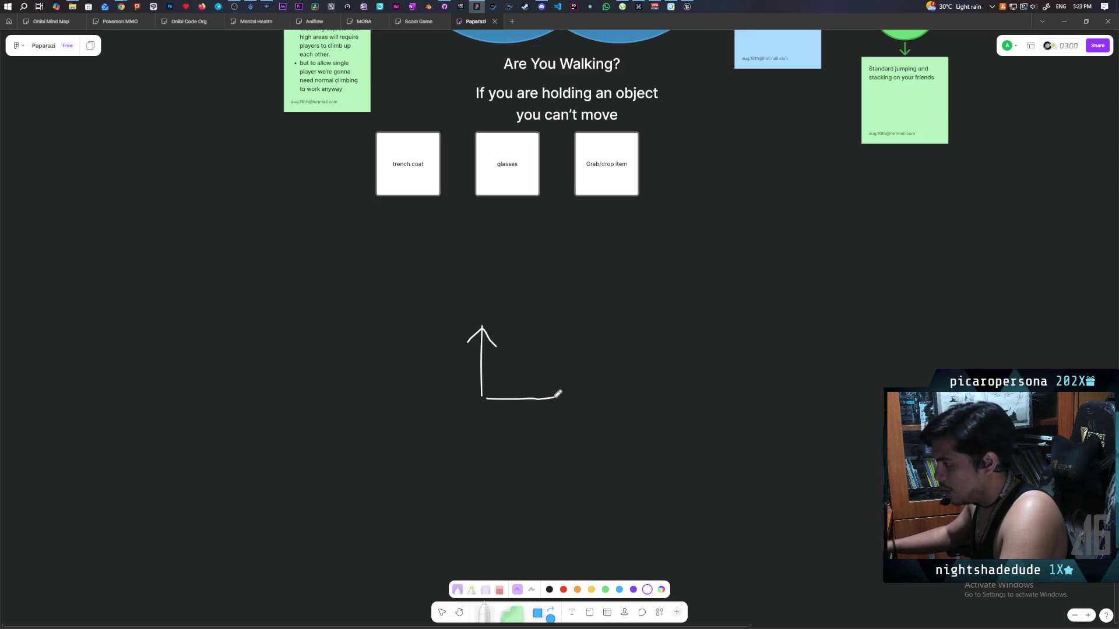
pyautogui.moveTo(556, 398); pyautogui.dragTo(542, 410)
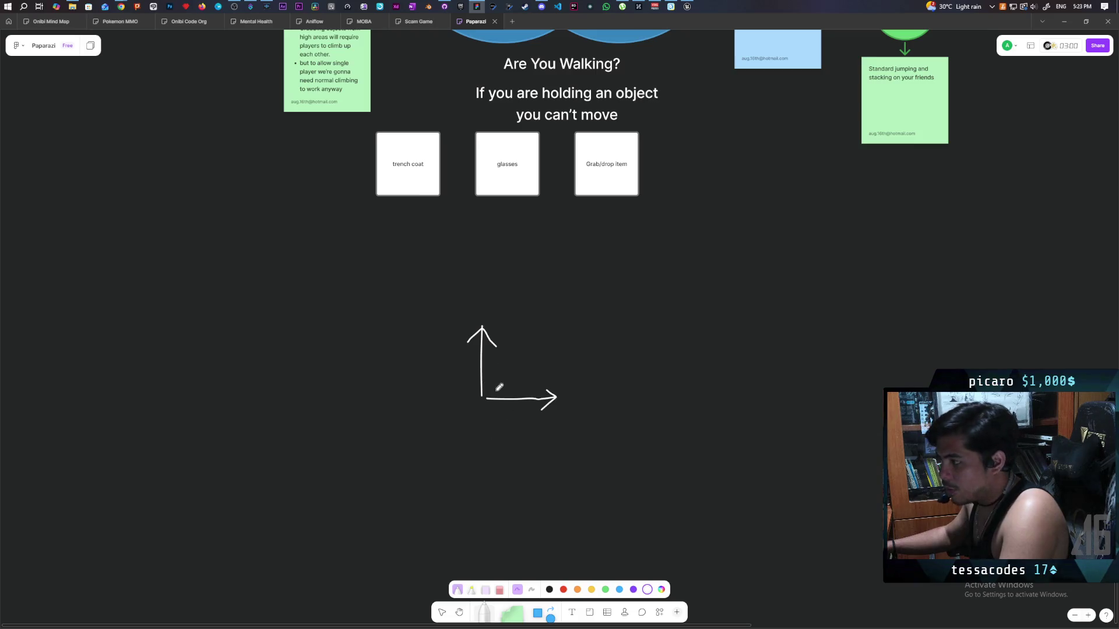
pyautogui.moveTo(481, 413); pyautogui.dragTo(482, 474)
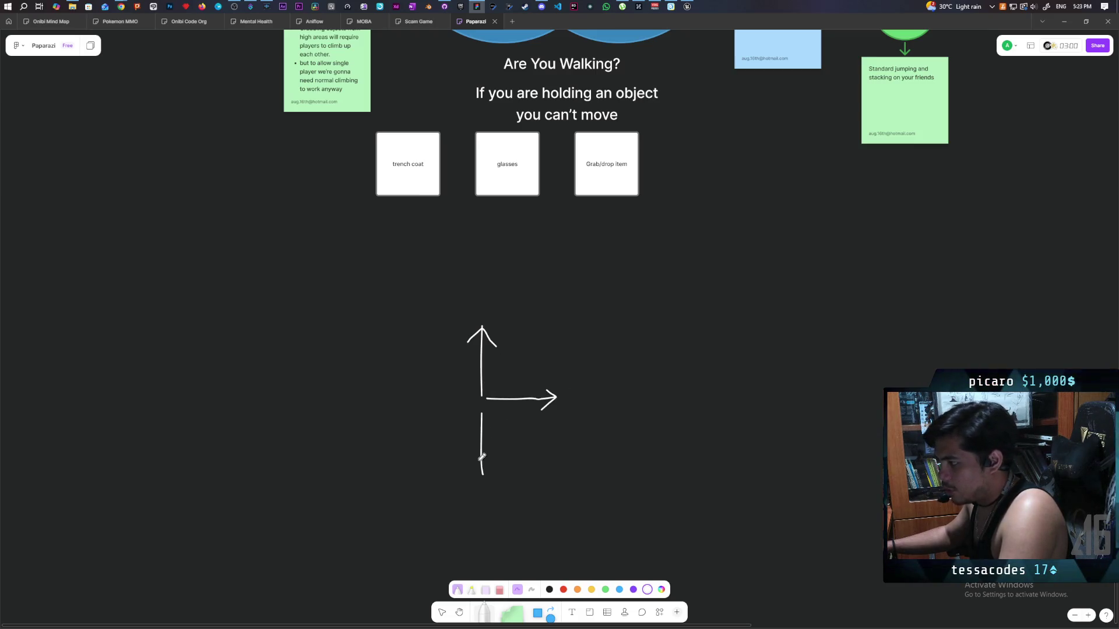
pyautogui.moveTo(475, 402); pyautogui.dragTo(423, 402)
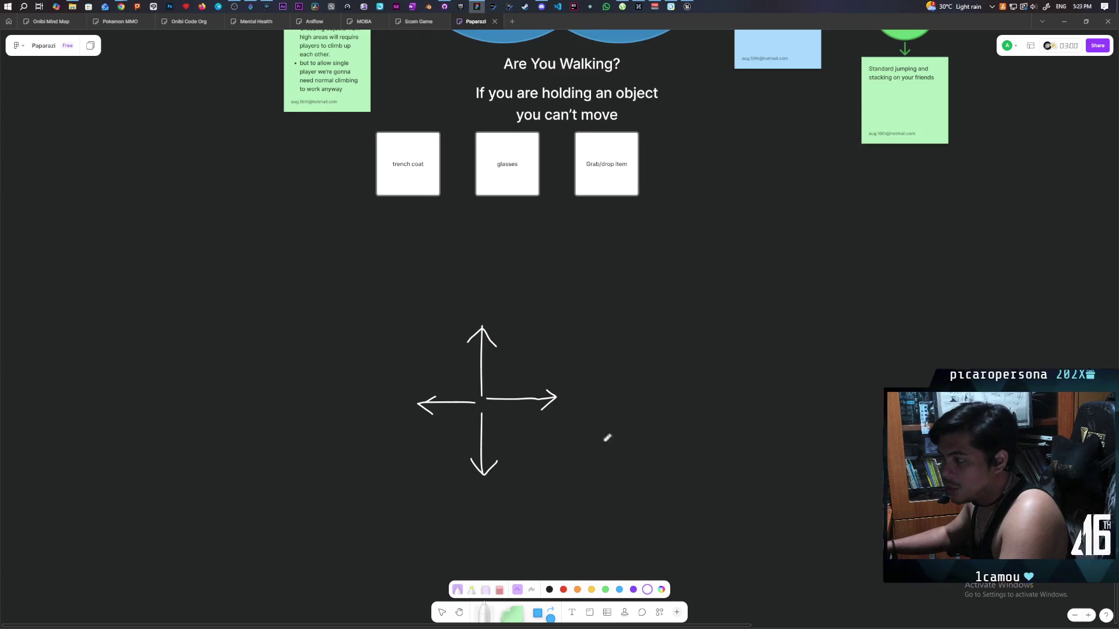
pyautogui.scroll(3, 494, 431)
pyautogui.scroll(-4, 499, 432)
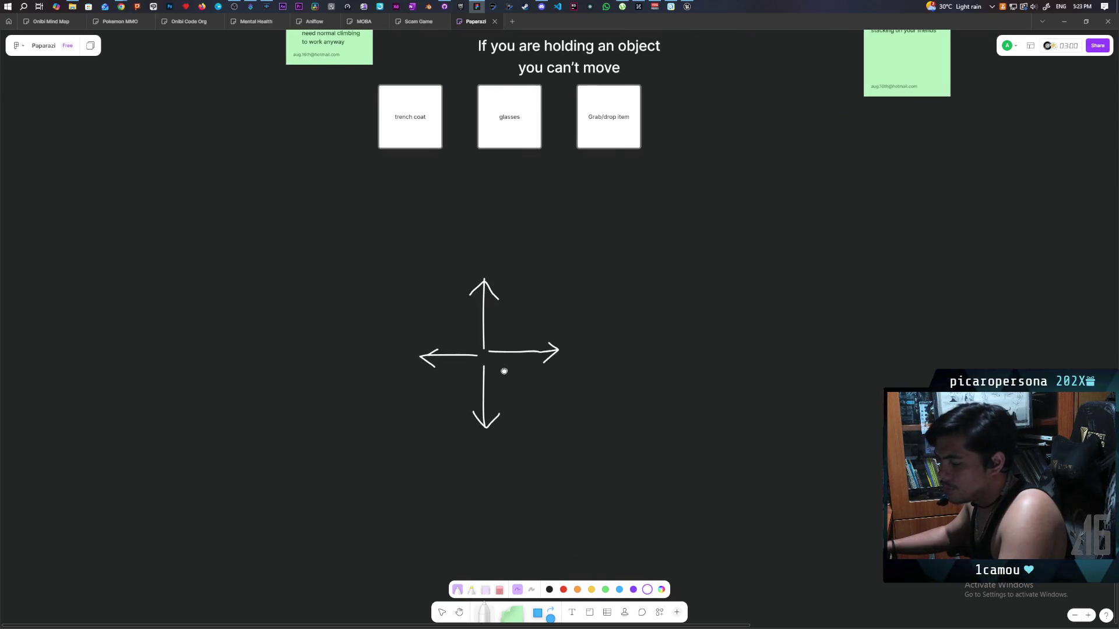
pyautogui.scroll(1, 448, 352)
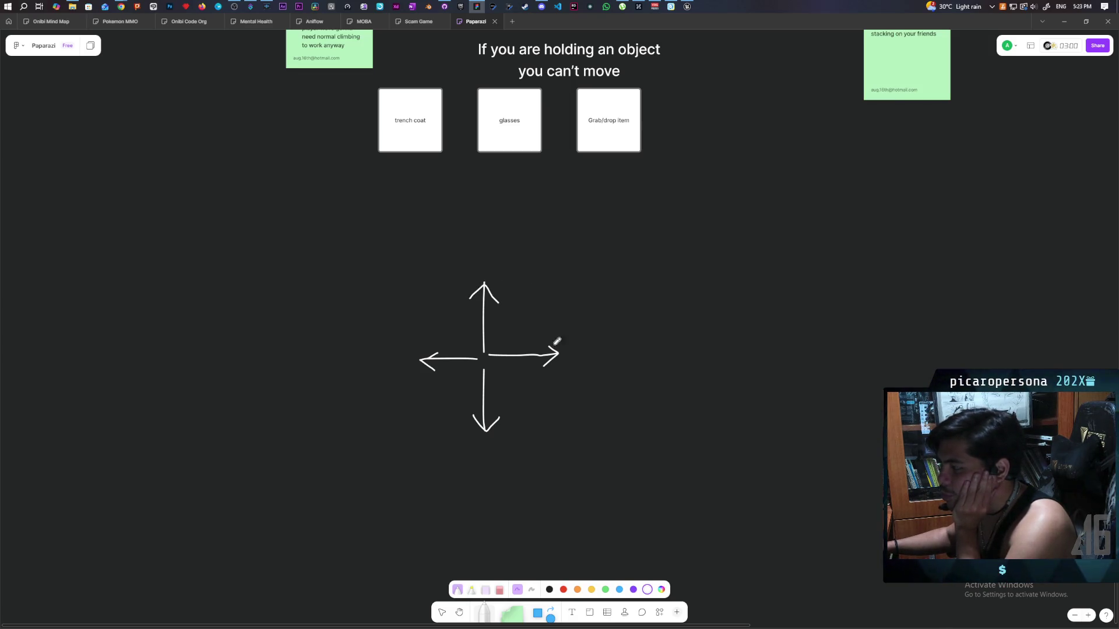
pyautogui.moveTo(495, 342)
pyautogui.mouseDown()
pyautogui.moveTo(544, 283)
pyautogui.moveTo(495, 305)
pyautogui.mouseUp()
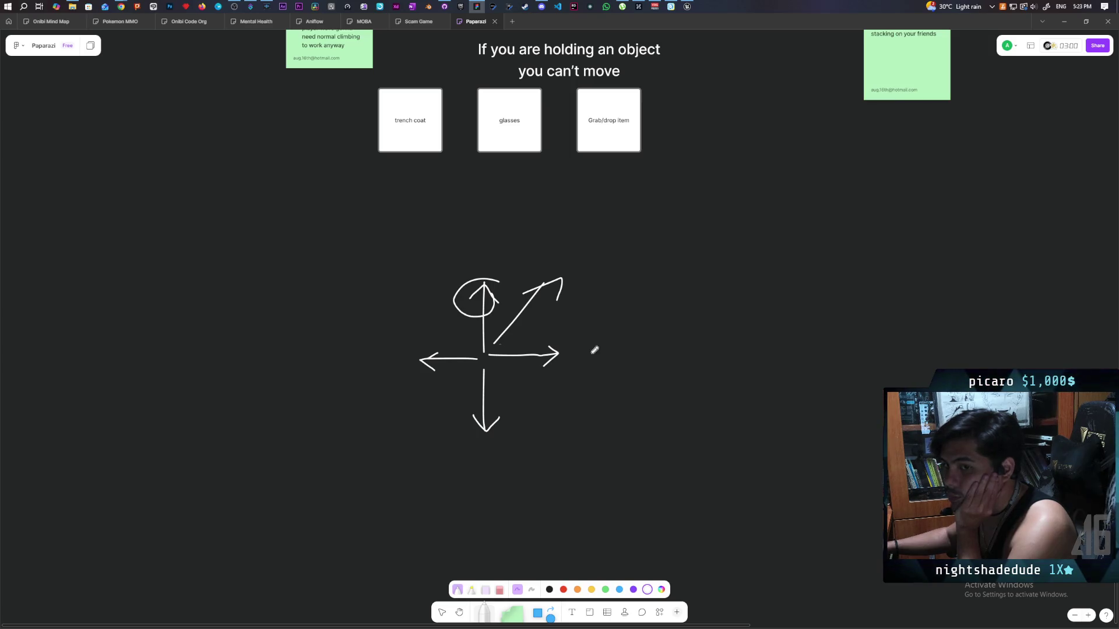
# Draw another upward arrow and write 1/2 beside the arrows.
pyautogui.moveTo(483, 272)
pyautogui.mouseDown()
pyautogui.moveTo(480, 229)
pyautogui.moveTo(493, 248)
pyautogui.mouseUp()
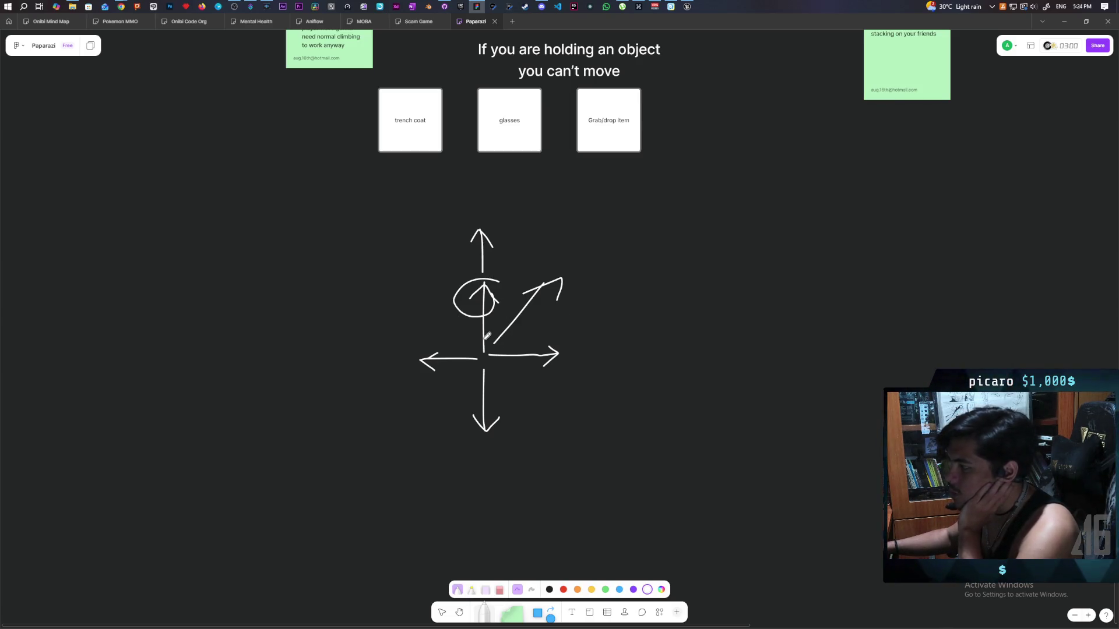
pyautogui.moveTo(610, 225); pyautogui.dragTo(610, 255)
pyautogui.moveTo(589, 258)
pyautogui.mouseDown()
pyautogui.moveTo(626, 255)
pyautogui.moveTo(599, 280)
pyautogui.moveTo(644, 274)
pyautogui.mouseUp()
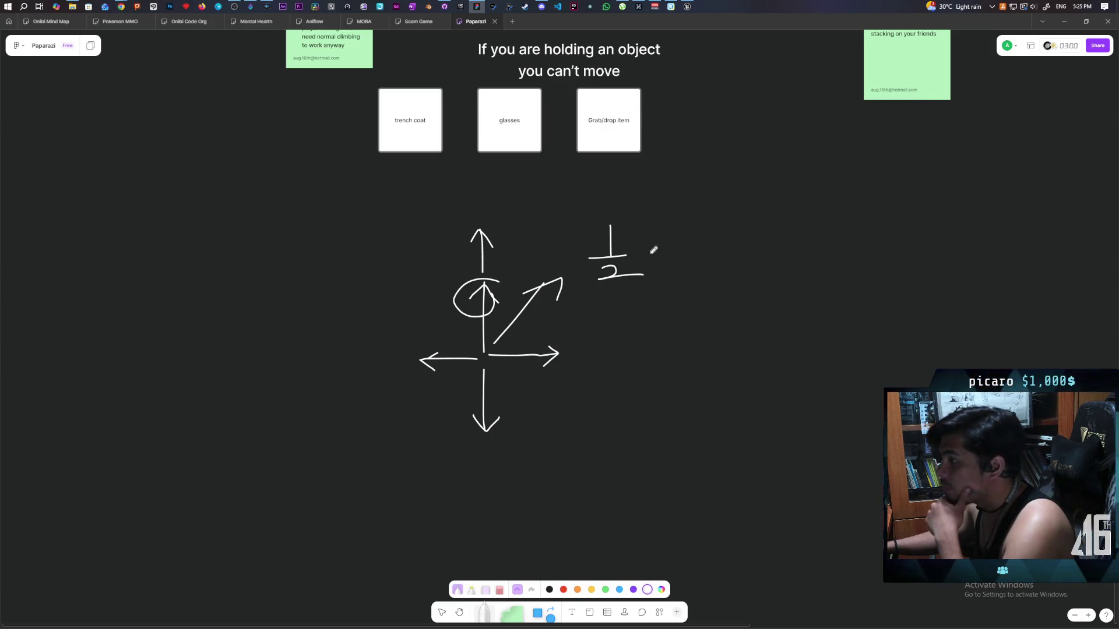
# Select and delete the whole arrow sketch, then return to Unreal.
pyautogui.click(441, 613)
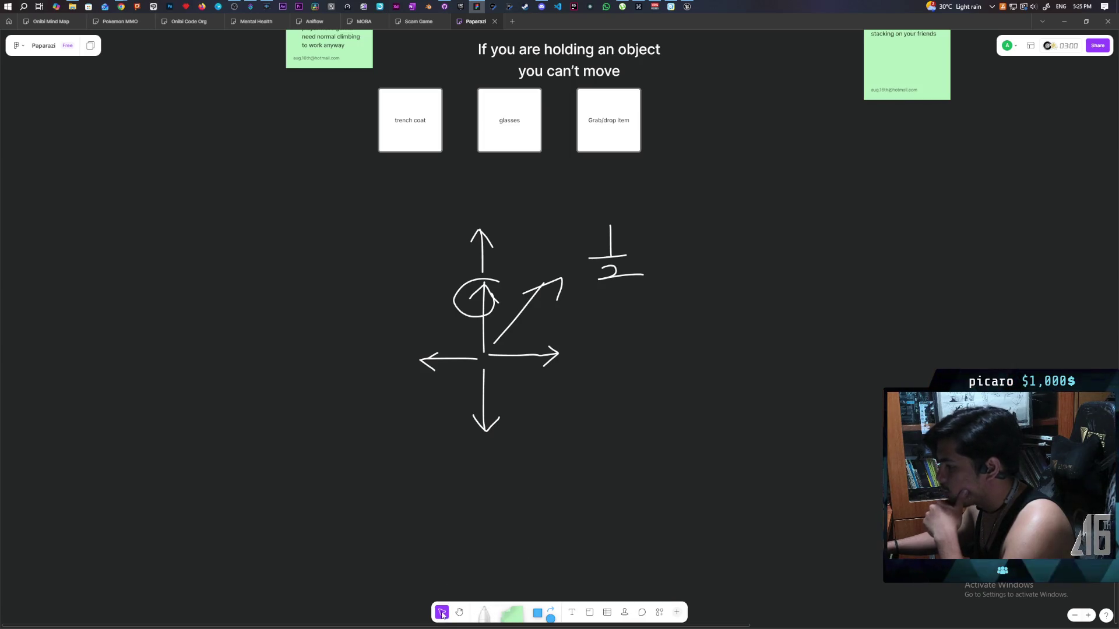
pyautogui.moveTo(417, 263); pyautogui.dragTo(755, 434)
pyautogui.press('Delete')
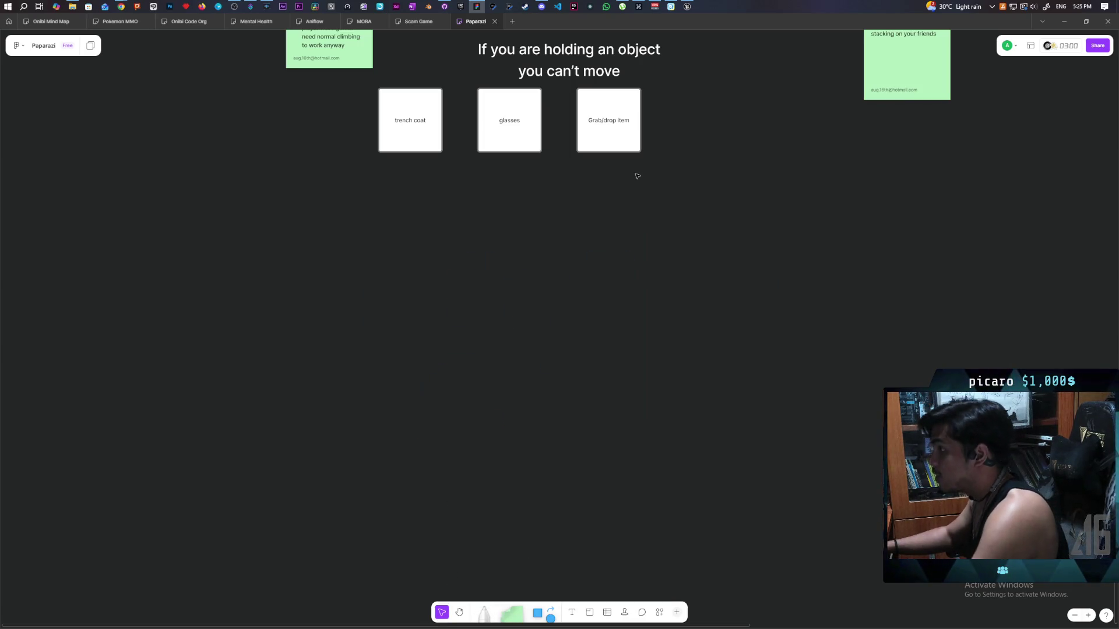
pyautogui.click(687, 6)
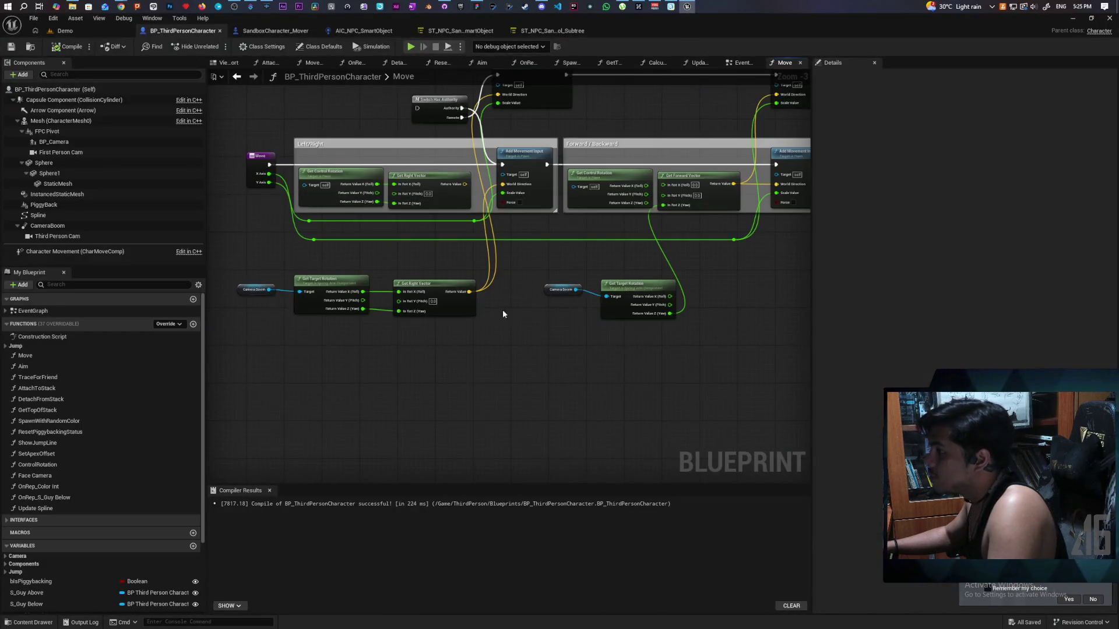
# Add a Cross Product node fed from Get Right Vector's Return Value.
pyautogui.moveTo(469, 292); pyautogui.dragTo(516, 332)
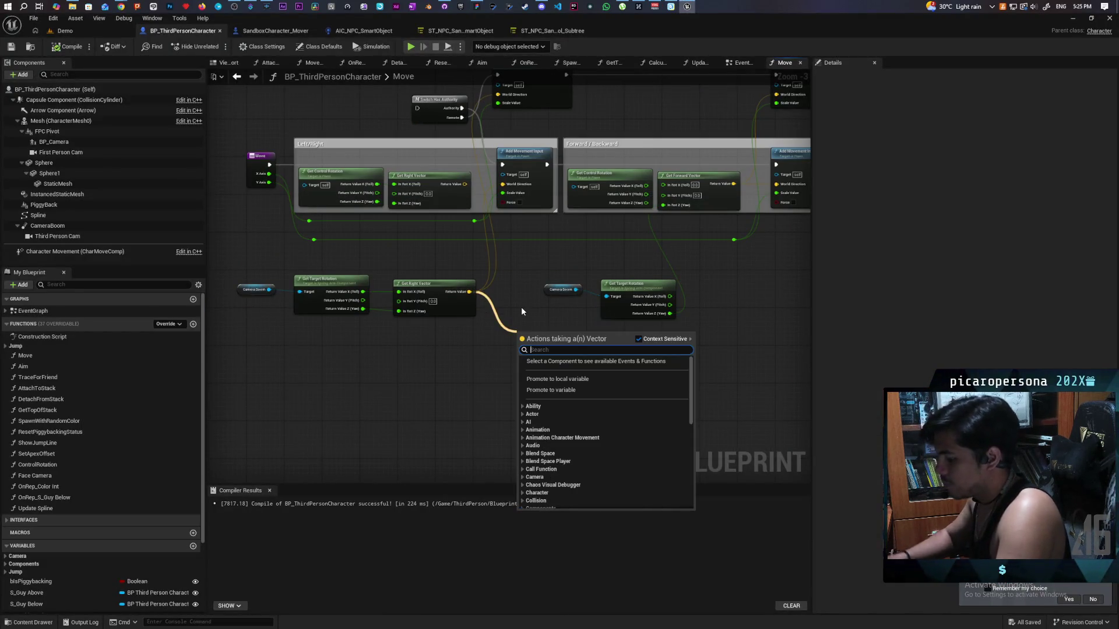
pyautogui.write('cross')
pyautogui.press('Return')
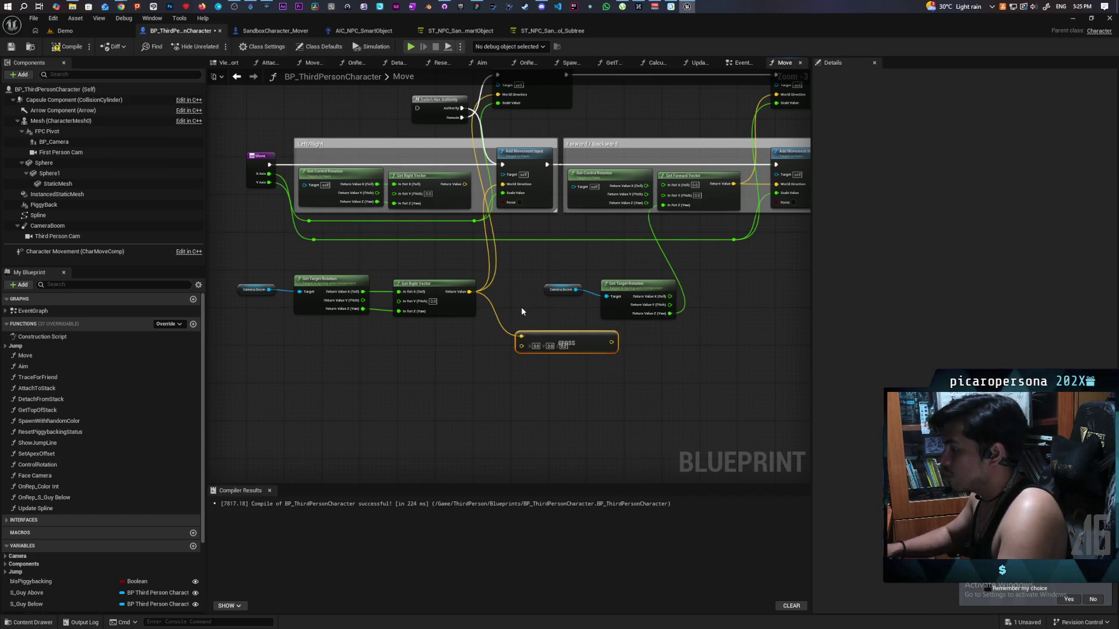
pyautogui.moveTo(530, 326); pyautogui.dragTo(569, 400)
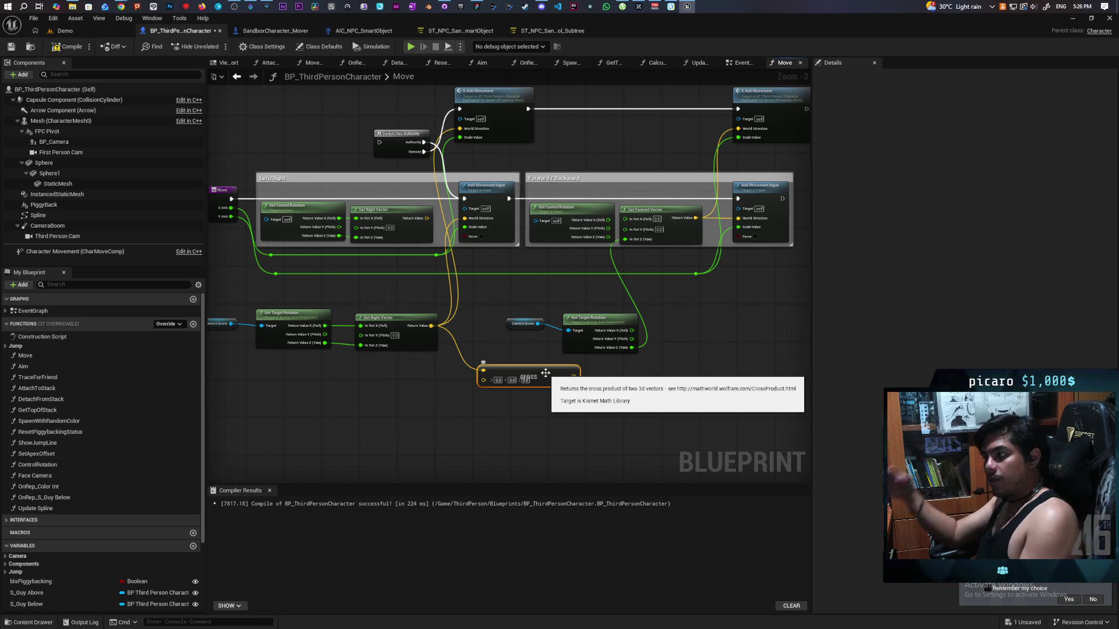
# Google 'can i add two normalized direction vectors' in Chrome and read the overview answer.
pyautogui.moveTo(120, 7)
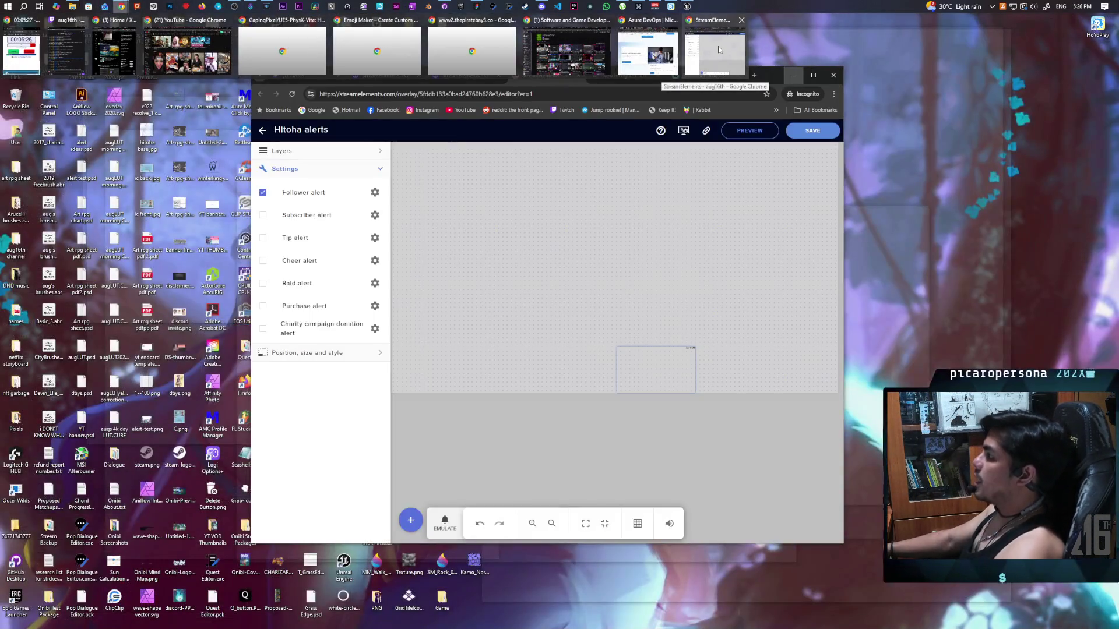
pyautogui.moveTo(664, 57)
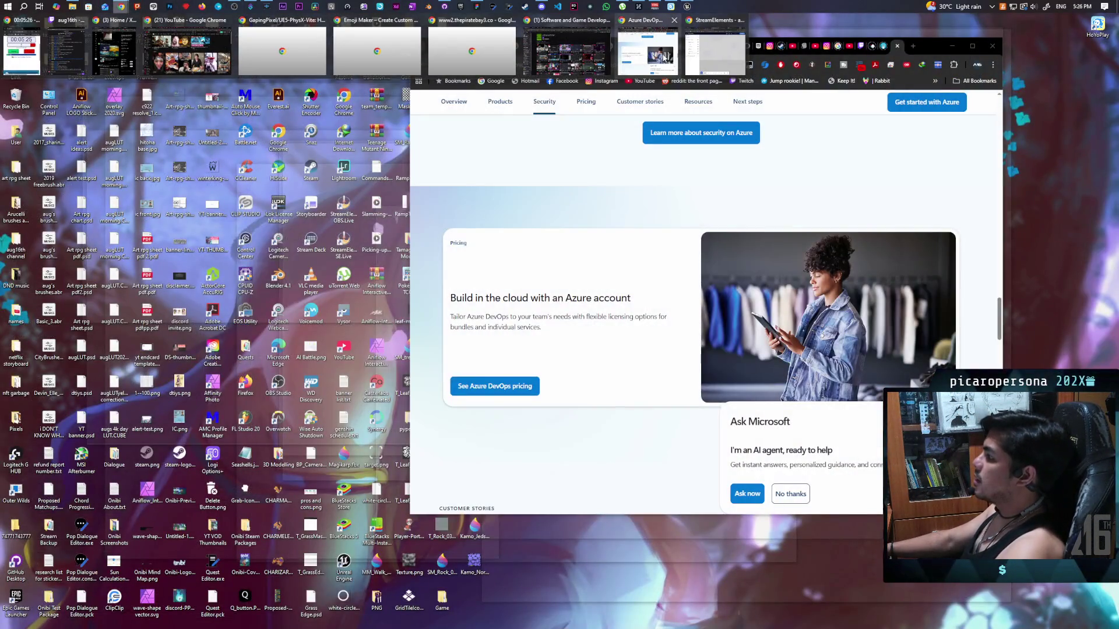
pyautogui.click(664, 57)
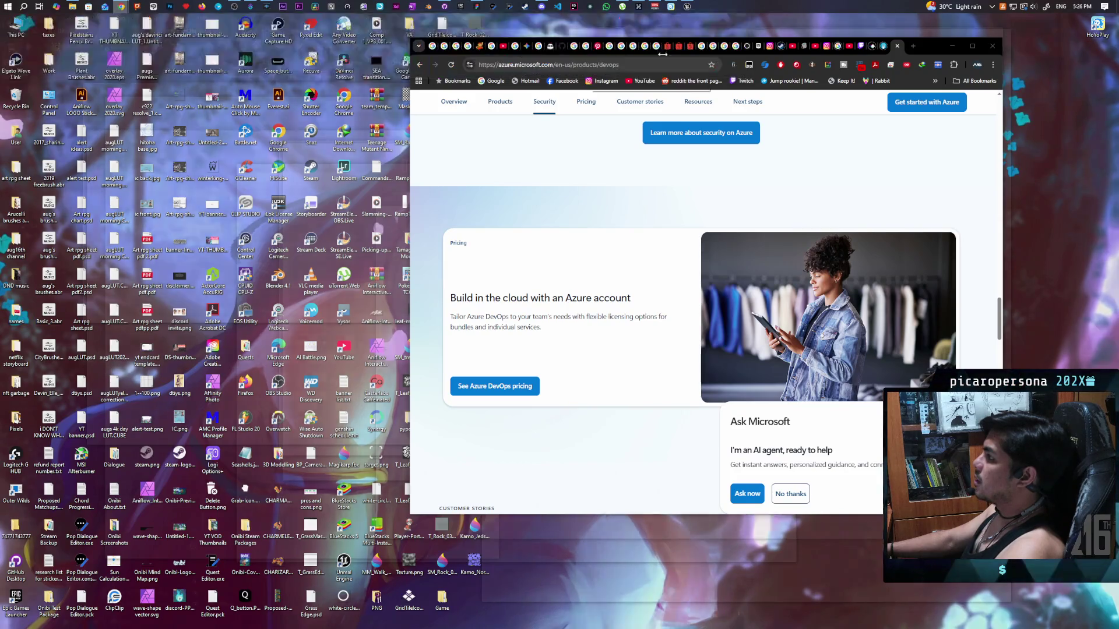
pyautogui.click(911, 46)
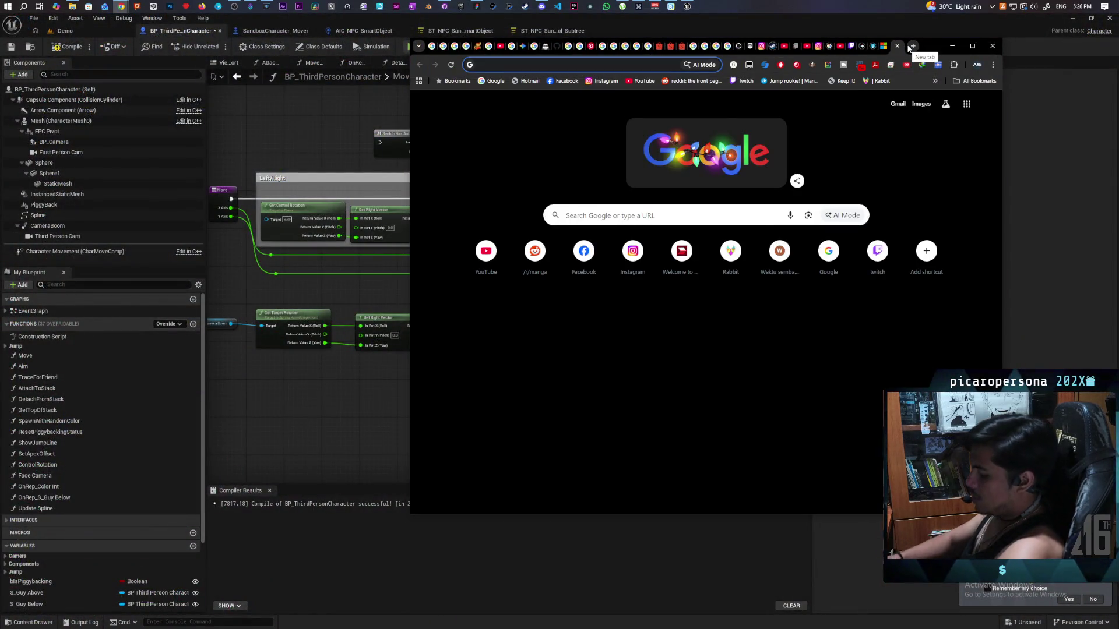
pyautogui.write('can i add ')
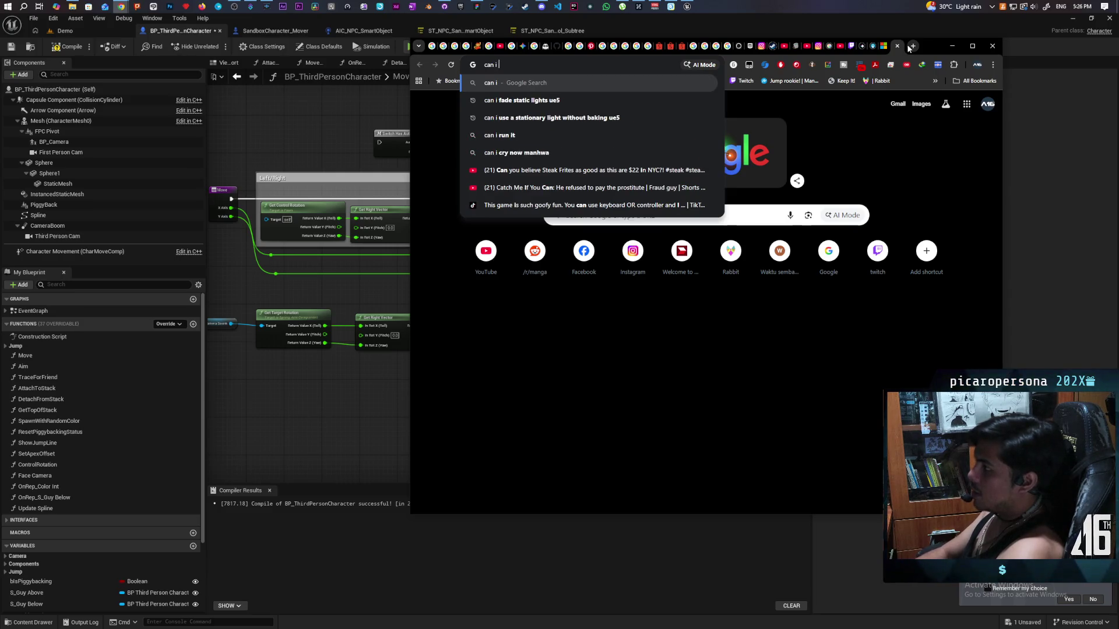
pyautogui.write('t')
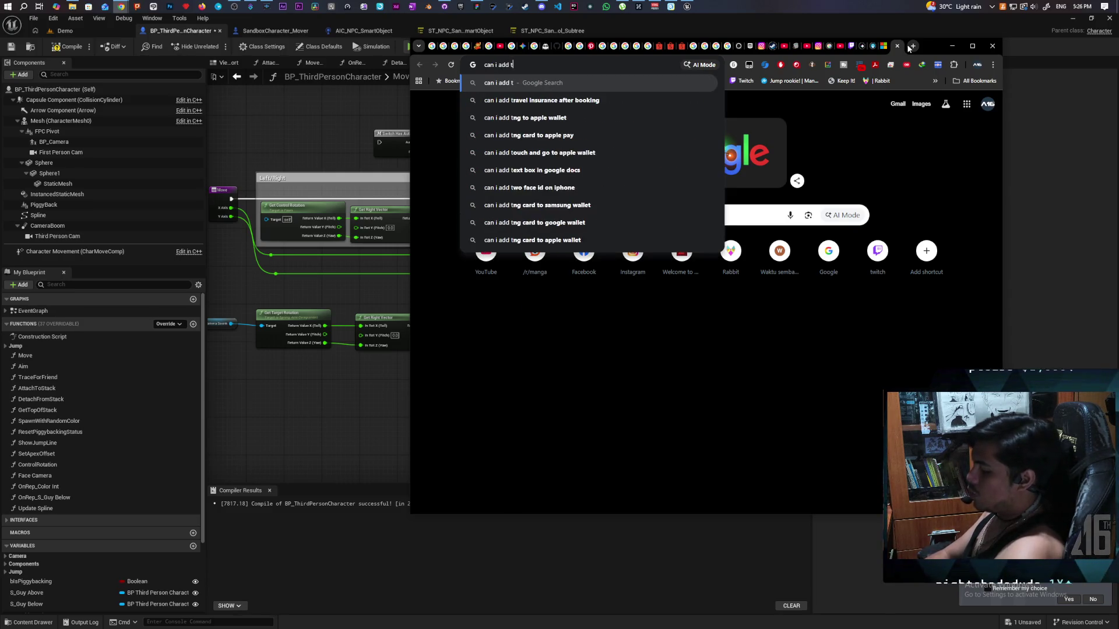
pyautogui.write('wo normali')
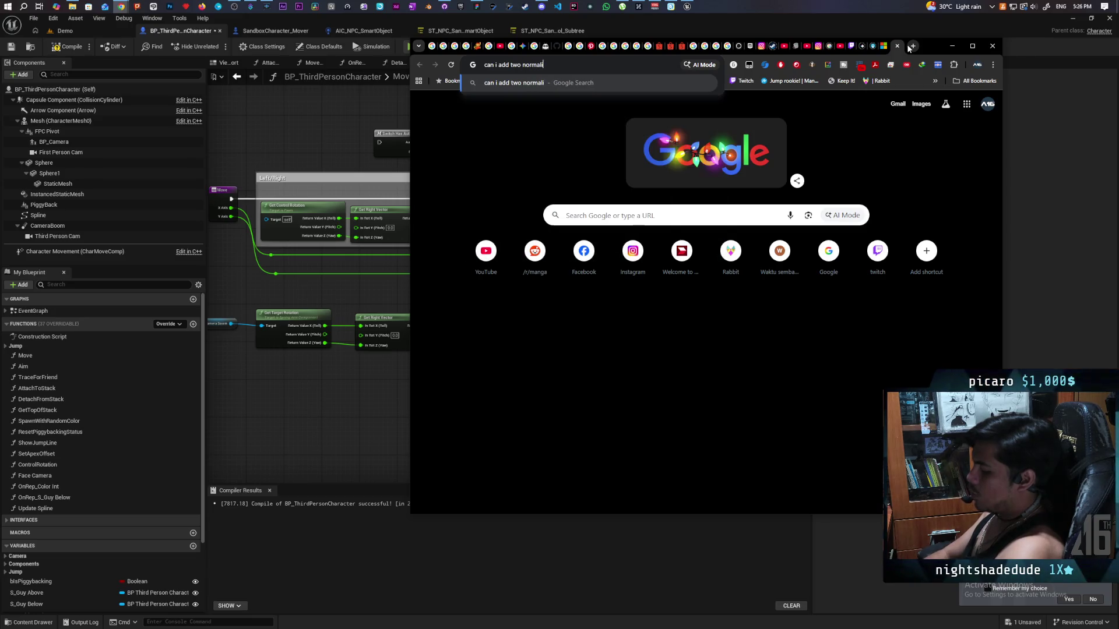
pyautogui.write('zed')
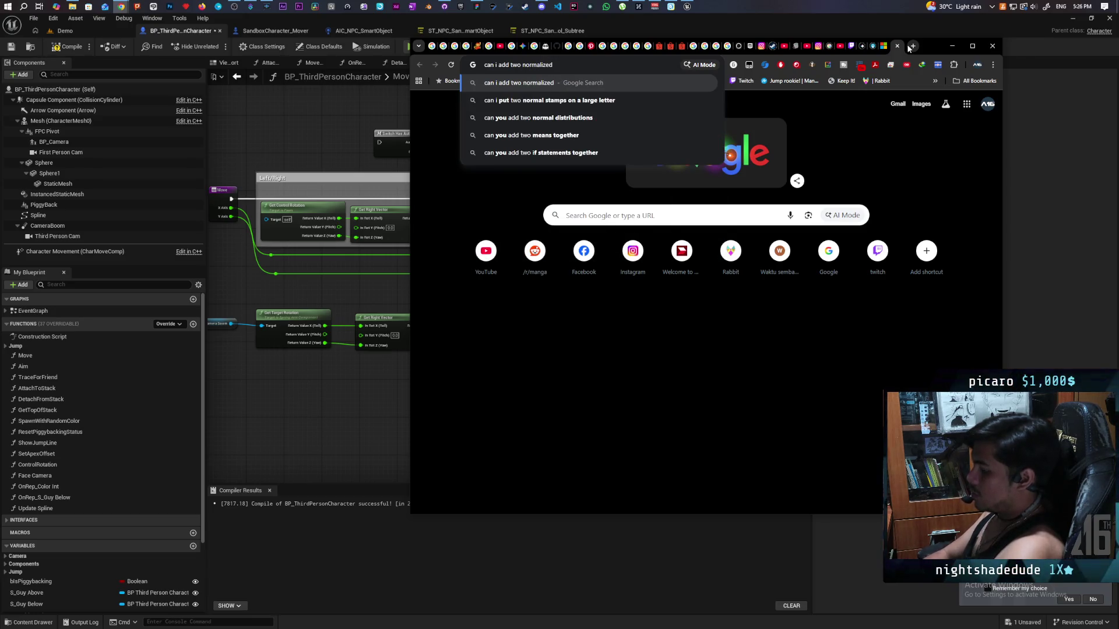
pyautogui.write(' direc')
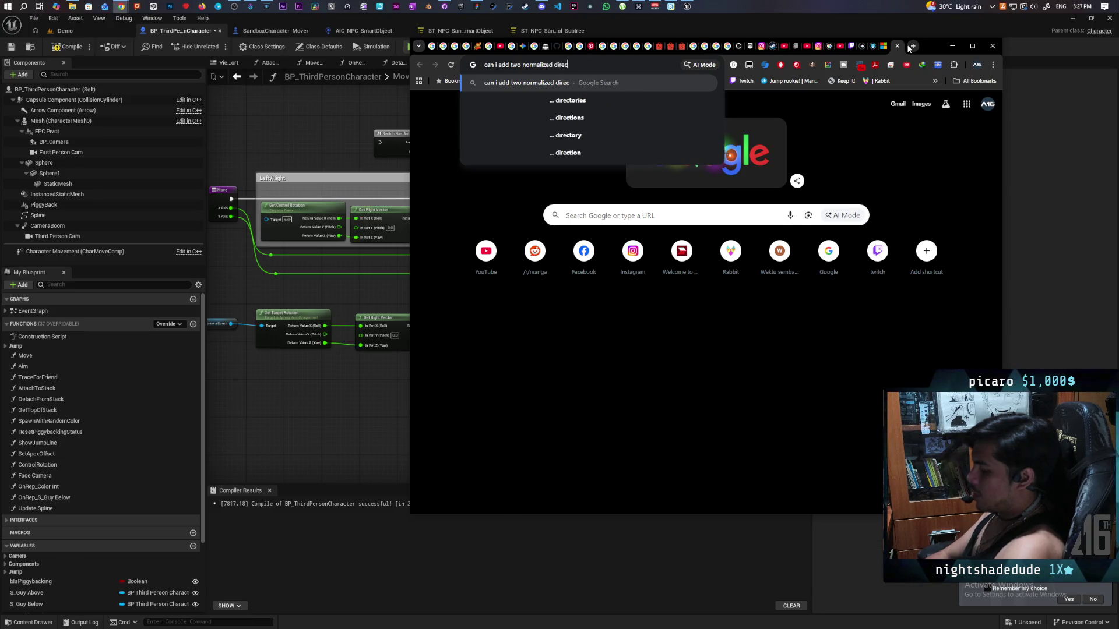
pyautogui.write('tion vectors')
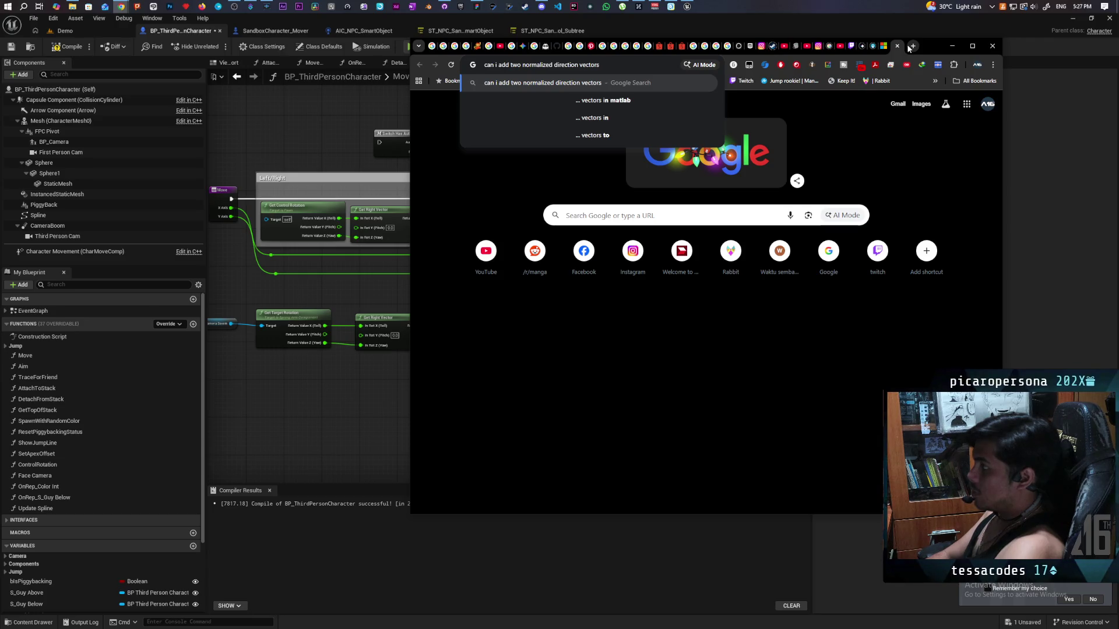
pyautogui.press('Return')
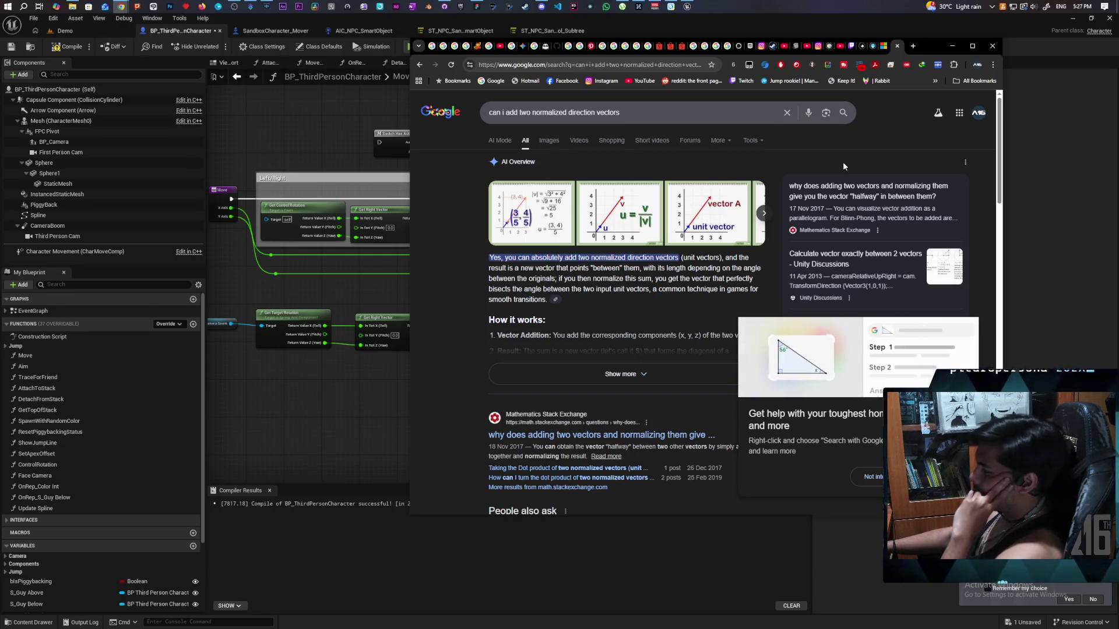
pyautogui.scroll(-1, 678, 274)
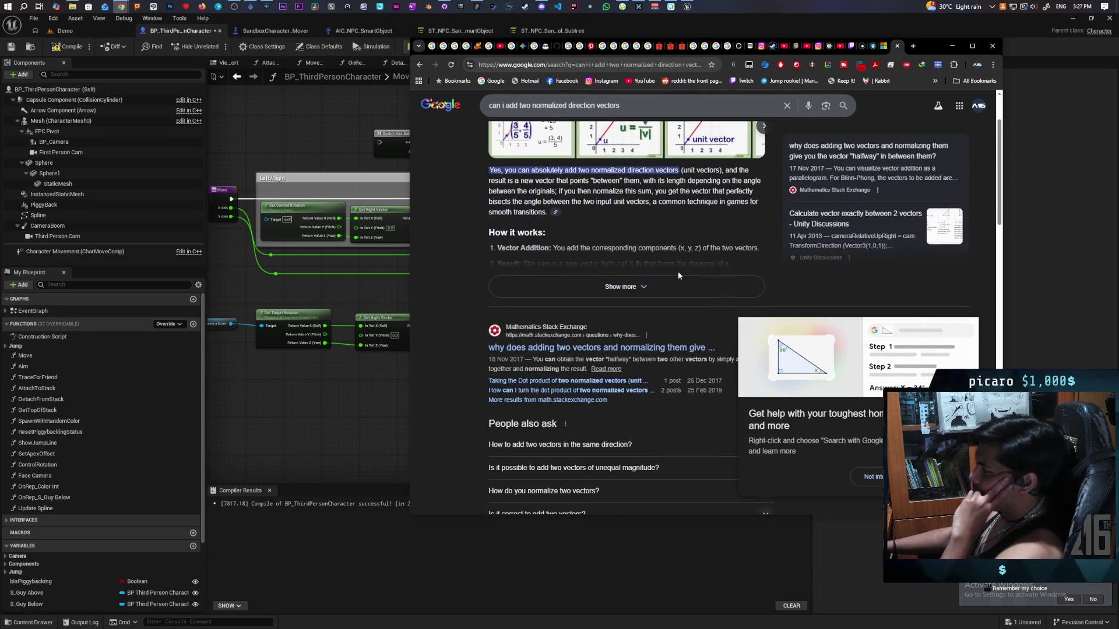
pyautogui.scroll(1, 678, 273)
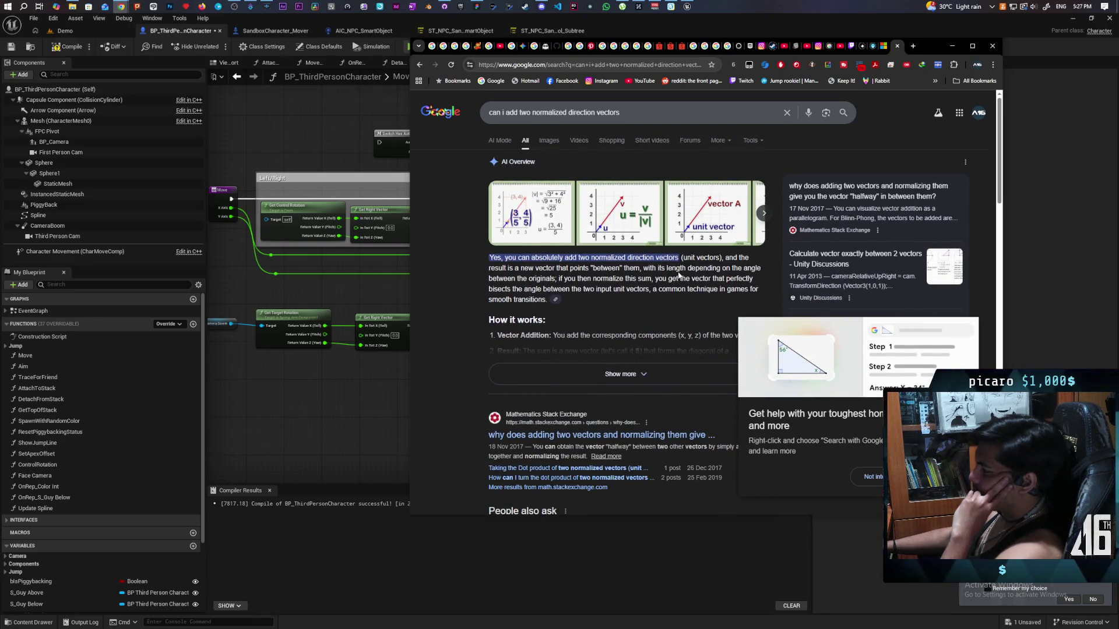
pyautogui.scroll(-1, 678, 277)
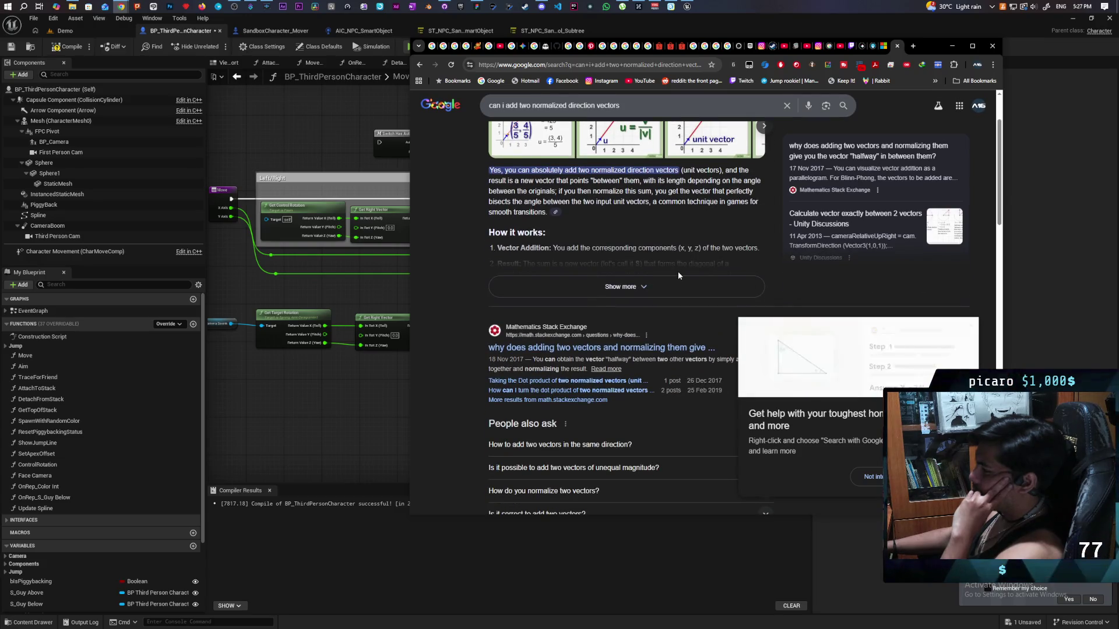
pyautogui.scroll(1, 678, 275)
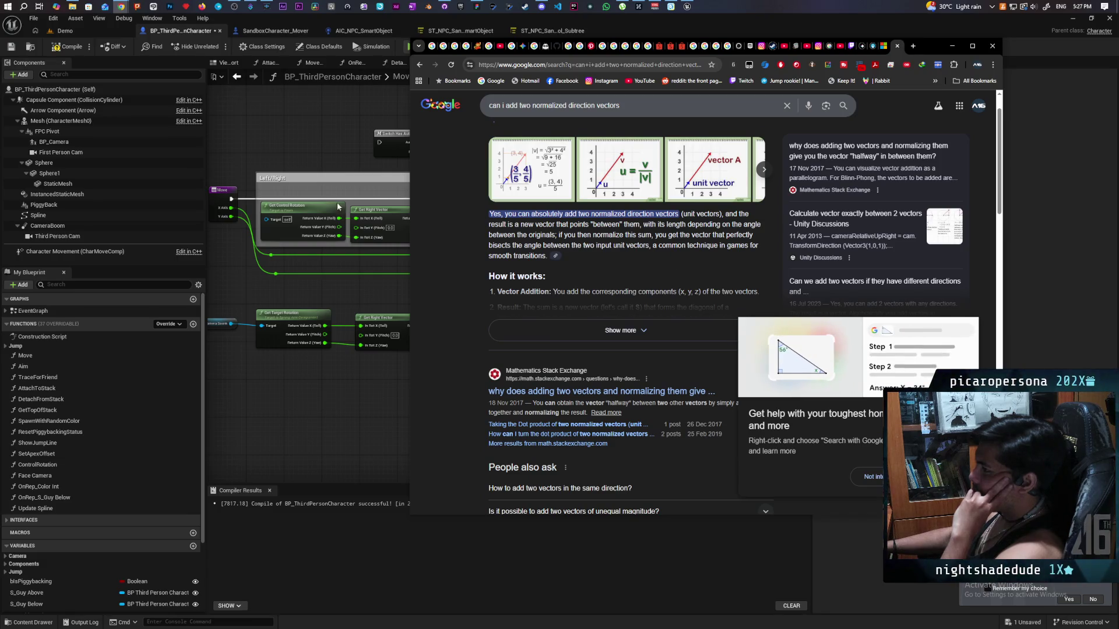
pyautogui.click(320, 135)
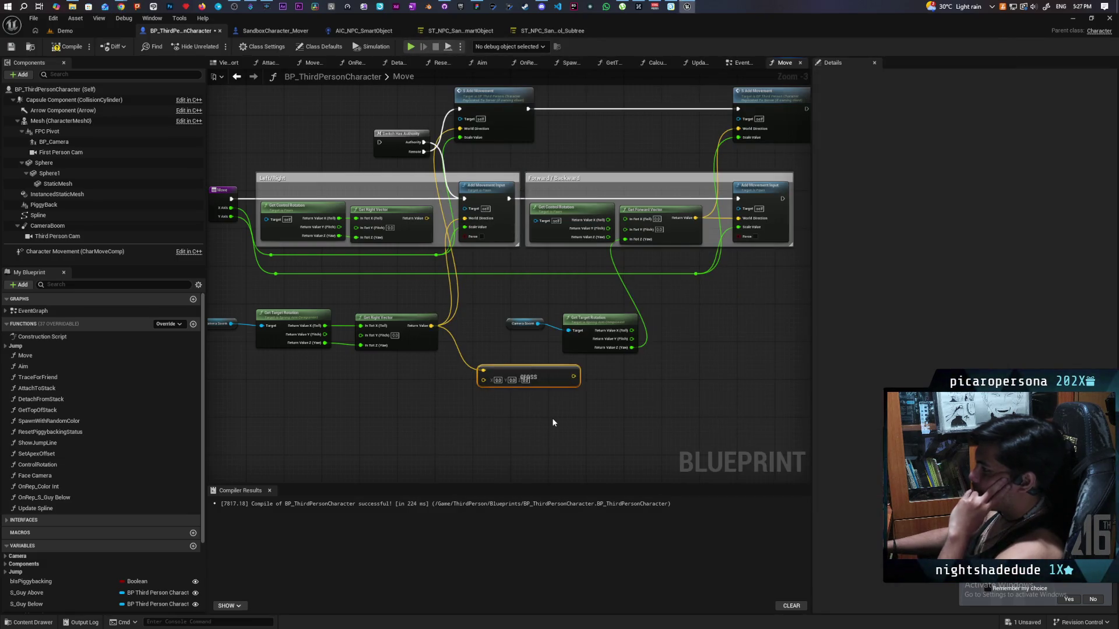
# Replace the Cross Product with Multiply nodes after Get Right Vector and Get Forward Vector.
pyautogui.hotkey('ctrl', 'z')
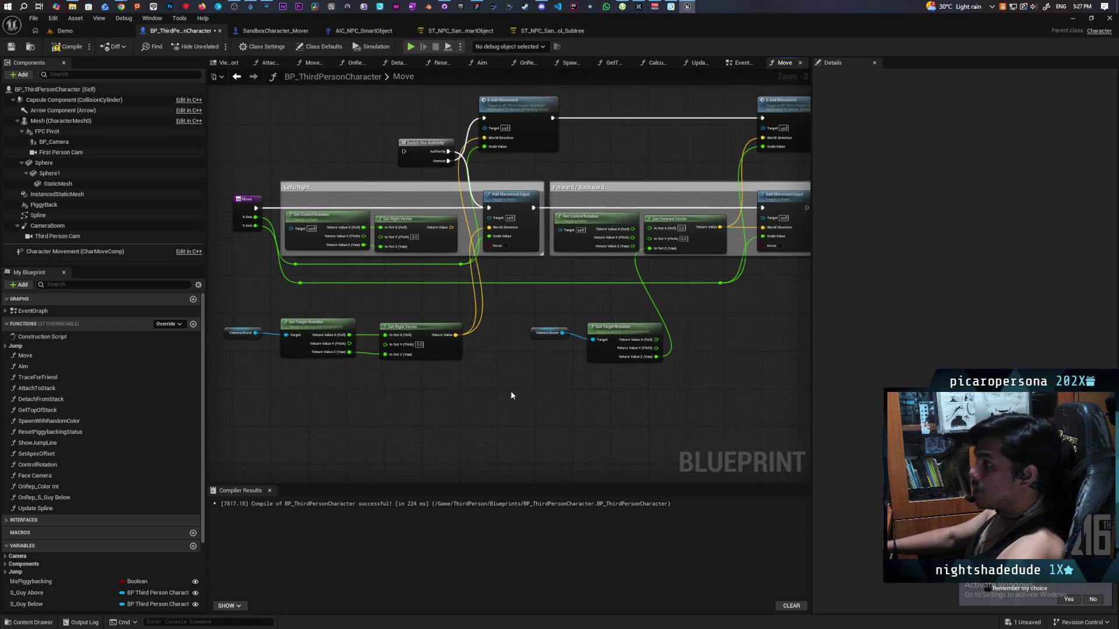
pyautogui.moveTo(456, 335); pyautogui.dragTo(496, 352)
pyautogui.write('multiply')
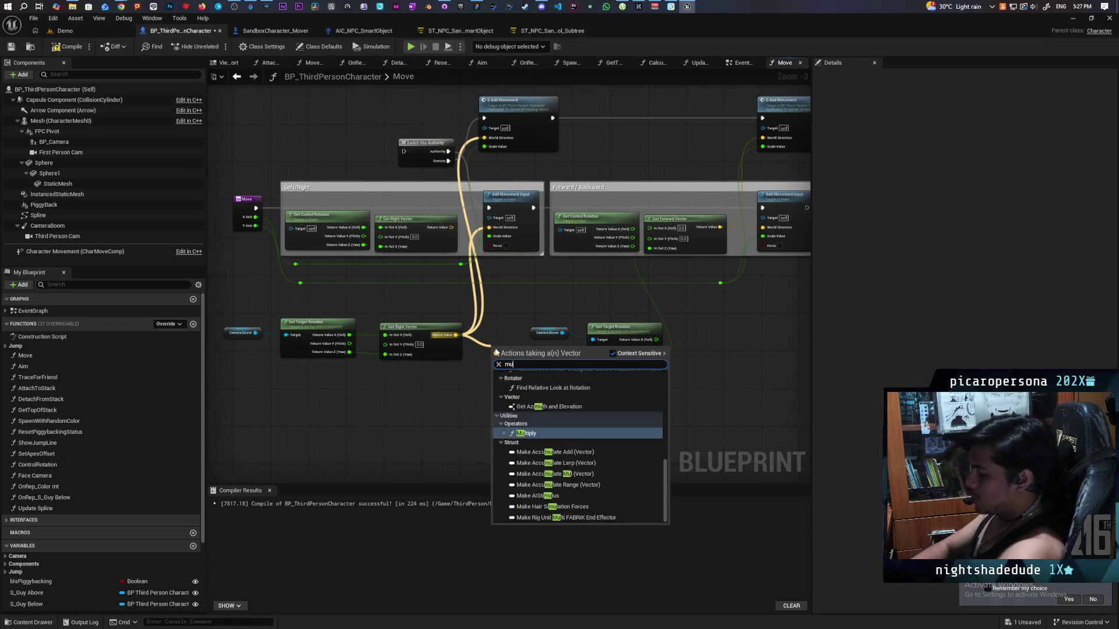
pyautogui.press('Return')
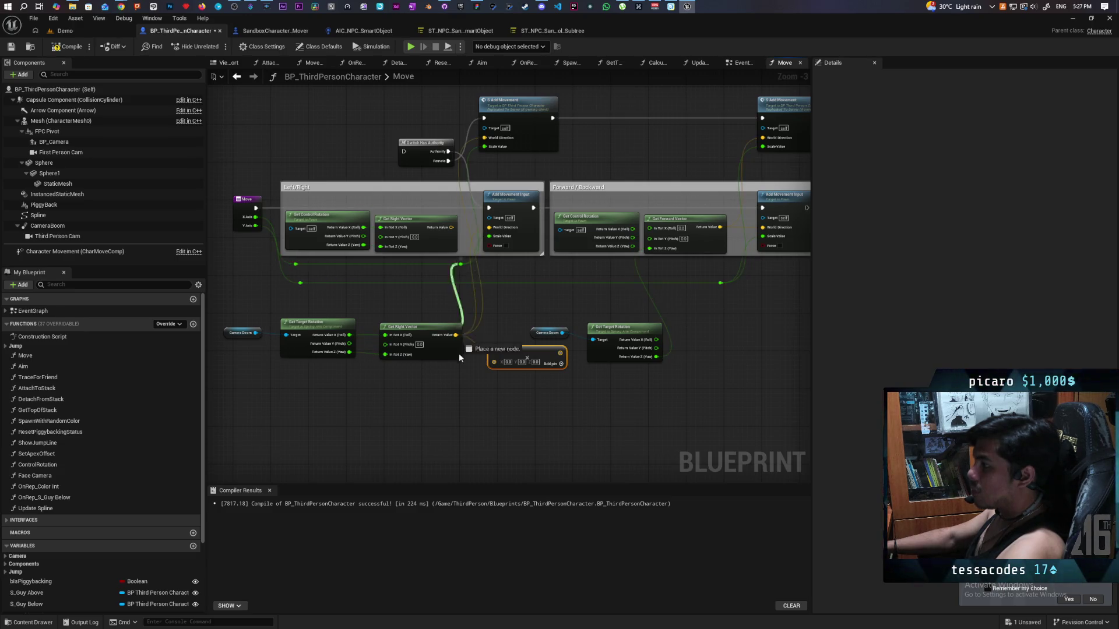
pyautogui.moveTo(513, 405); pyautogui.dragTo(430, 424)
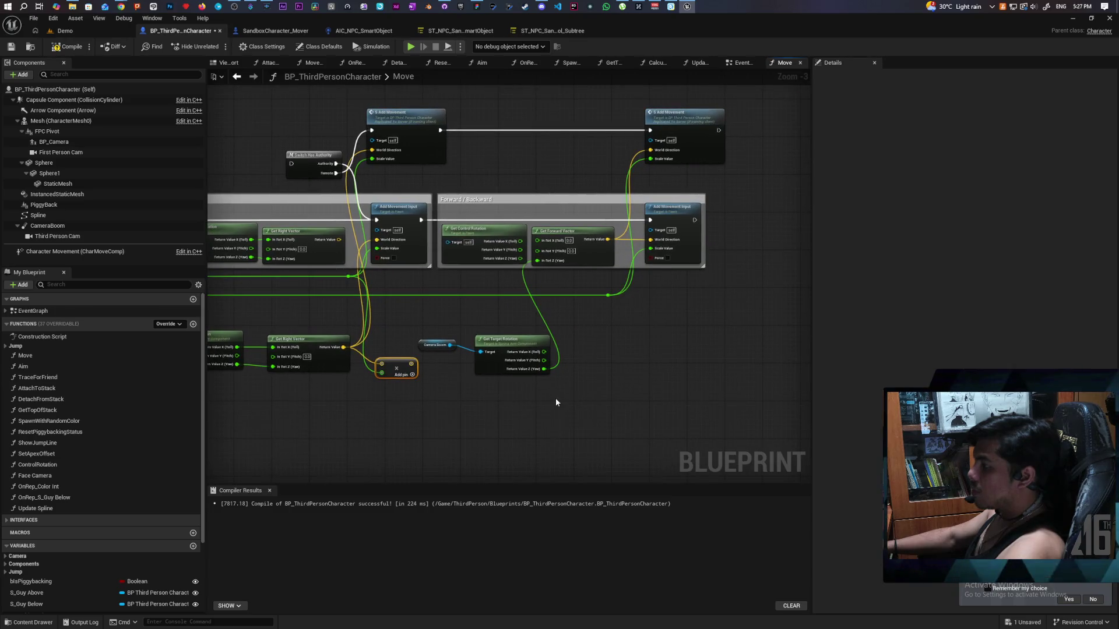
pyautogui.moveTo(606, 243); pyautogui.dragTo(600, 354)
pyautogui.write('multiply')
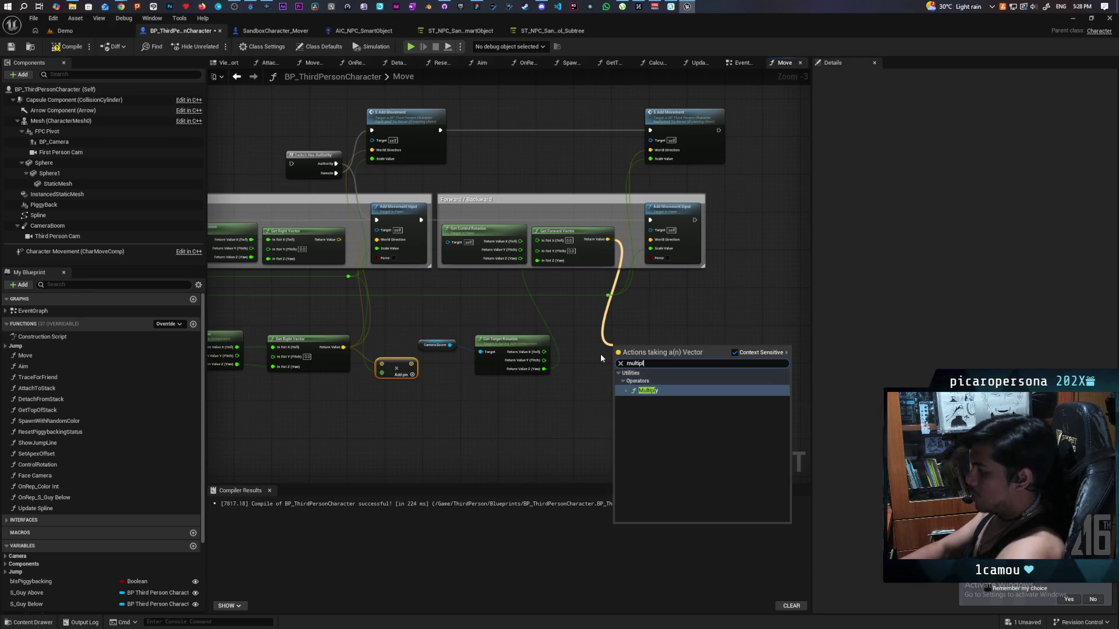
pyautogui.press('Return')
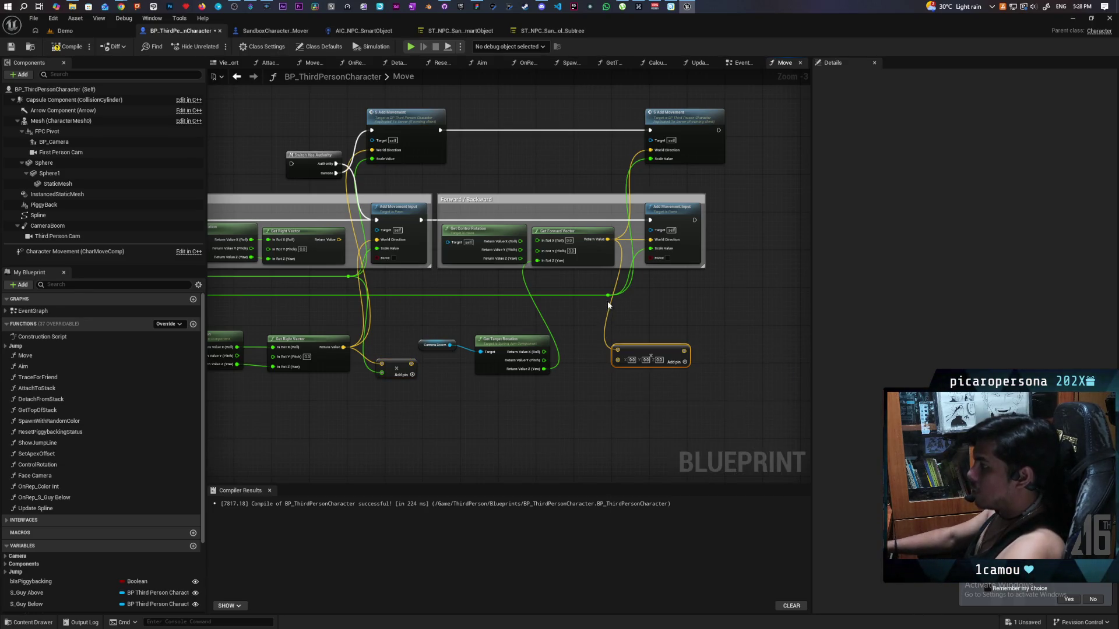
pyautogui.moveTo(609, 296)
pyautogui.mouseDown()
pyautogui.moveTo(601, 349)
pyautogui.moveTo(618, 361)
pyautogui.moveTo(603, 367)
pyautogui.mouseUp()
# Sum both multiplied vectors with an Add node and pass the result through Normalize.
pyautogui.moveTo(411, 363); pyautogui.dragTo(458, 398)
pyautogui.write('add')
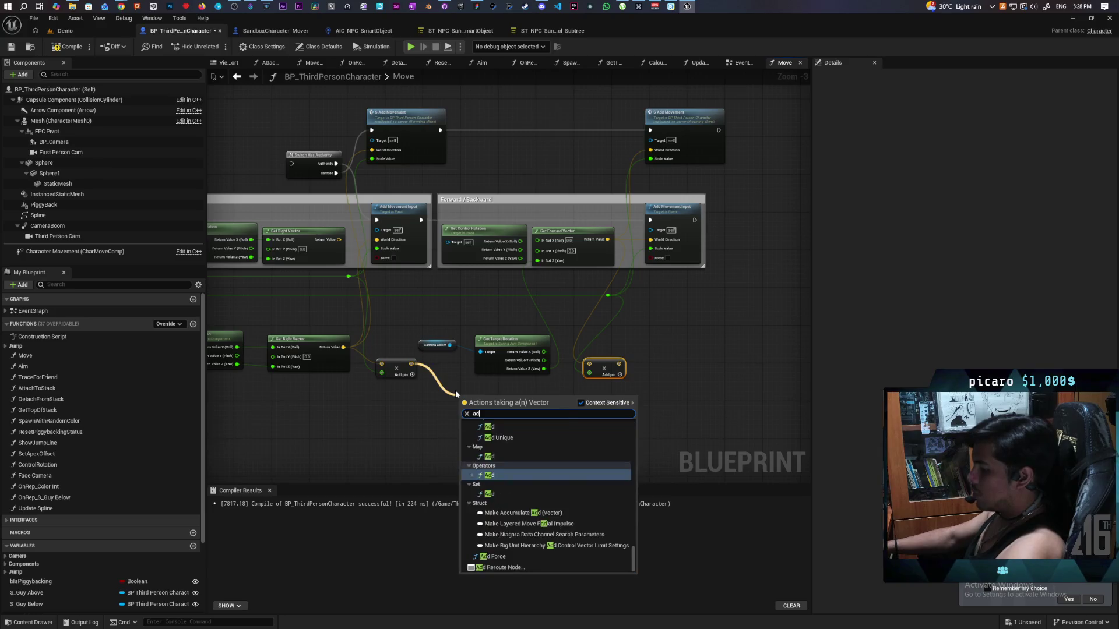
pyautogui.click(486, 429)
pyautogui.moveTo(495, 399)
pyautogui.mouseDown()
pyautogui.moveTo(694, 388)
pyautogui.moveTo(684, 390)
pyautogui.mouseUp()
pyautogui.moveTo(620, 364)
pyautogui.mouseDown()
pyautogui.moveTo(640, 394)
pyautogui.moveTo(671, 367)
pyautogui.moveTo(671, 348)
pyautogui.moveTo(683, 362)
pyautogui.moveTo(712, 363)
pyautogui.mouseUp()
pyautogui.write('normali')
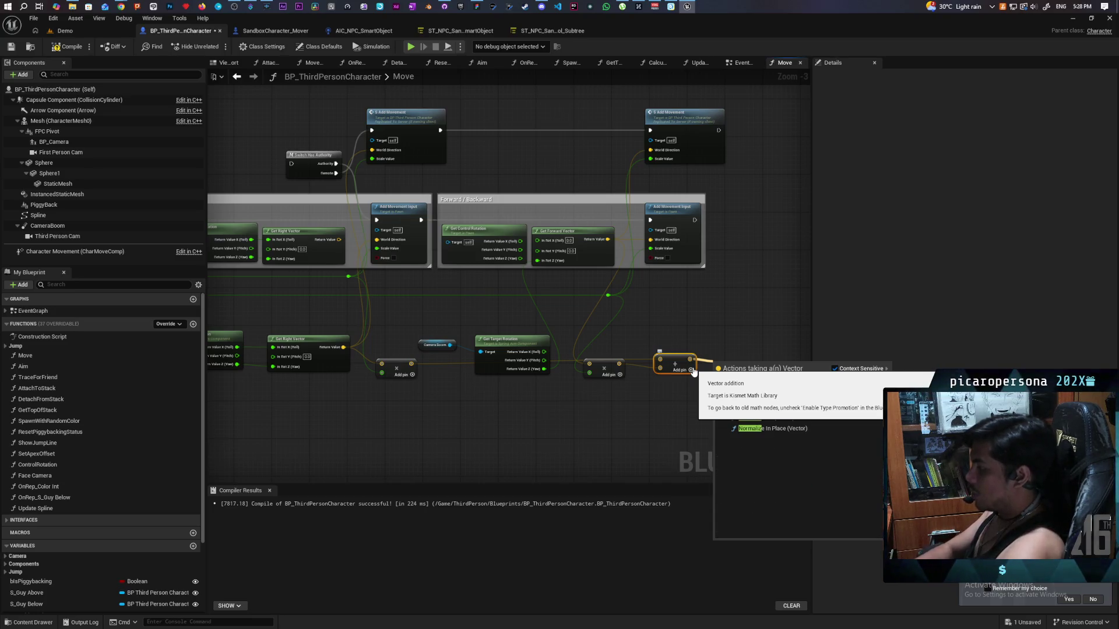
pyautogui.write('z')
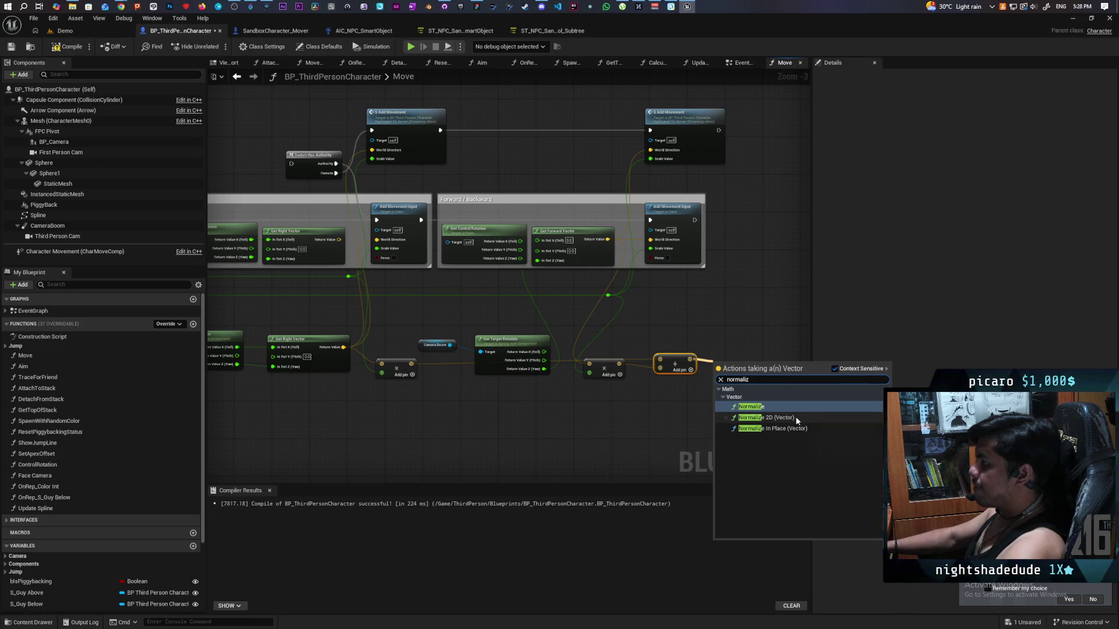
pyautogui.click(799, 407)
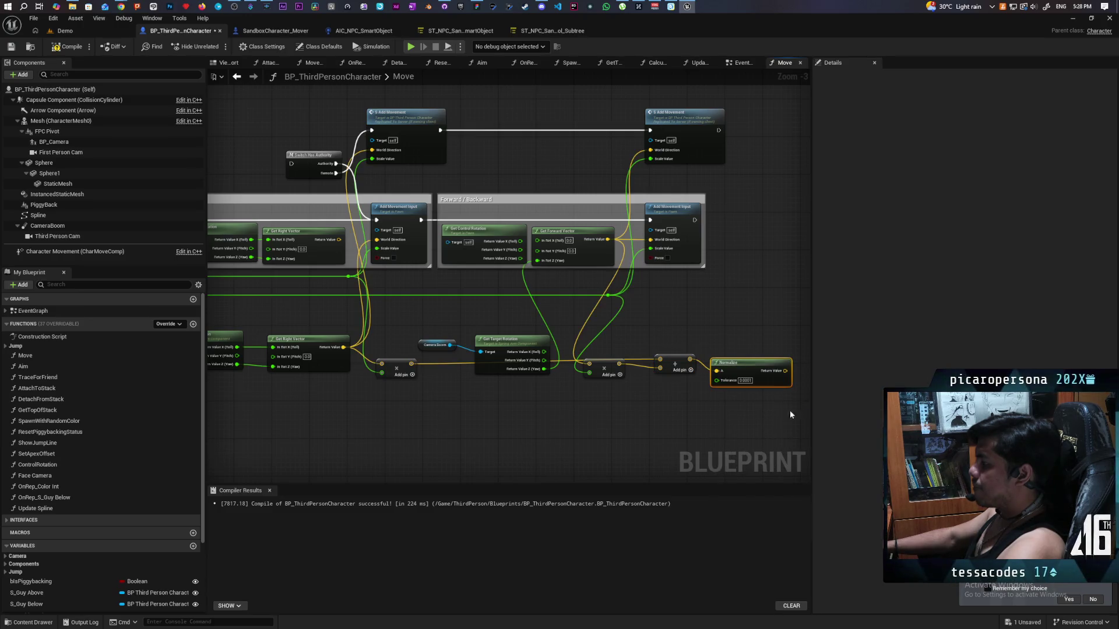
pyautogui.moveTo(575, 379); pyautogui.dragTo(578, 338)
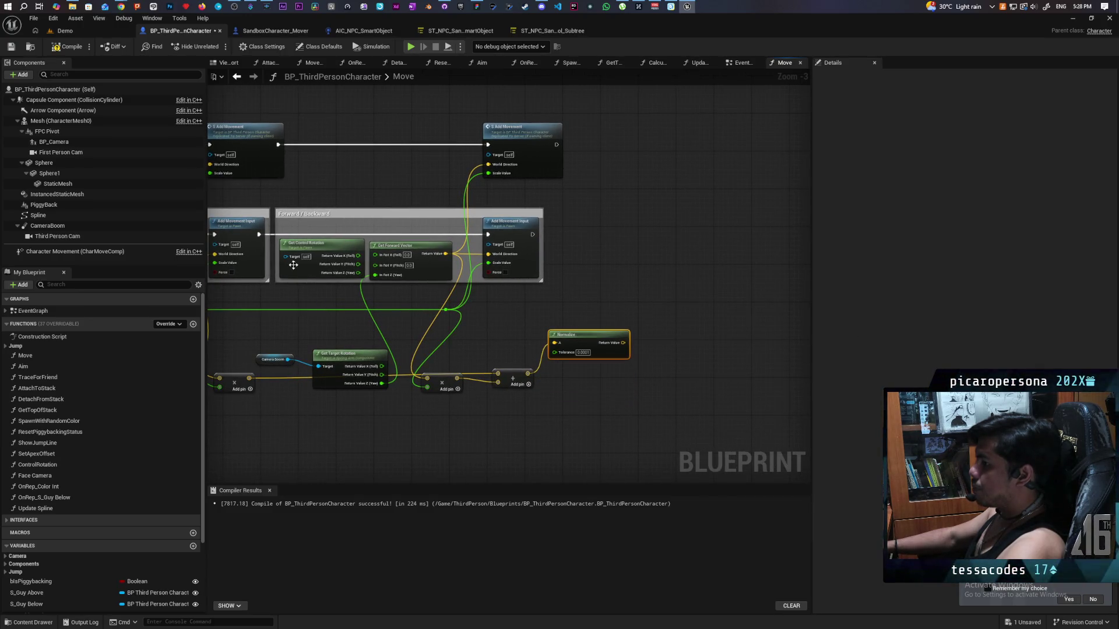
# Add a Return Node fed by the movement exec and normalized vector, then save.
pyautogui.rightClick(669, 296)
pyautogui.write('return')
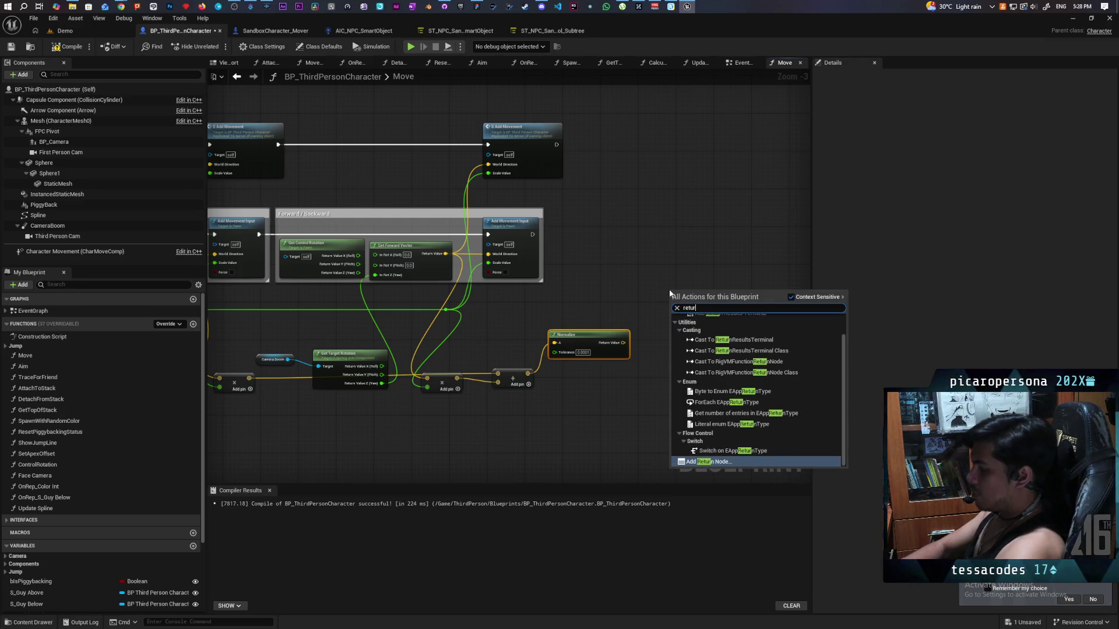
pyautogui.press('Return')
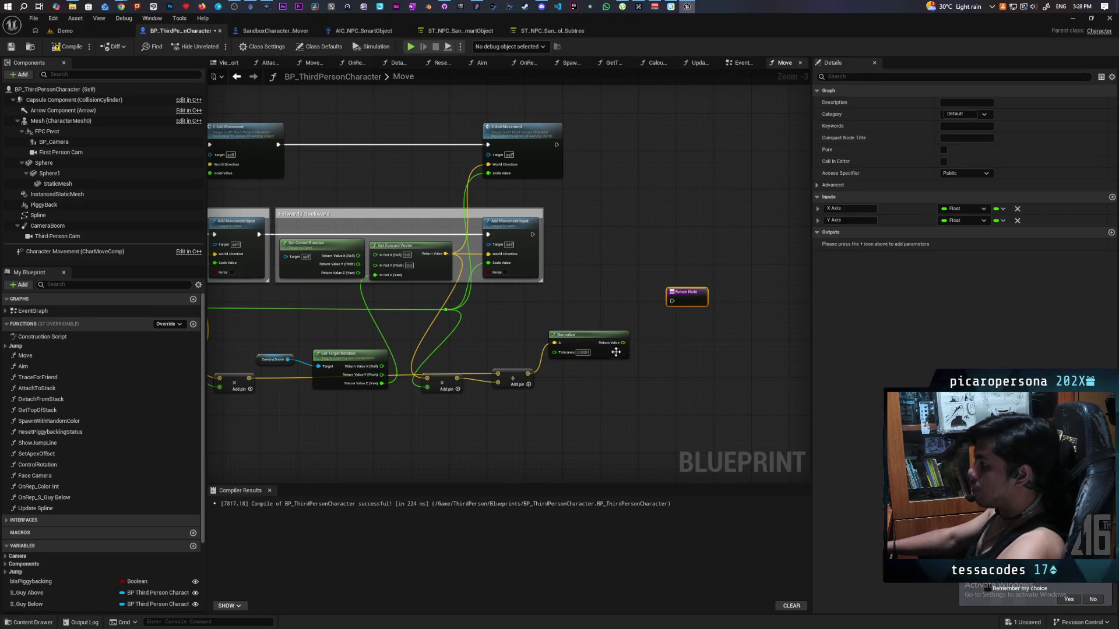
pyautogui.moveTo(532, 234); pyautogui.dragTo(671, 300)
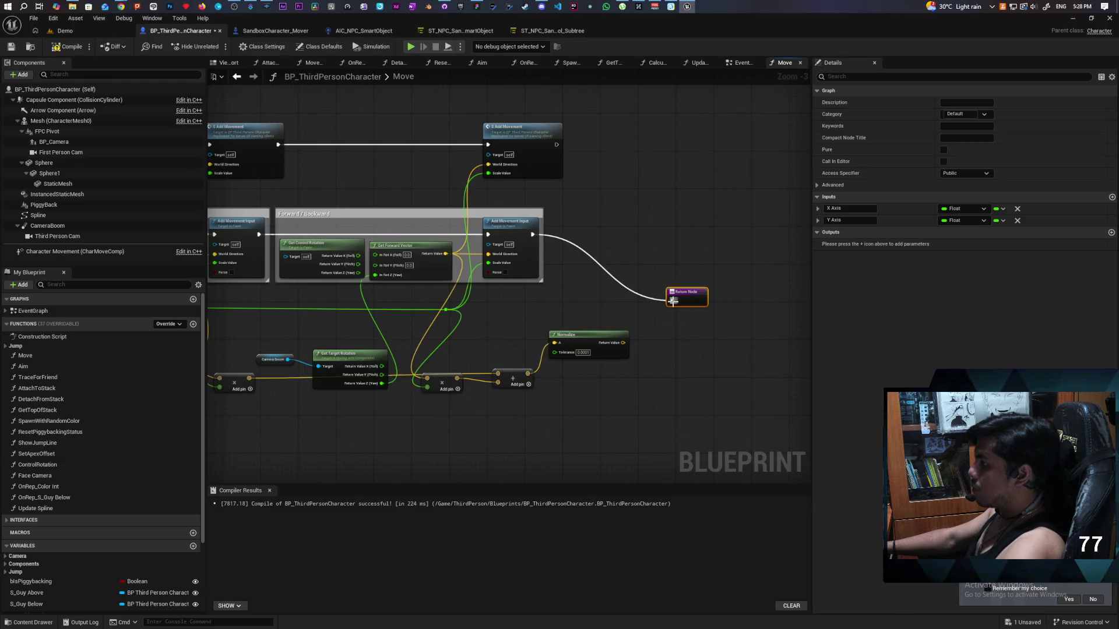
pyautogui.moveTo(623, 342)
pyautogui.mouseDown()
pyautogui.moveTo(677, 312)
pyautogui.moveTo(671, 239)
pyautogui.mouseUp()
pyautogui.hotkey('ctrl', 's')
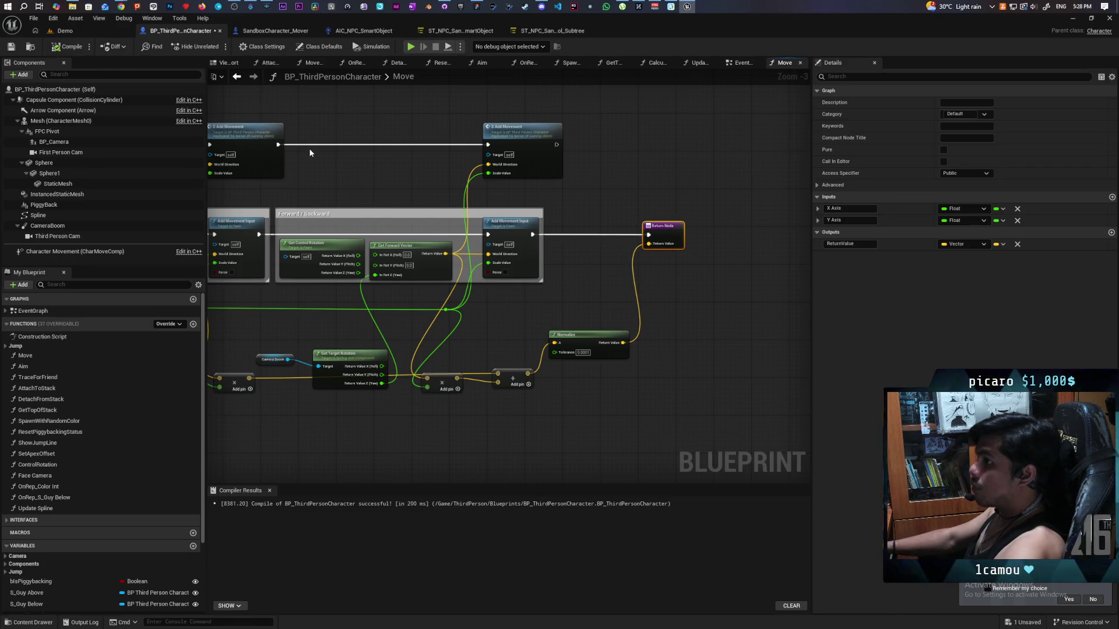
# In the EventGraph, disconnect the lower Move call from the Branch.
pyautogui.click(742, 63)
pyautogui.scroll(-3, 607, 180)
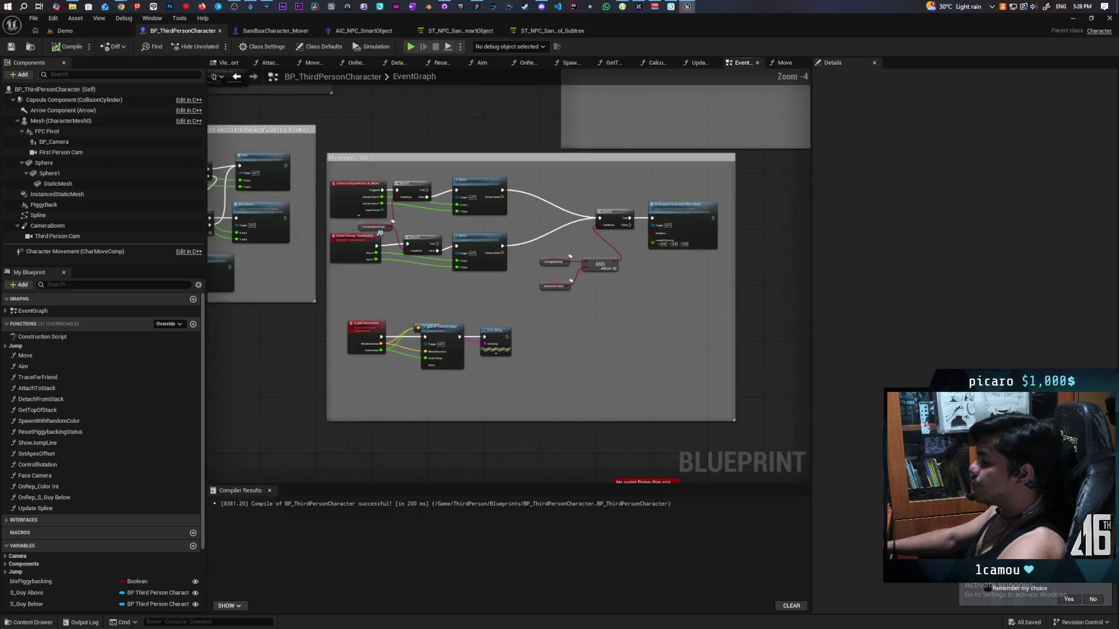
pyautogui.scroll(3, 614, 205)
pyautogui.scroll(1, 615, 205)
pyautogui.scroll(1, 652, 257)
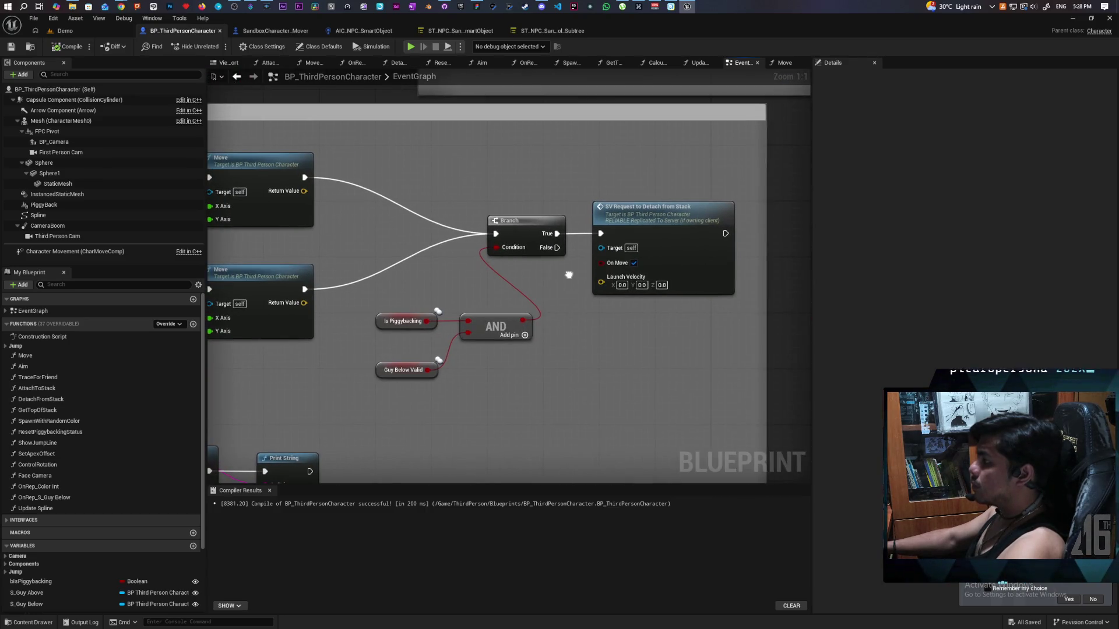
pyautogui.scroll(-5, 582, 307)
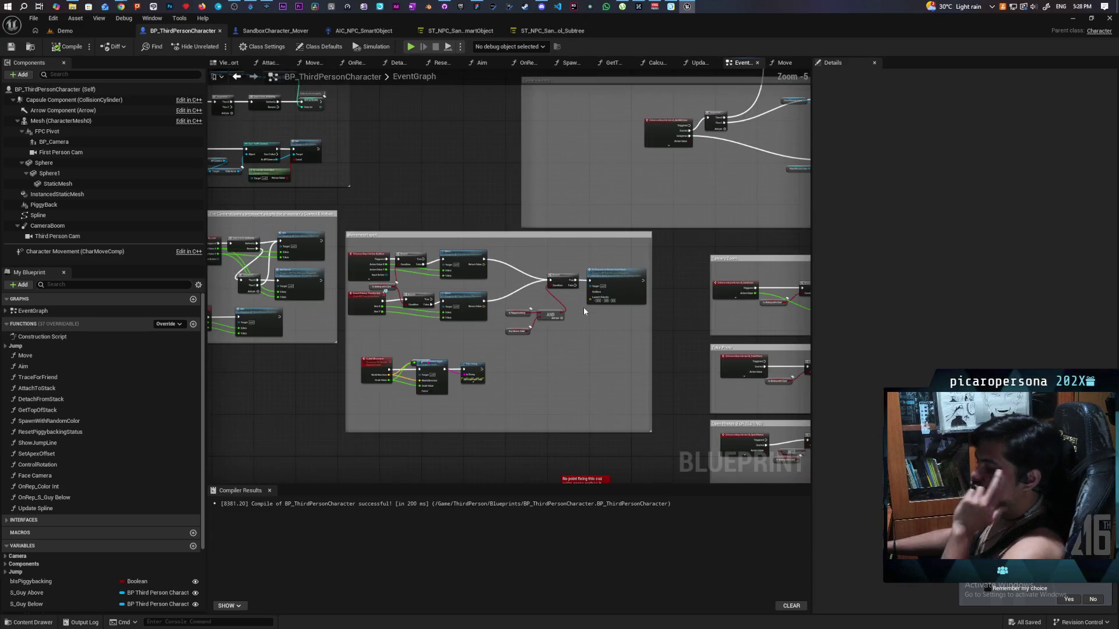
pyautogui.scroll(3, 582, 307)
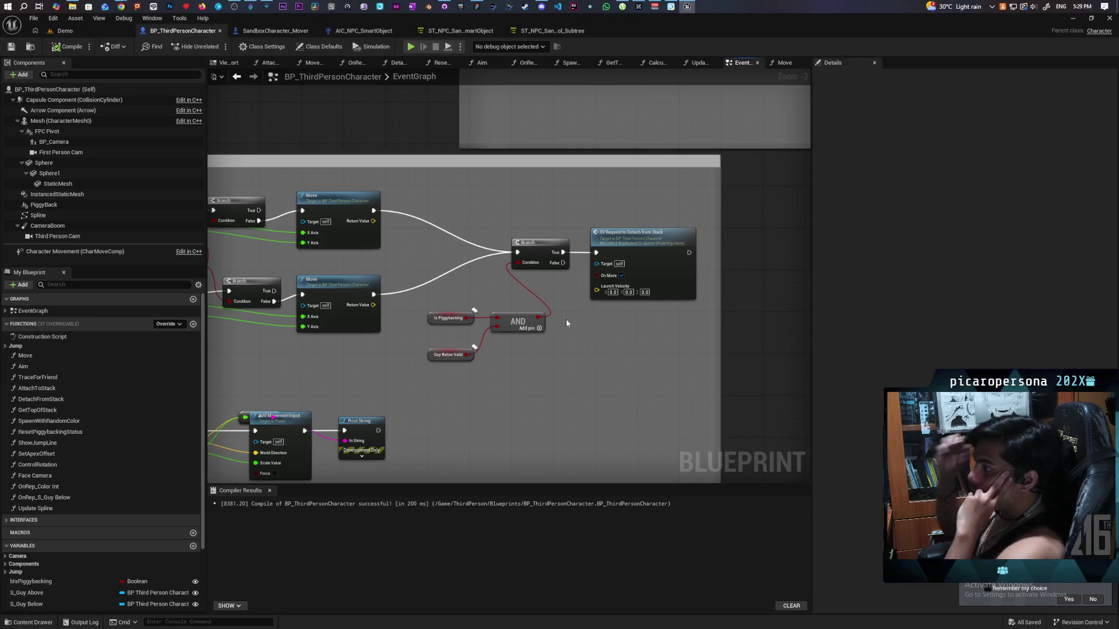
pyautogui.moveTo(437, 285)
pyautogui.mouseDown()
pyautogui.moveTo(618, 278)
pyautogui.moveTo(490, 310)
pyautogui.mouseUp()
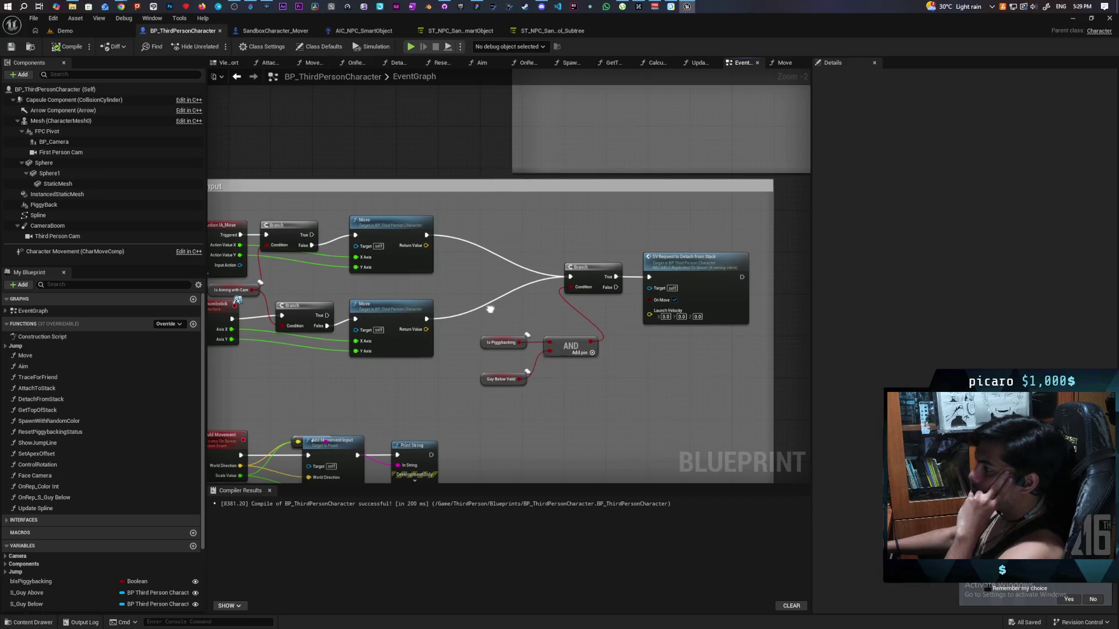
pyautogui.keyDown('alt'); pyautogui.click(508, 291); pyautogui.keyUp('alt')
# Duplicate the Branch, AND and detach request nodes below the originals.
pyautogui.moveTo(503, 247); pyautogui.dragTo(708, 393)
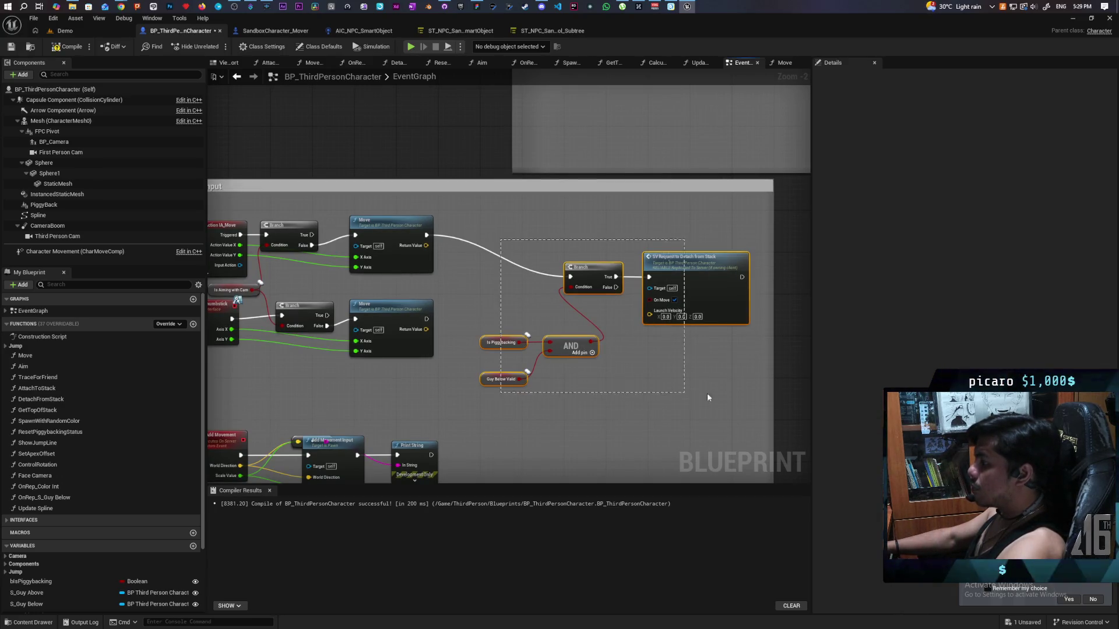
pyautogui.moveTo(607, 215); pyautogui.dragTo(604, 230)
pyautogui.moveTo(529, 204); pyautogui.dragTo(677, 371)
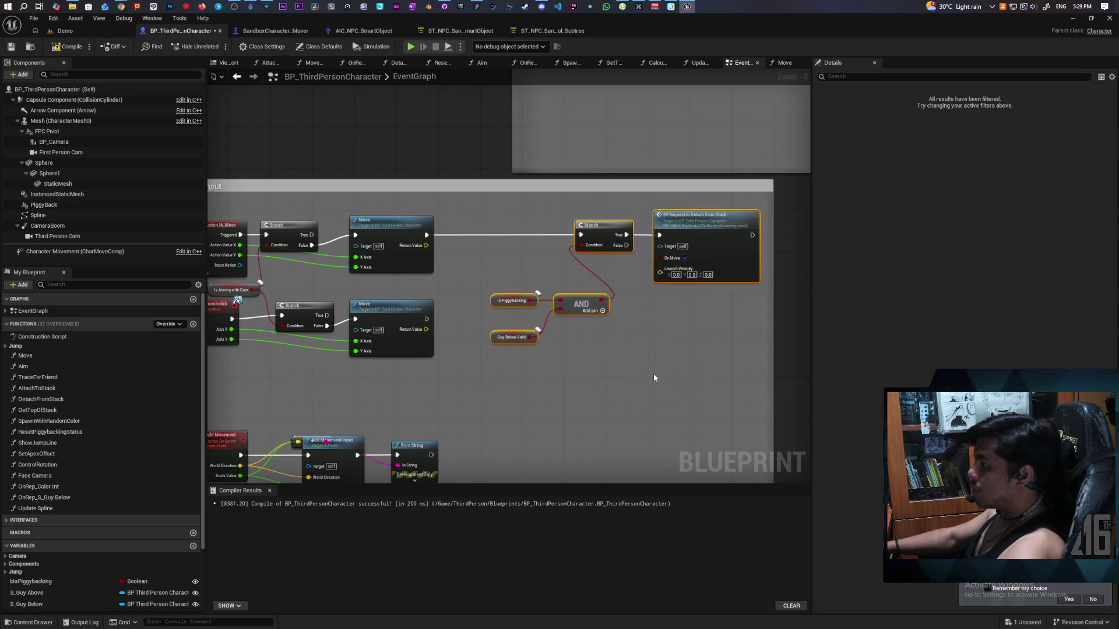
pyautogui.hotkey('ctrl', 'v')
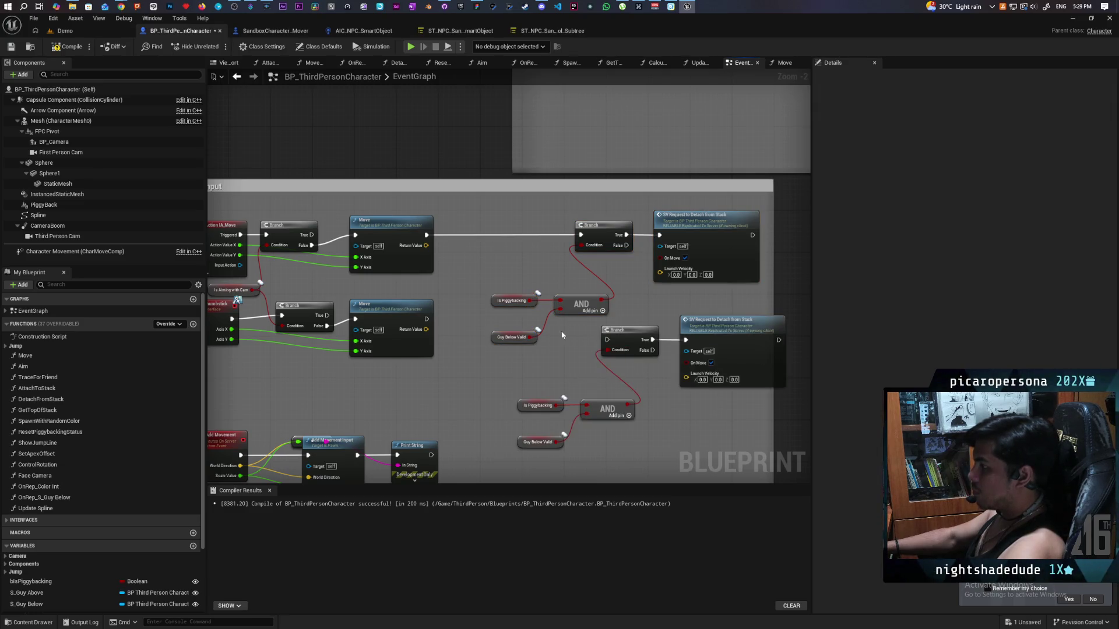
pyautogui.moveTo(547, 330); pyautogui.dragTo(790, 452)
pyautogui.moveTo(718, 335); pyautogui.dragTo(686, 351)
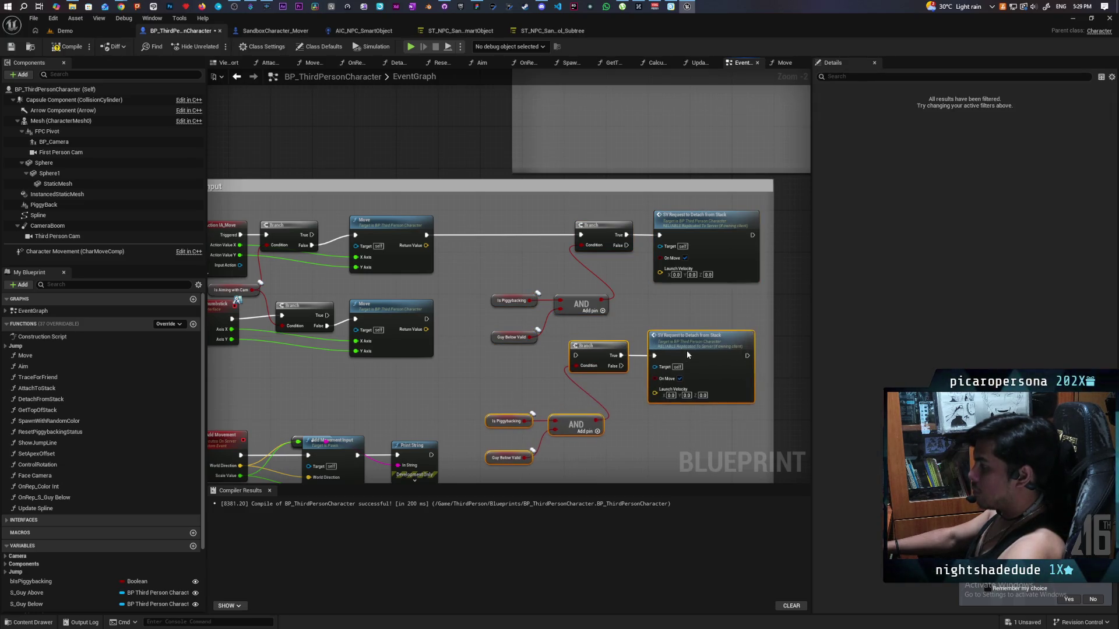
pyautogui.click(495, 368)
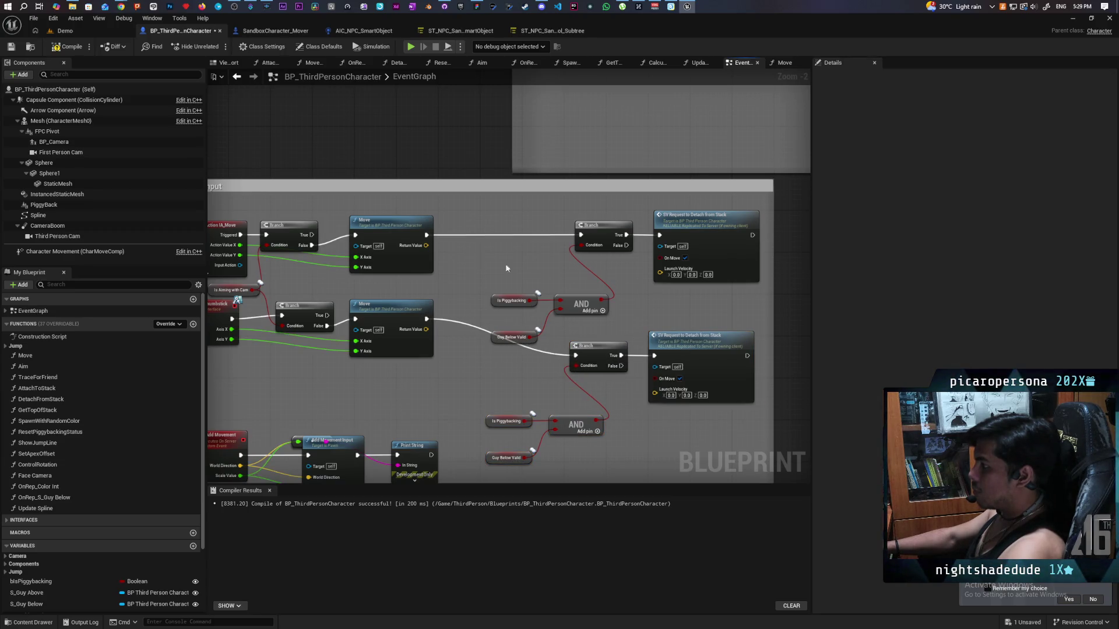
# Wire each Move's returned vector into its detach request's Launch Velocity.
pyautogui.moveTo(426, 245); pyautogui.dragTo(659, 268)
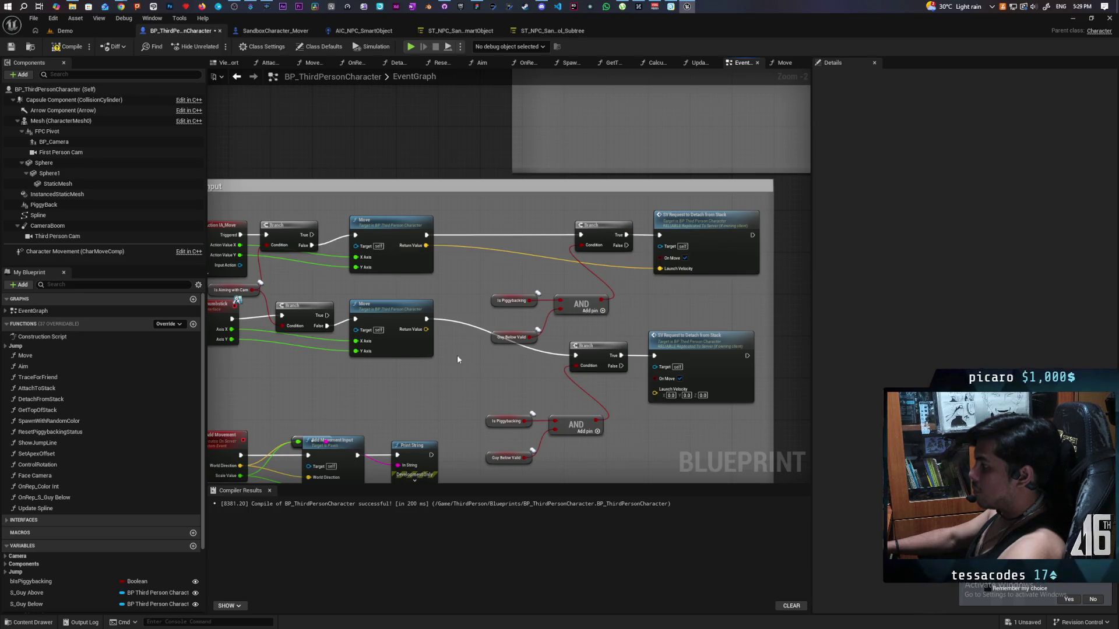
pyautogui.moveTo(426, 329); pyautogui.dragTo(601, 382)
pyautogui.moveTo(667, 397); pyautogui.dragTo(667, 397)
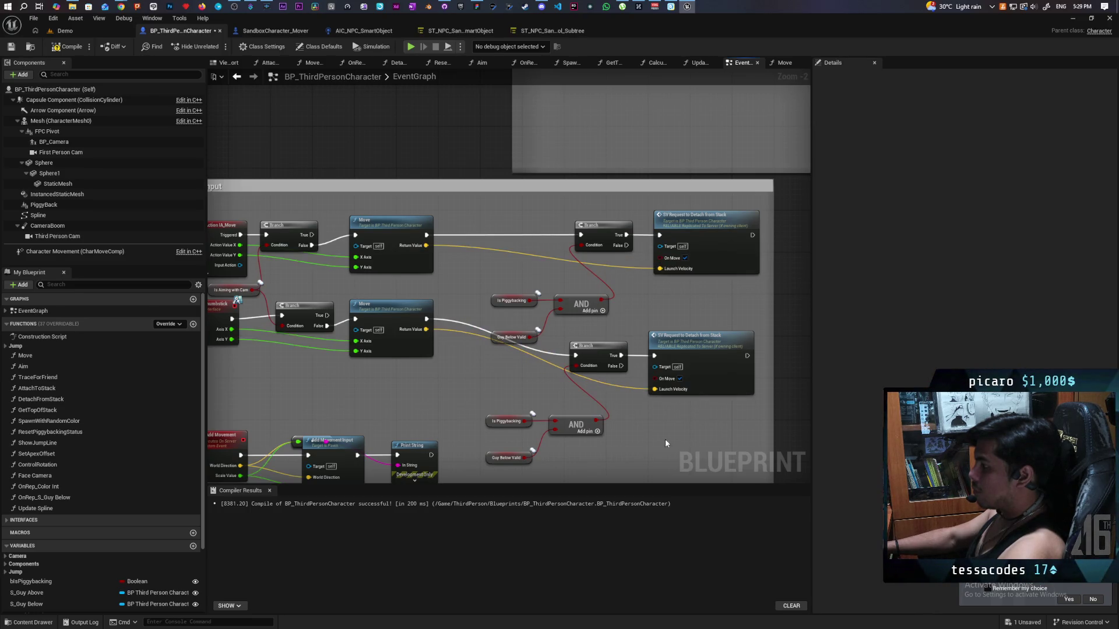
# Drive the lower Branch from the shared AND, delete the redundant AND, and tidy the layout.
pyautogui.moveTo(602, 312); pyautogui.dragTo(602, 330)
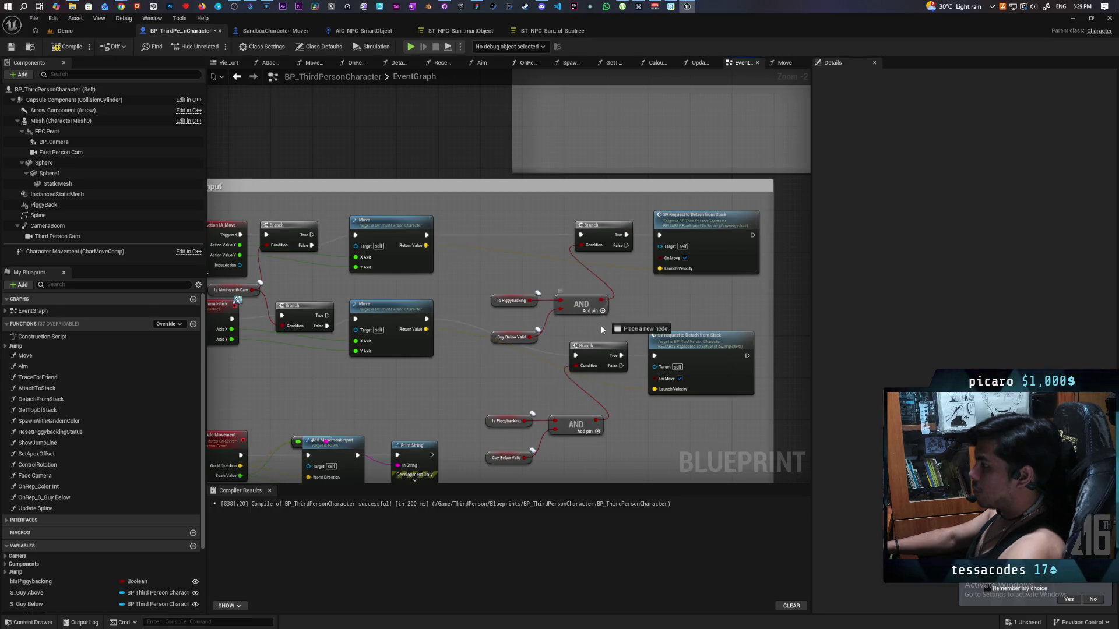
pyautogui.moveTo(574, 368); pyautogui.dragTo(574, 368)
pyautogui.moveTo(478, 405)
pyautogui.mouseDown()
pyautogui.moveTo(611, 466)
pyautogui.moveTo(536, 436)
pyautogui.mouseUp()
pyautogui.press('Delete')
pyautogui.moveTo(642, 379); pyautogui.dragTo(642, 379)
pyautogui.moveTo(540, 352)
pyautogui.mouseDown()
pyautogui.moveTo(557, 326)
pyautogui.moveTo(545, 324)
pyautogui.mouseUp()
pyautogui.click(508, 387)
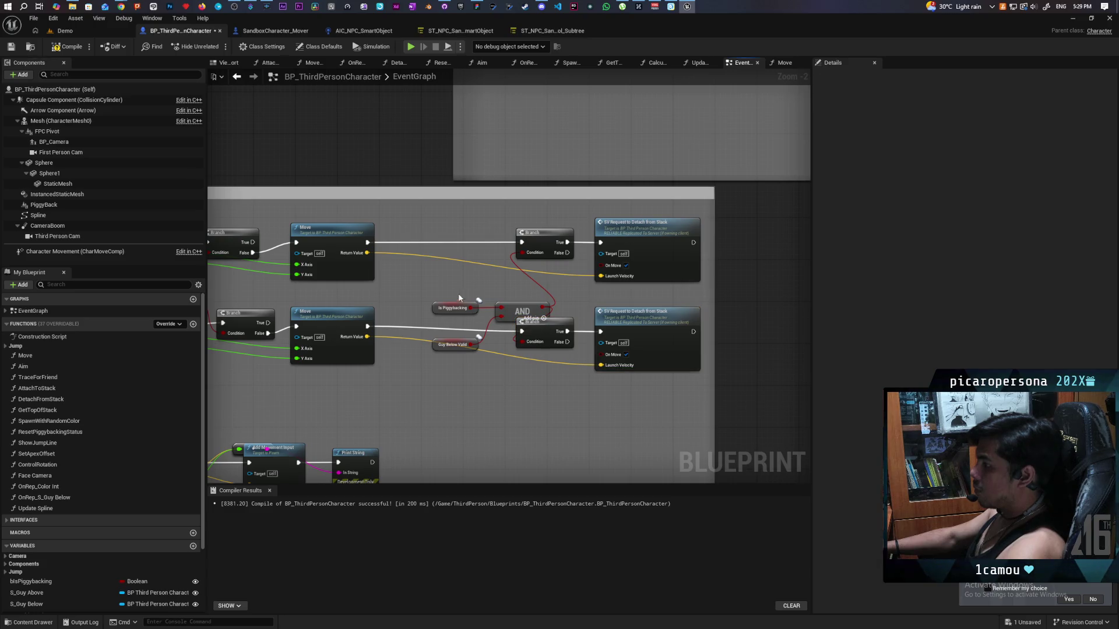
pyautogui.moveTo(498, 360); pyautogui.dragTo(499, 360)
pyautogui.moveTo(517, 309); pyautogui.dragTo(474, 283)
pyautogui.click(553, 294)
# Compile and save, then jump to the Server Detach event.
pyautogui.scroll(-2, 560, 310)
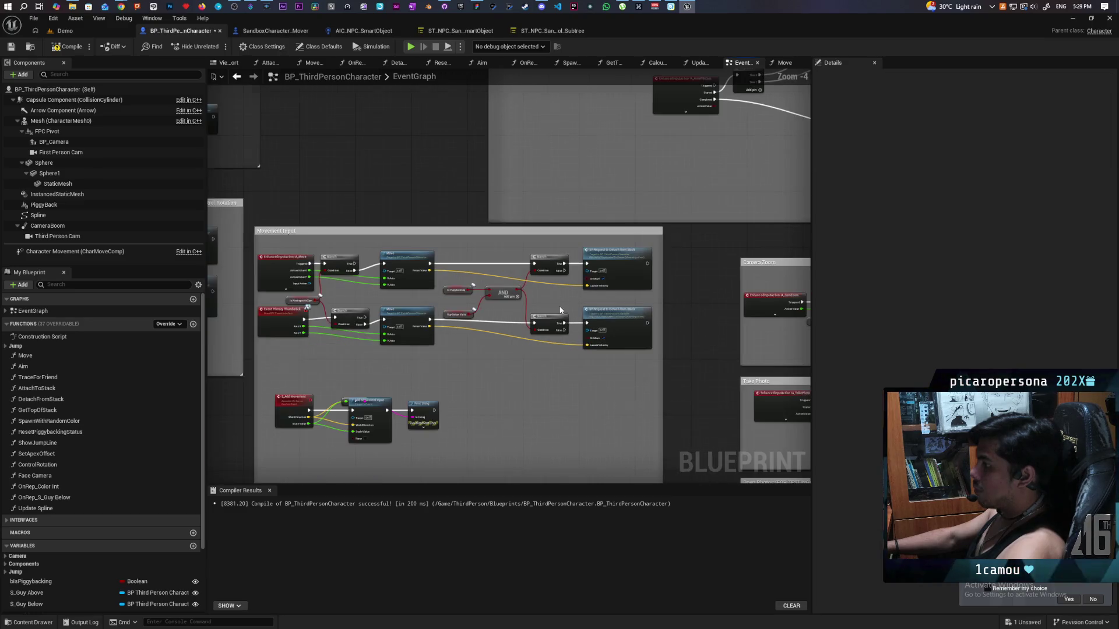
pyautogui.press('F7')
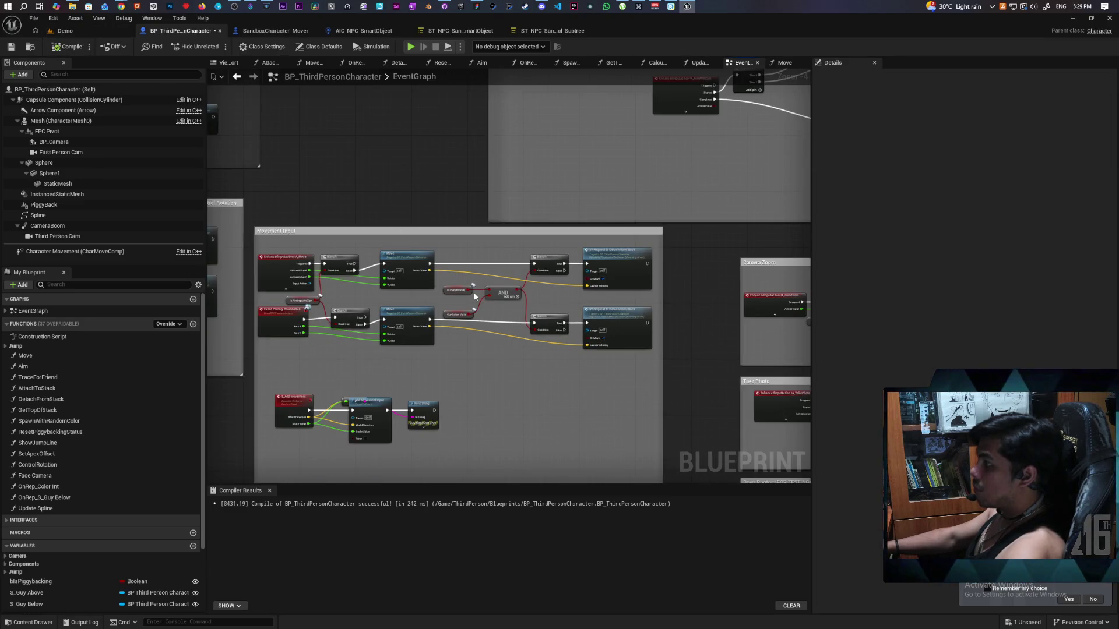
pyautogui.hotkey('ctrl', 's')
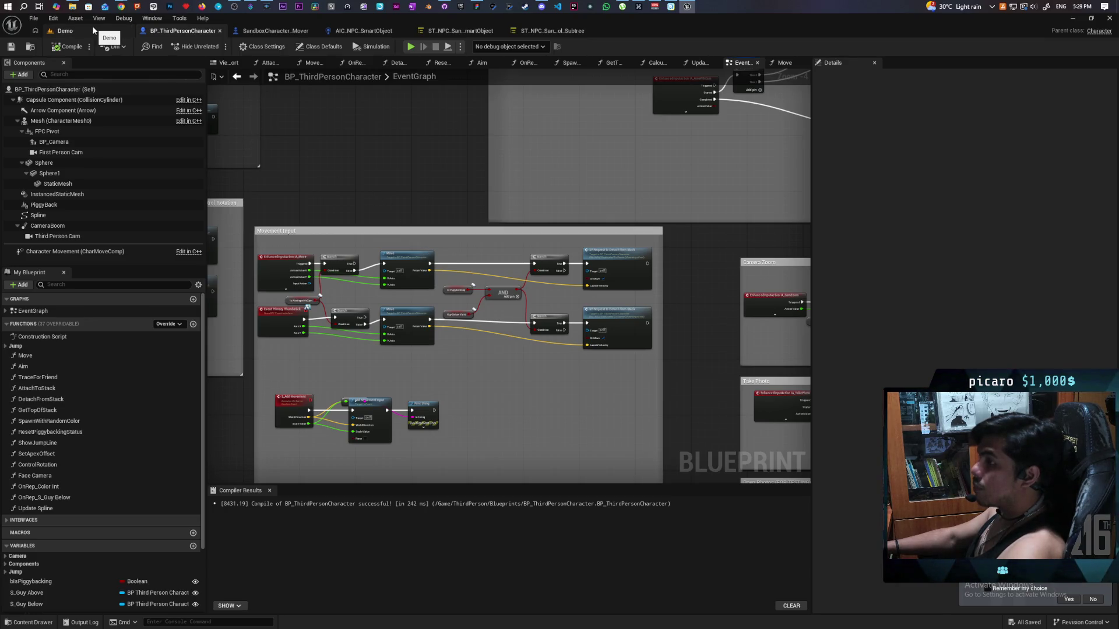
pyautogui.doubleClick(631, 318)
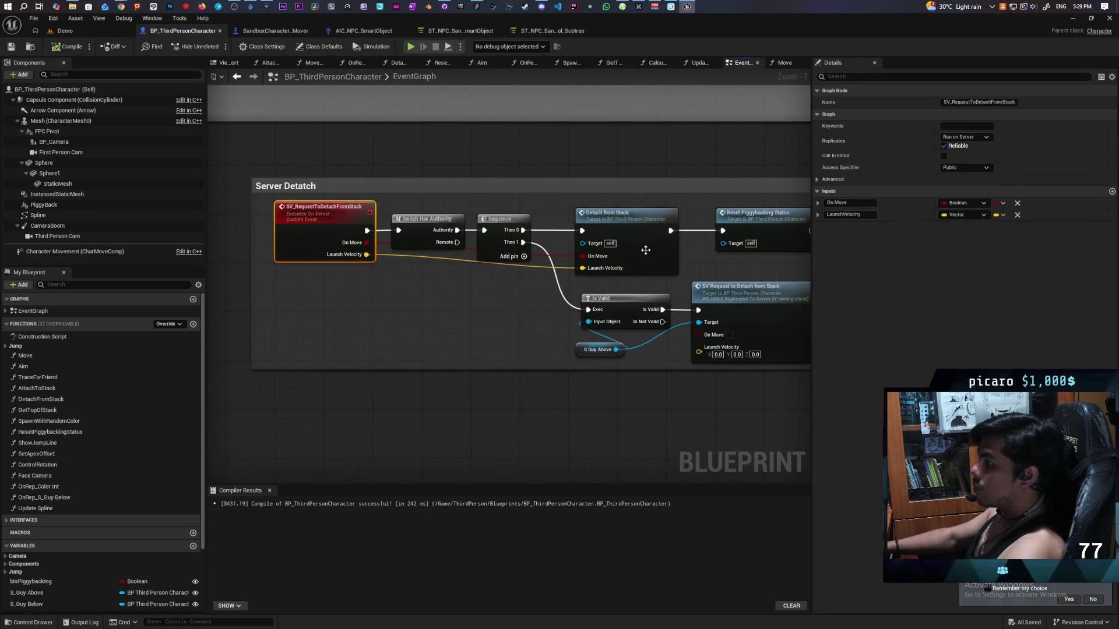
# Open the DetachFromStack graph and add a vector Multiply node on Launch Velocity.
pyautogui.moveTo(712, 327); pyautogui.dragTo(554, 336)
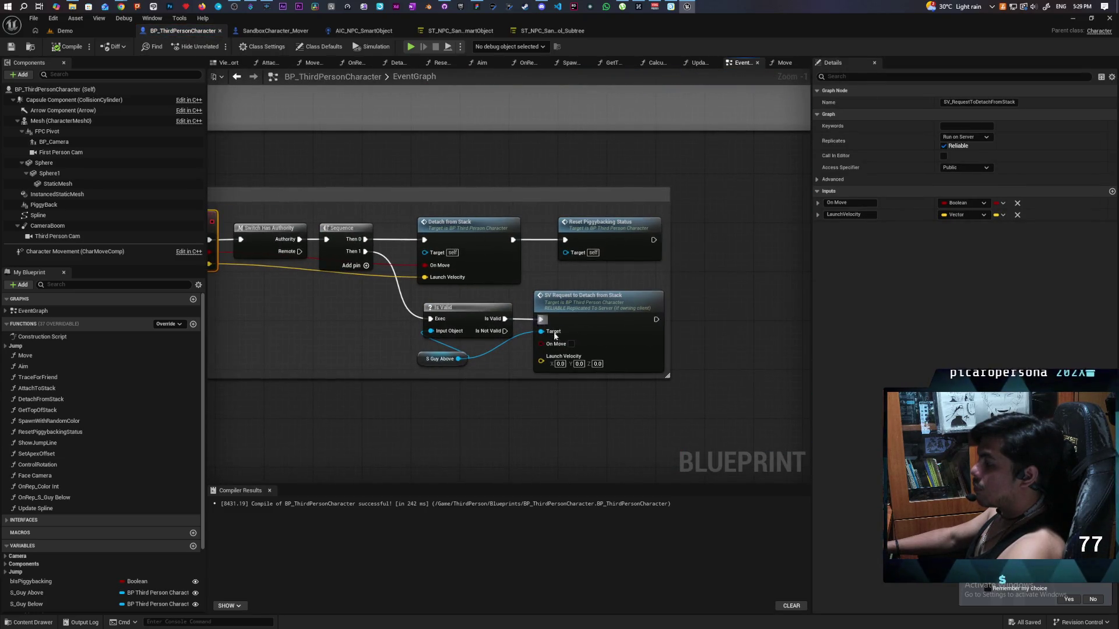
pyautogui.doubleClick(505, 239)
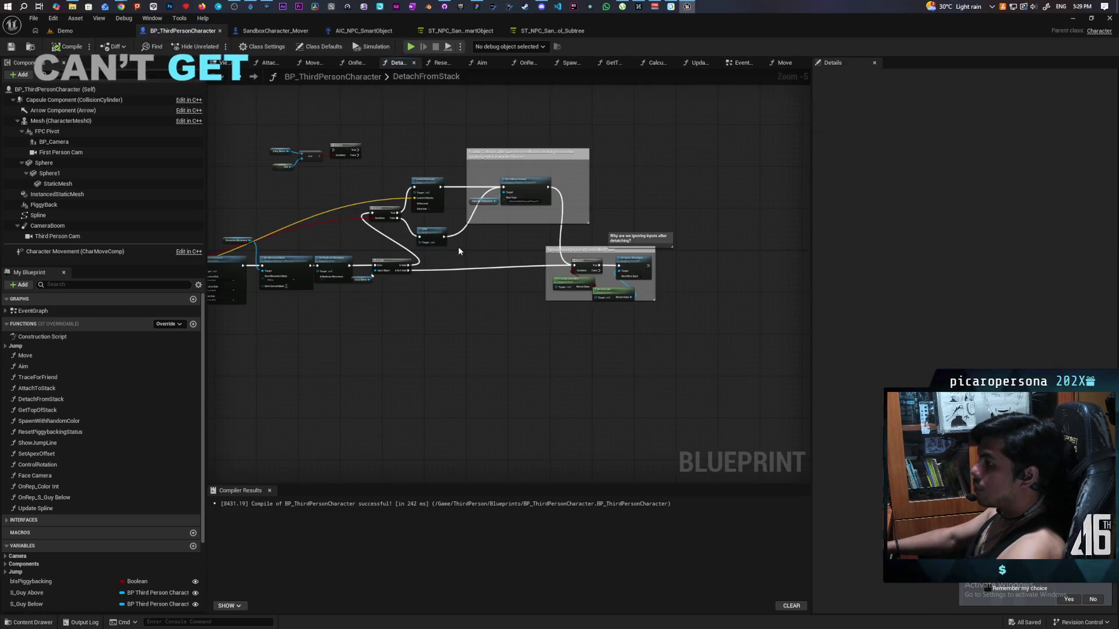
pyautogui.scroll(2, 458, 246)
pyautogui.moveTo(522, 265); pyautogui.dragTo(636, 249)
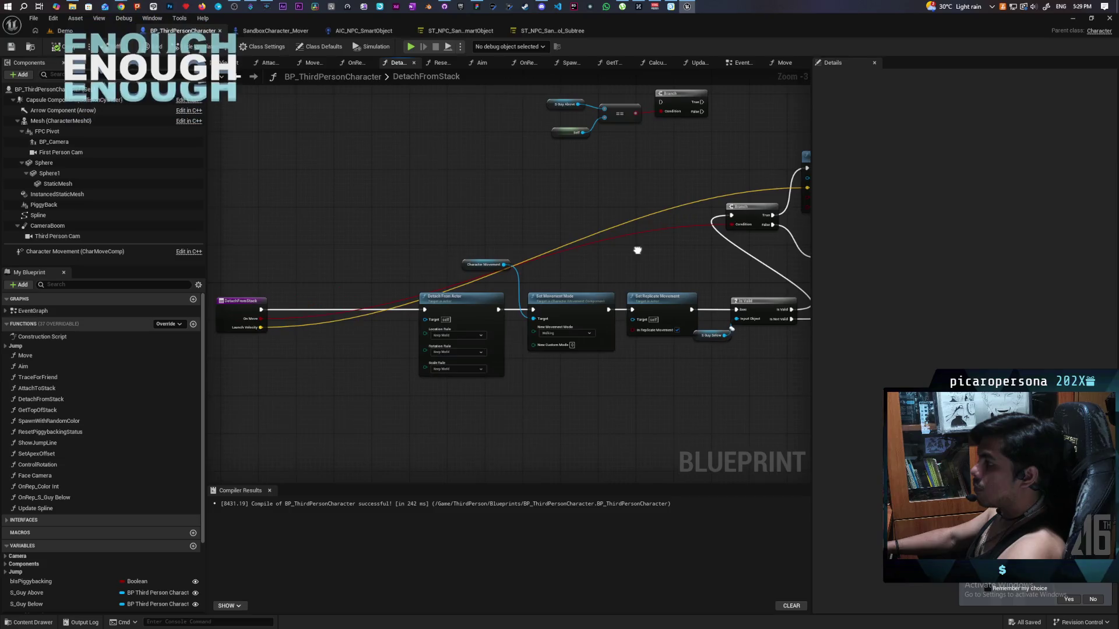
pyautogui.moveTo(261, 327); pyautogui.dragTo(709, 177)
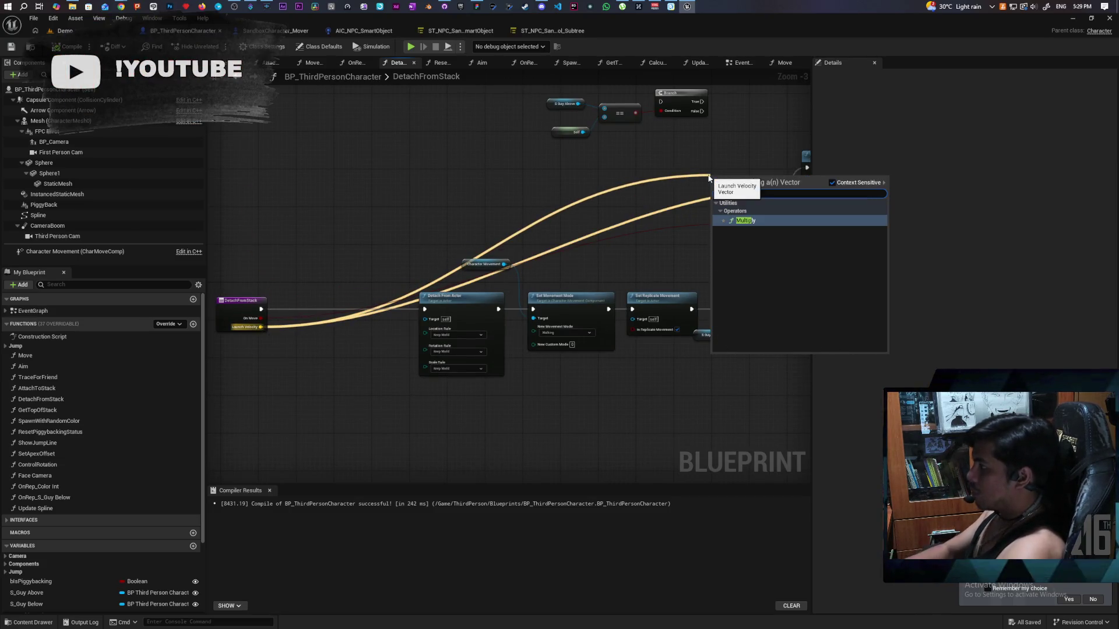
pyautogui.click(745, 220)
# Convert the Multiply node's second input to Integer and set it to 100.
pyautogui.scroll(3, 538, 222)
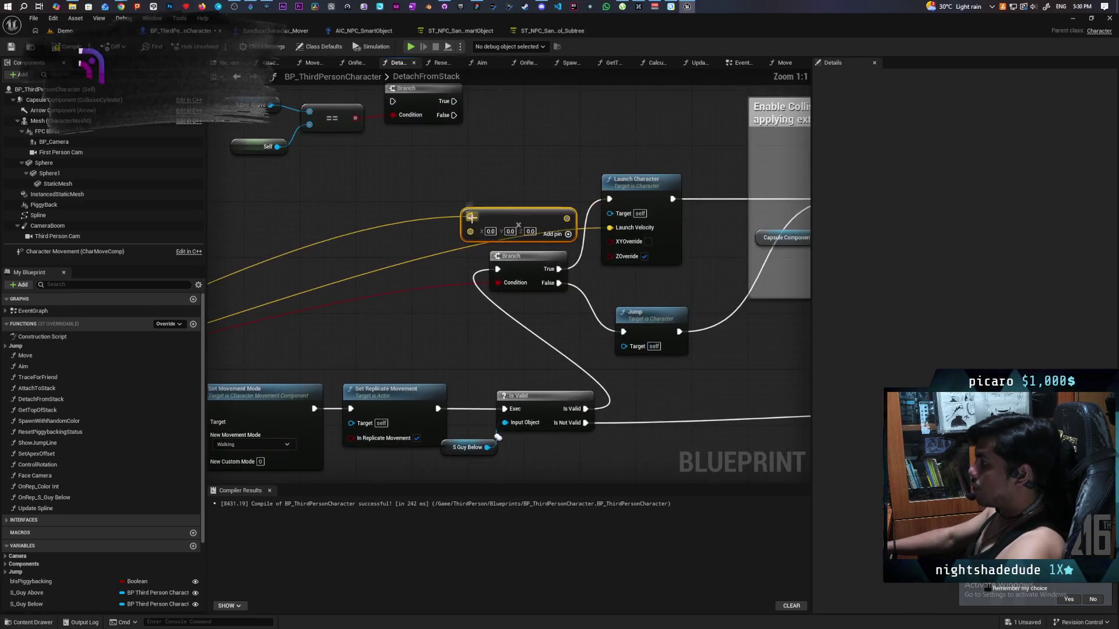
pyautogui.moveTo(539, 222); pyautogui.dragTo(504, 222)
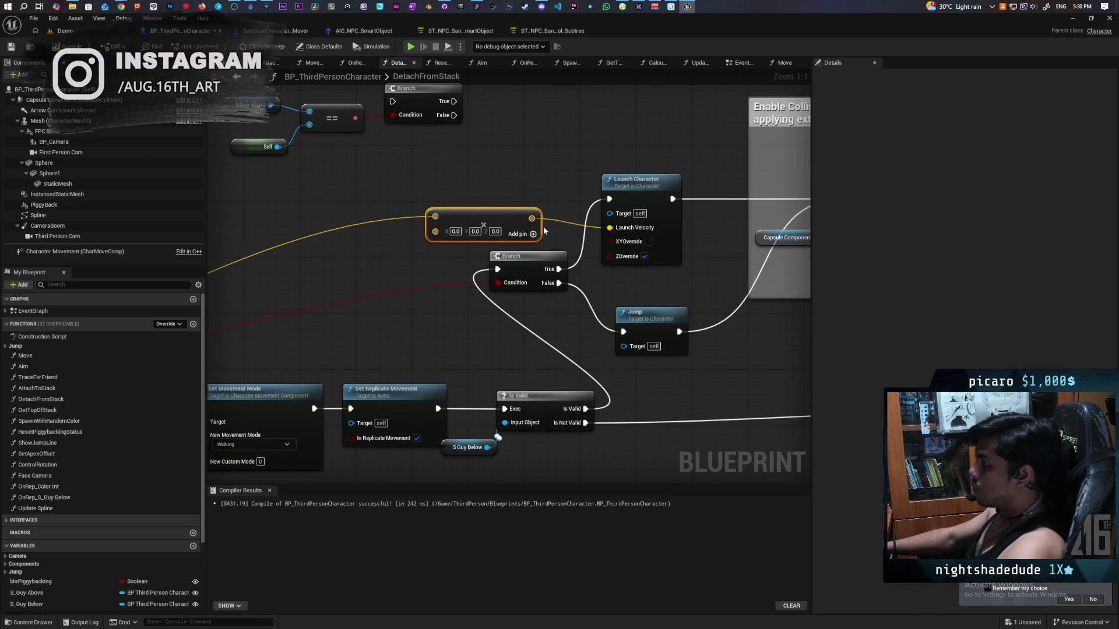
pyautogui.rightClick(438, 231)
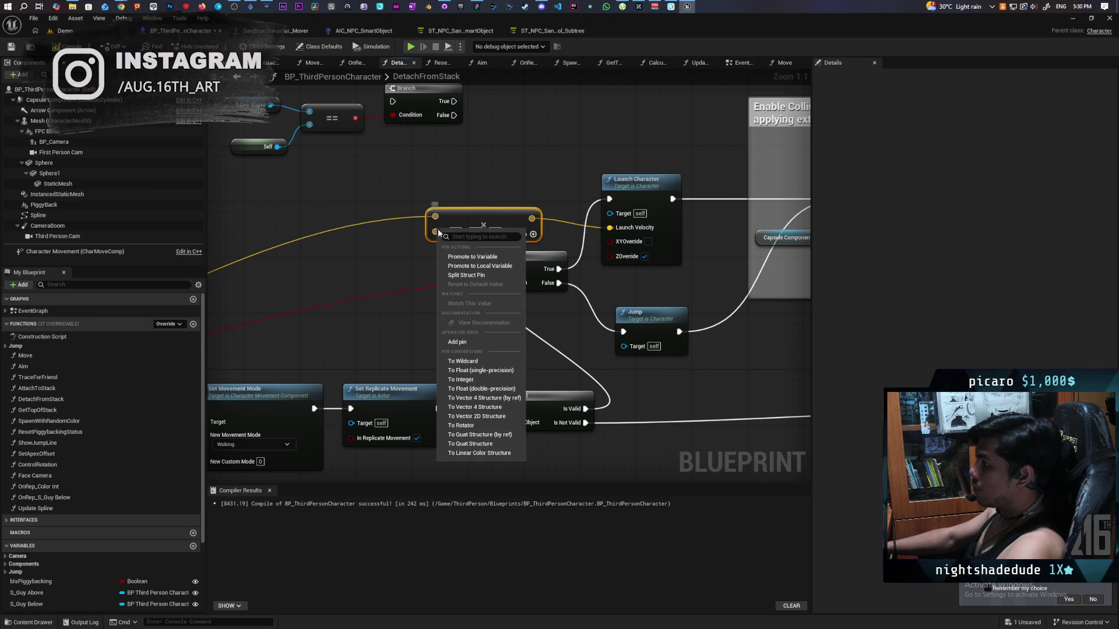
pyautogui.click(477, 379)
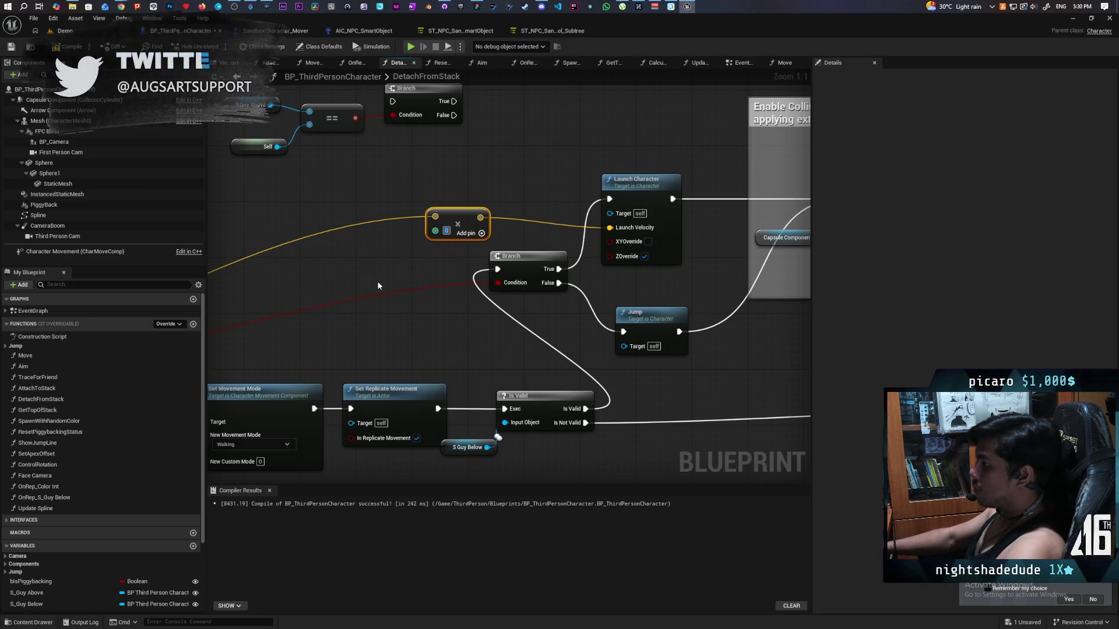
pyautogui.write('100')
pyautogui.click(405, 295)
# Compile the blueprint and start a play test of the Demo level.
pyautogui.click(68, 46)
pyautogui.click(91, 34)
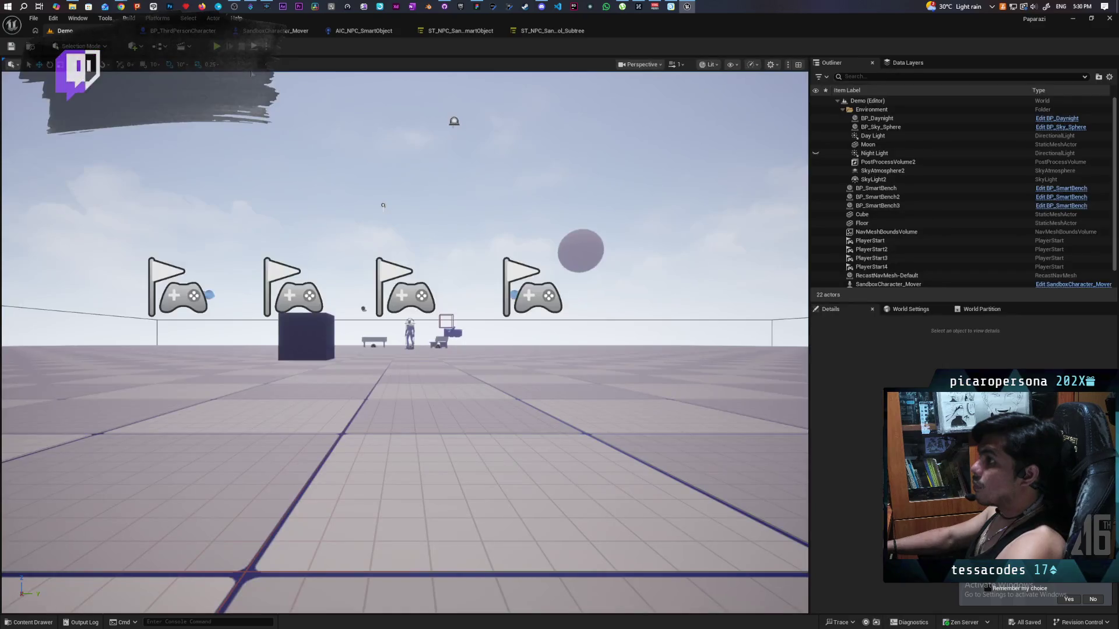
pyautogui.click(217, 47)
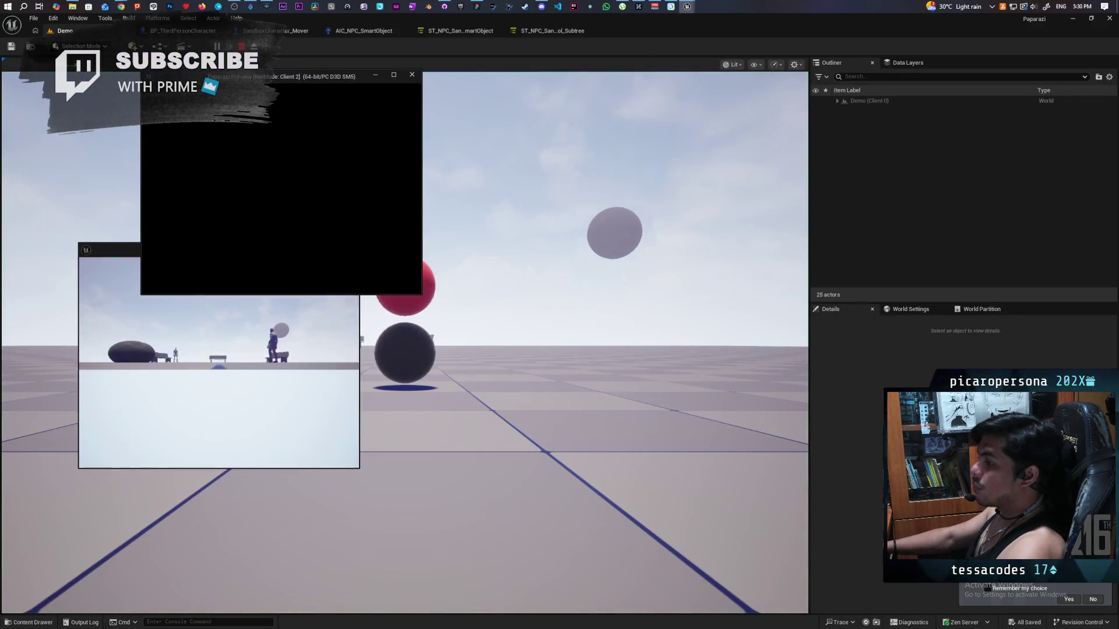
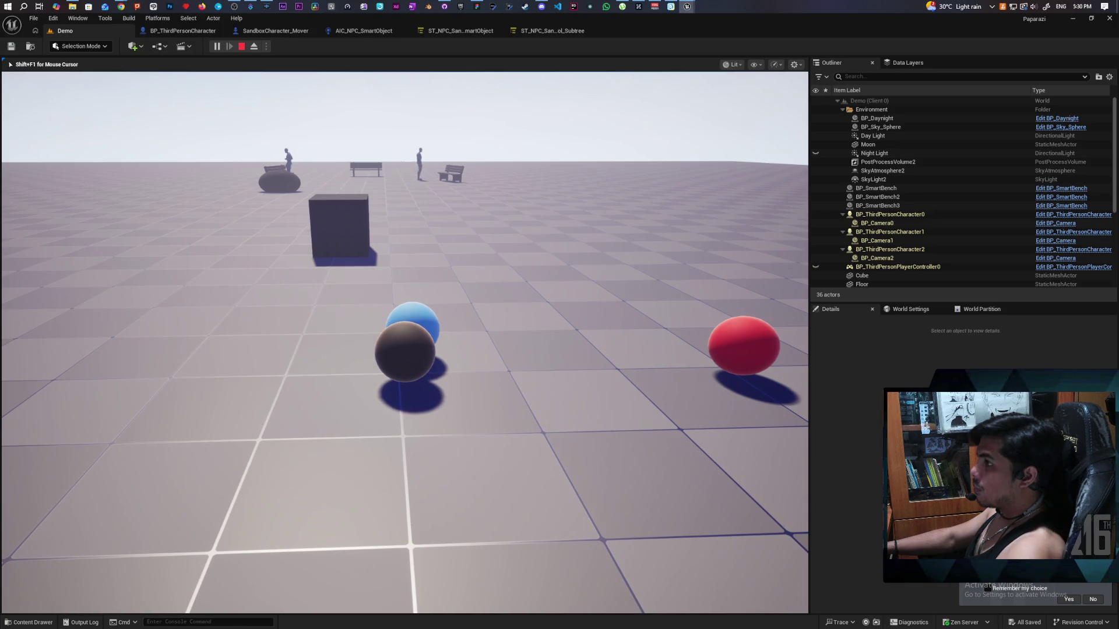
# Stop the running playtest, glance at the BP_ThirdPersonCharacter graph, and return to the Demo level.
pyautogui.press('Escape')
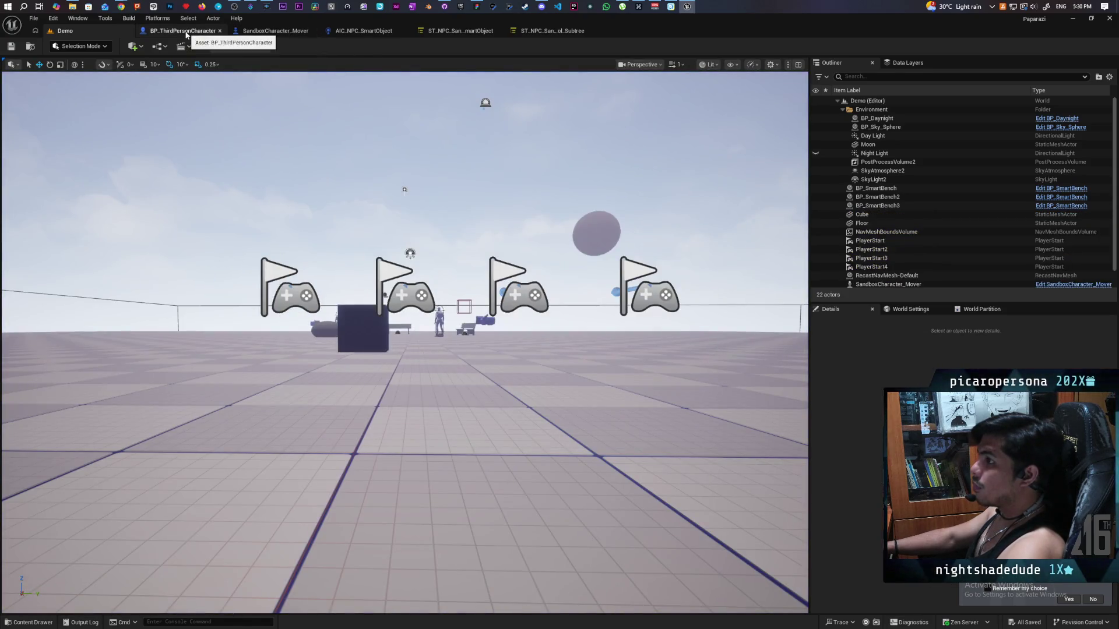
pyautogui.click(186, 35)
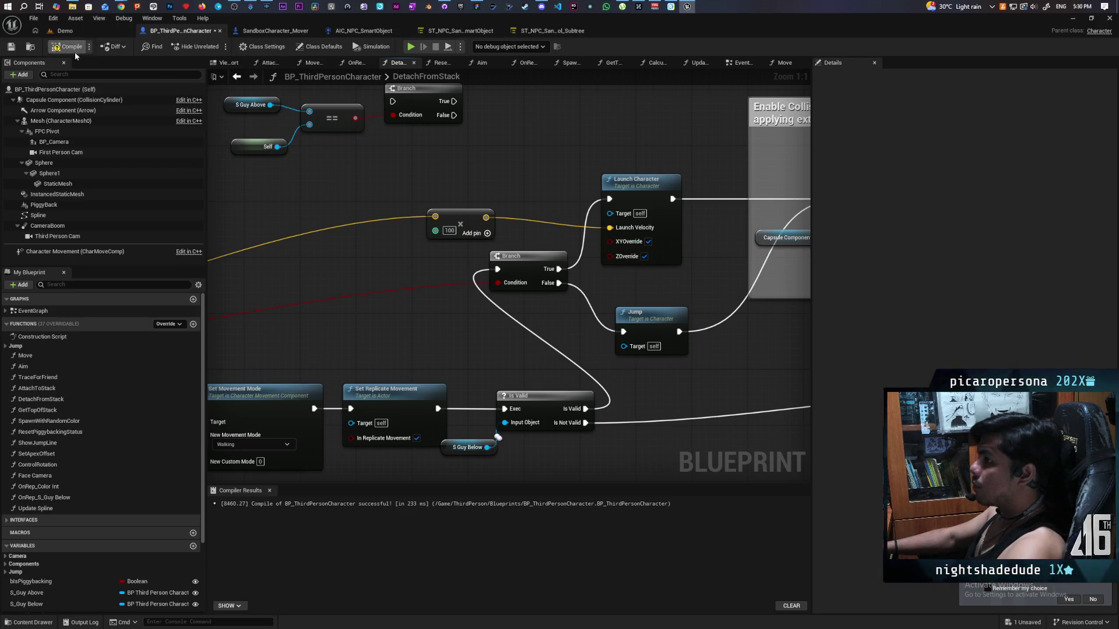
pyautogui.click(92, 32)
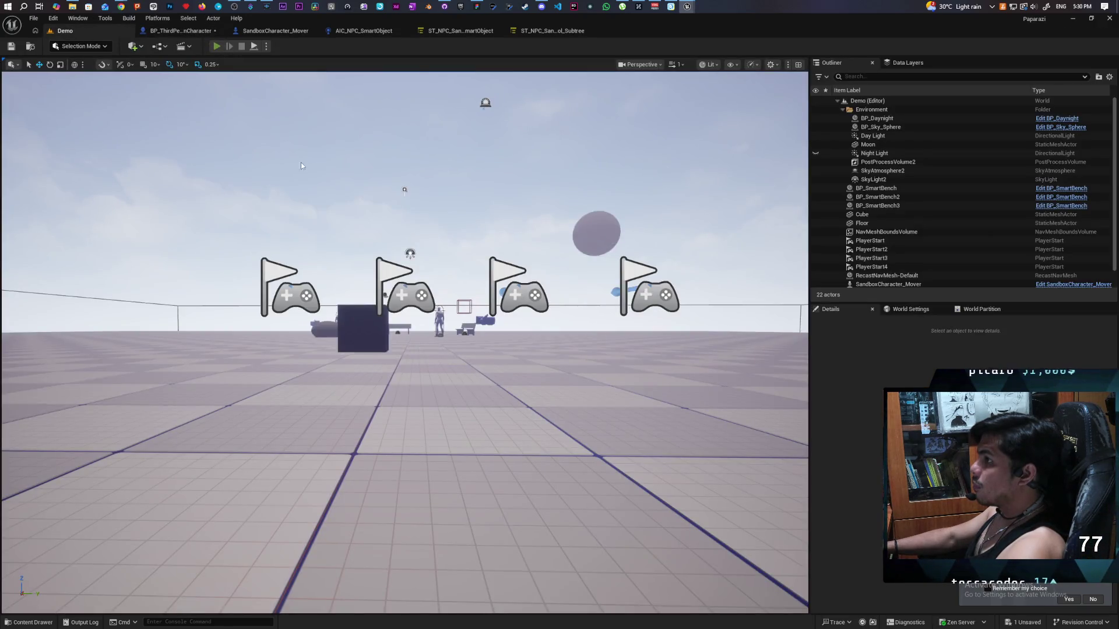
# Playtest two clients, moving the player sphere around the brown sphere, then reopen BP_ThirdPersonCharacter.
pyautogui.hotkey('alt', 'p')
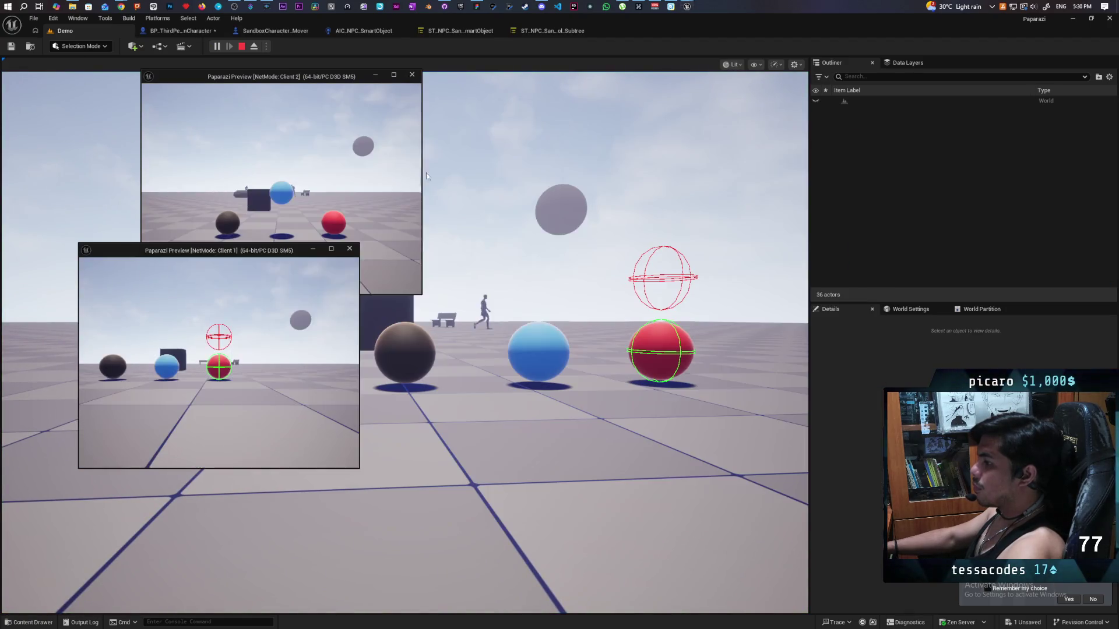
pyautogui.click(426, 176)
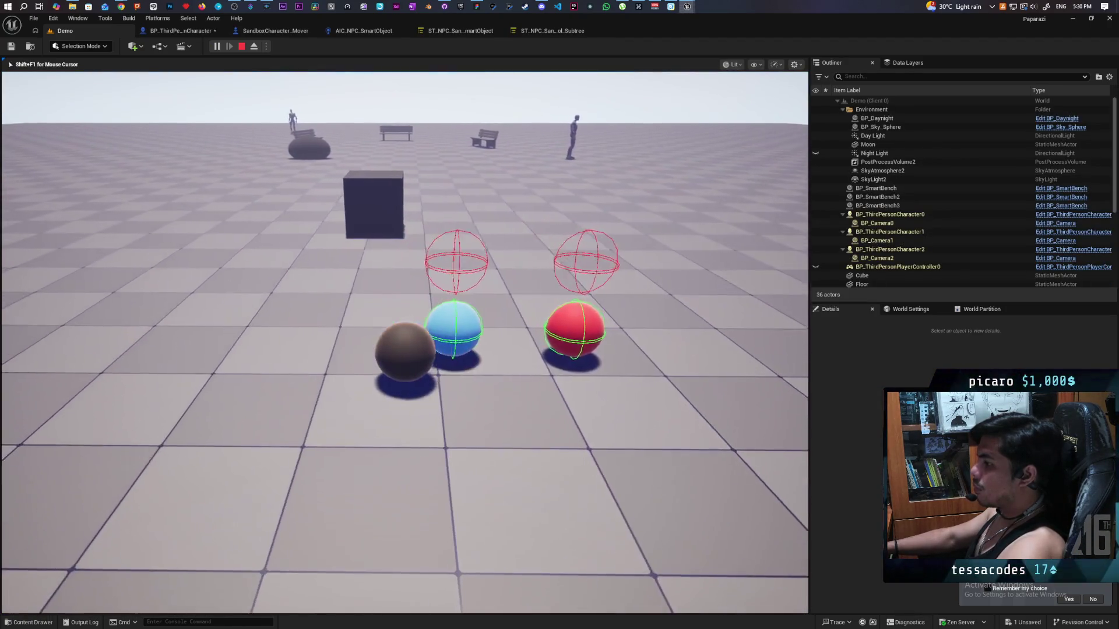
pyautogui.press('w')
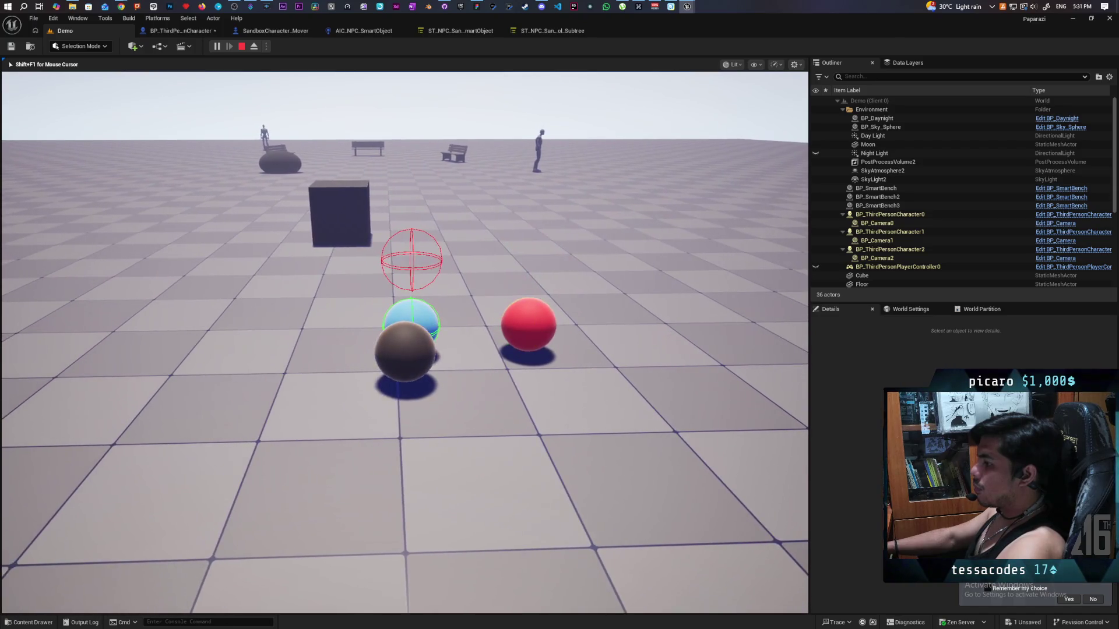
pyautogui.press('w')
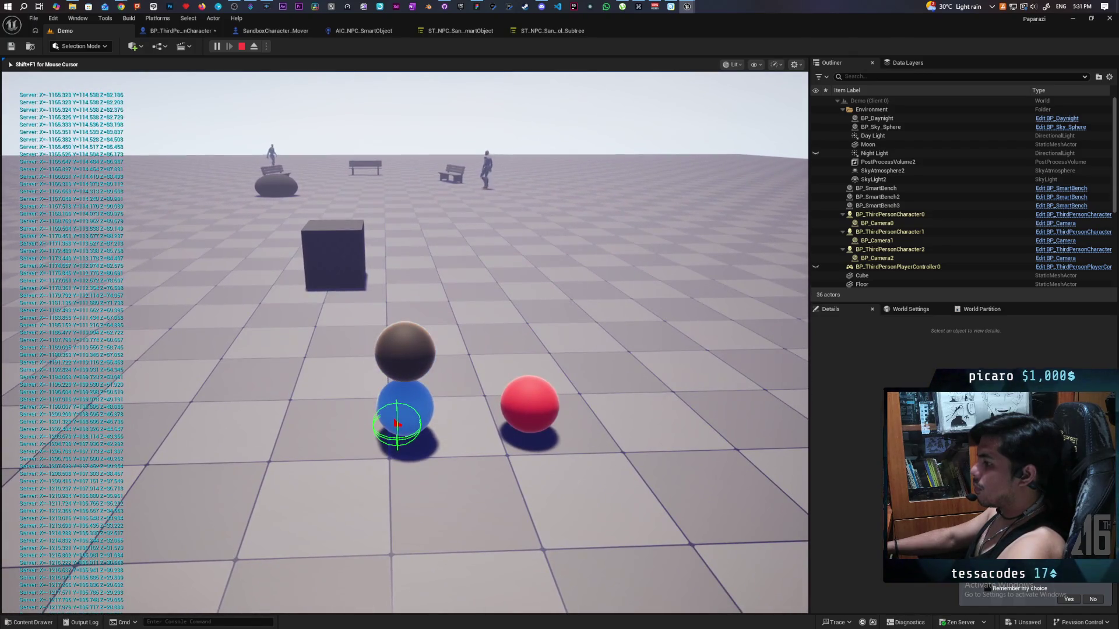
pyautogui.press('w')
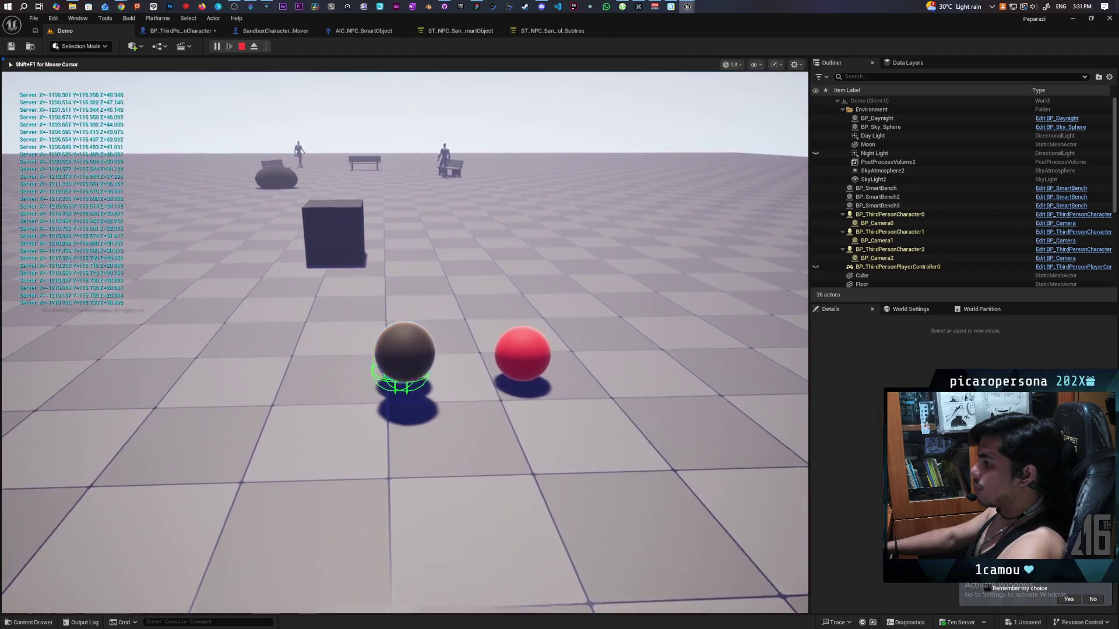
pyautogui.press('w')
pyautogui.press('w')
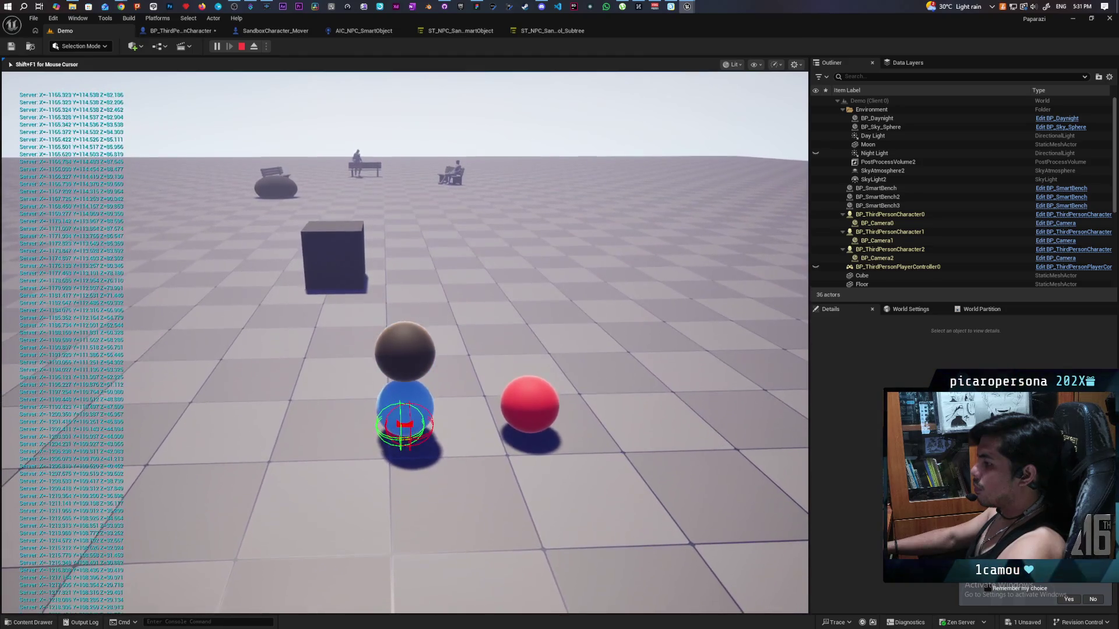
pyautogui.press('w')
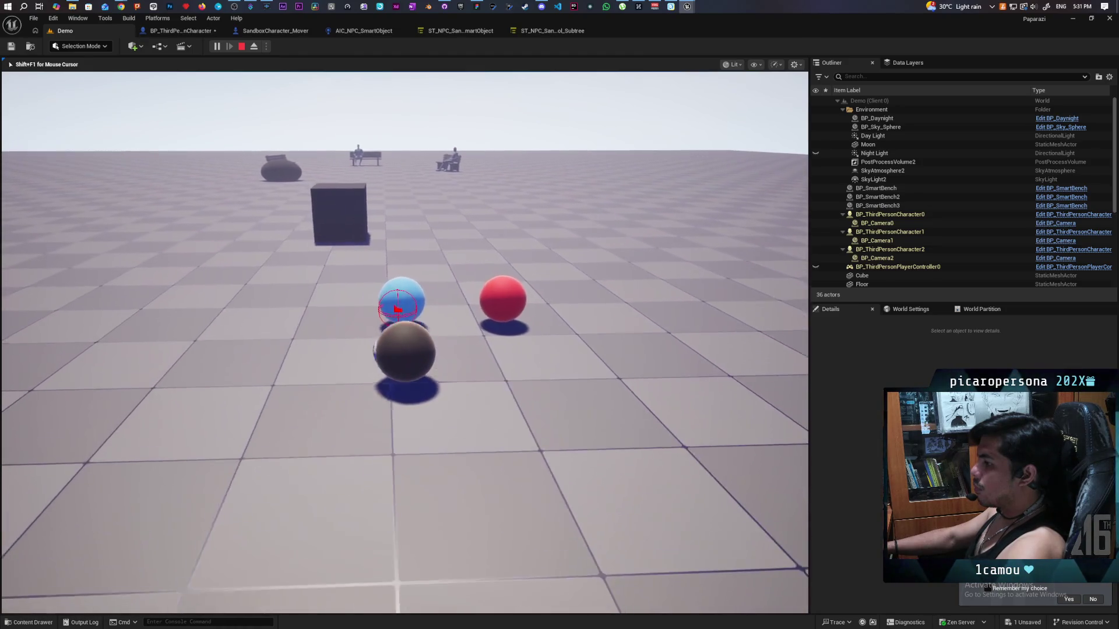
pyautogui.press('s')
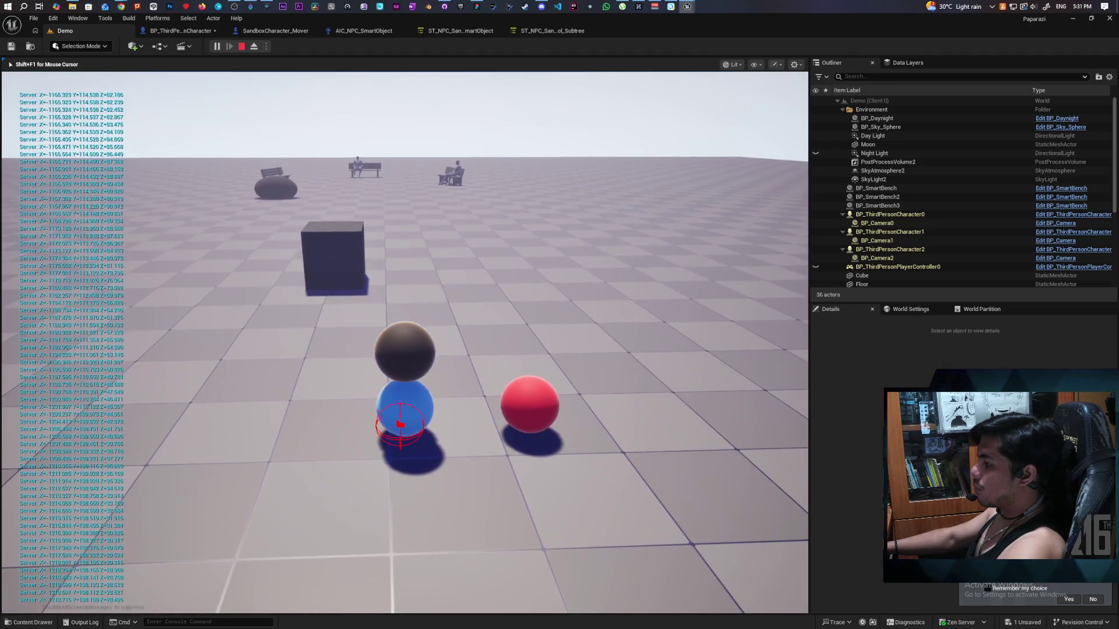
pyautogui.press('Escape')
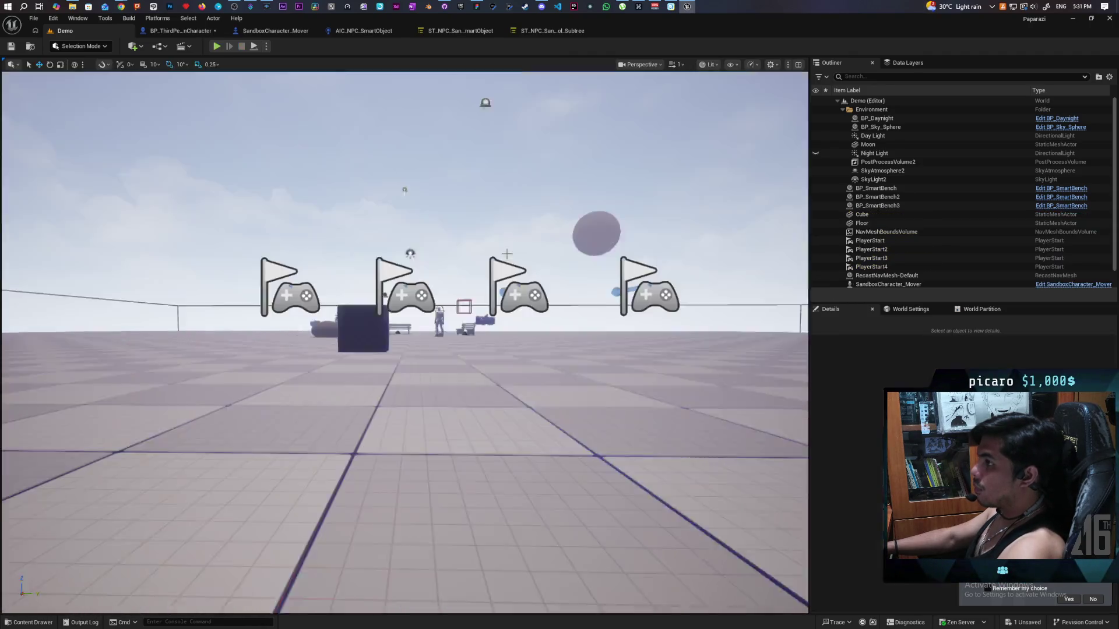
pyautogui.click(192, 30)
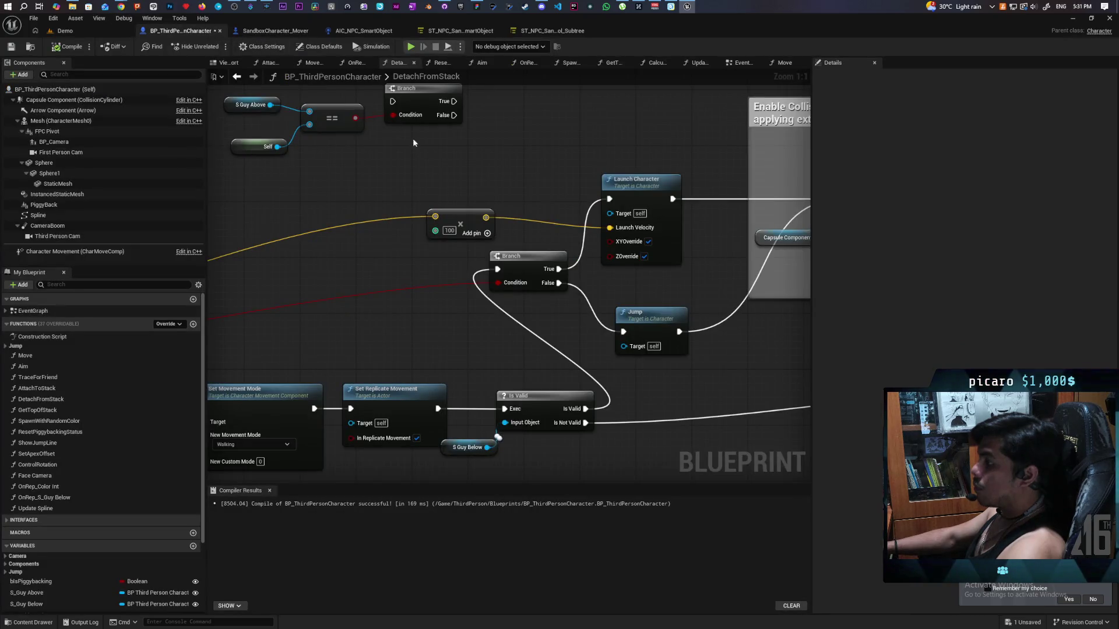
# Paste a Jump node between Branch True and Launch Character in DetachFromStack, then compile and save.
pyautogui.moveTo(510, 172); pyautogui.dragTo(421, 241)
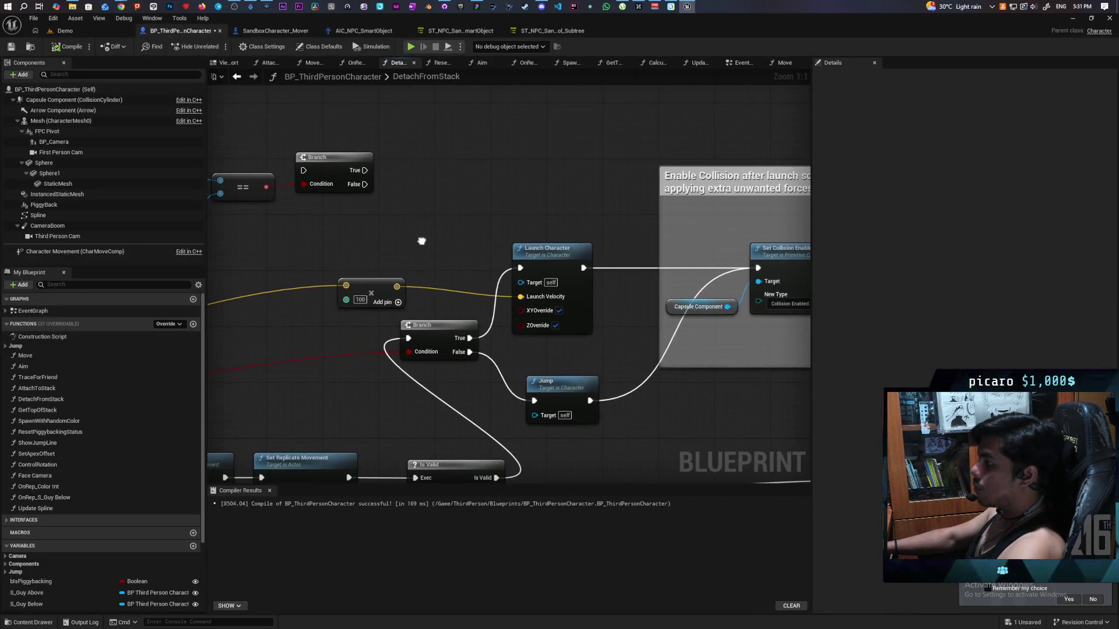
pyautogui.click(569, 391)
pyautogui.hotkey('ctrl', 'v')
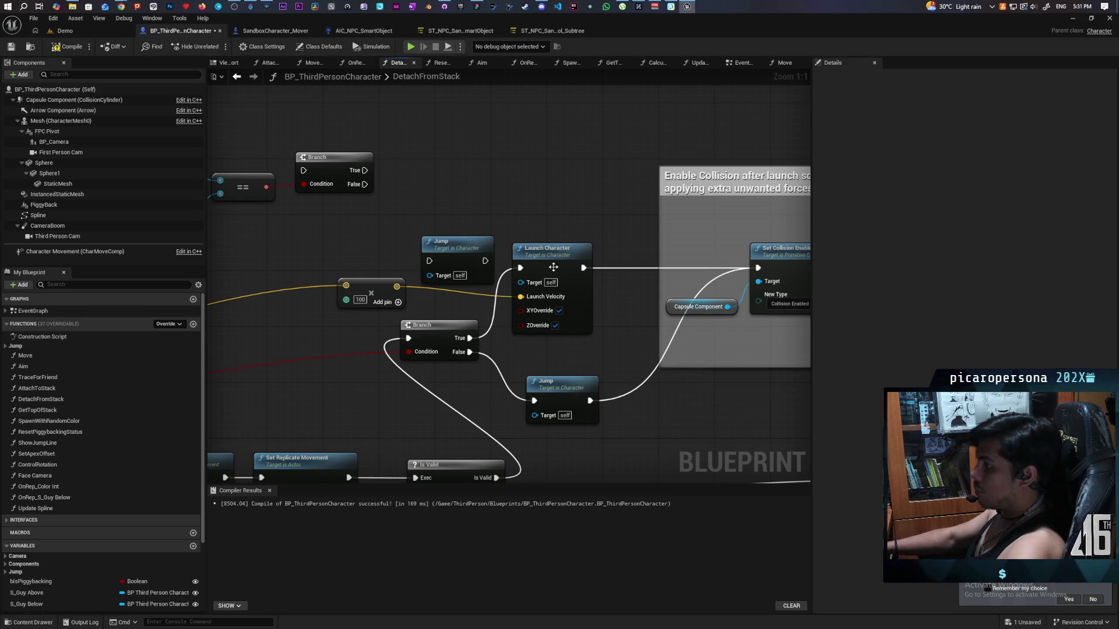
pyautogui.moveTo(552, 261); pyautogui.dragTo(593, 260)
pyautogui.moveTo(470, 338)
pyautogui.mouseDown()
pyautogui.moveTo(430, 261)
pyautogui.moveTo(554, 266)
pyautogui.moveTo(498, 263)
pyautogui.mouseUp()
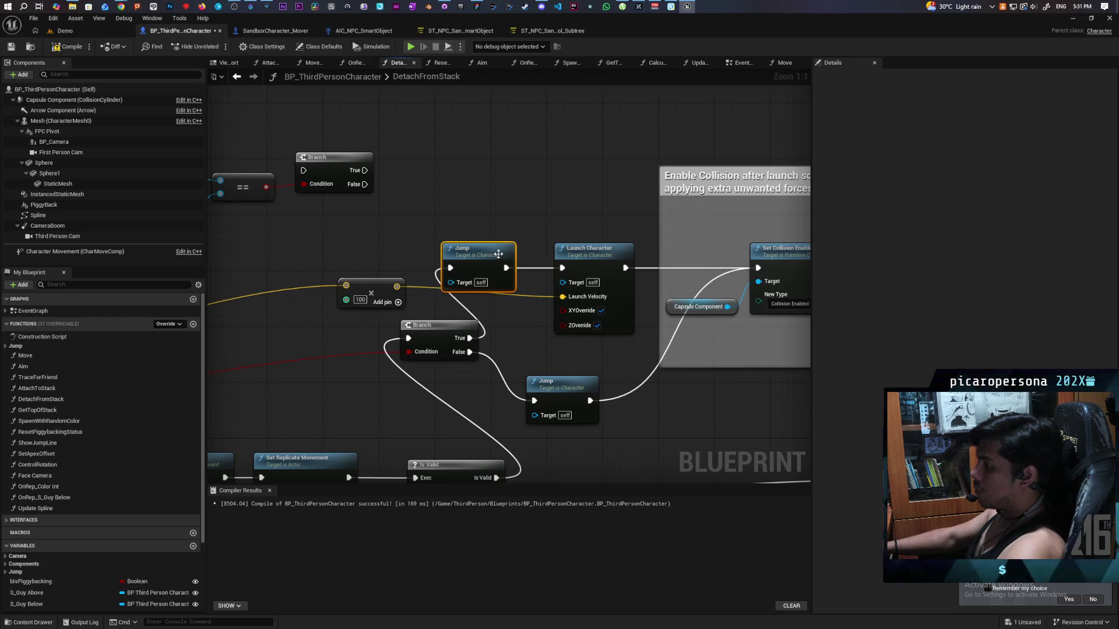
pyautogui.hotkey('ctrl', 's')
pyautogui.doubleClick(603, 33)
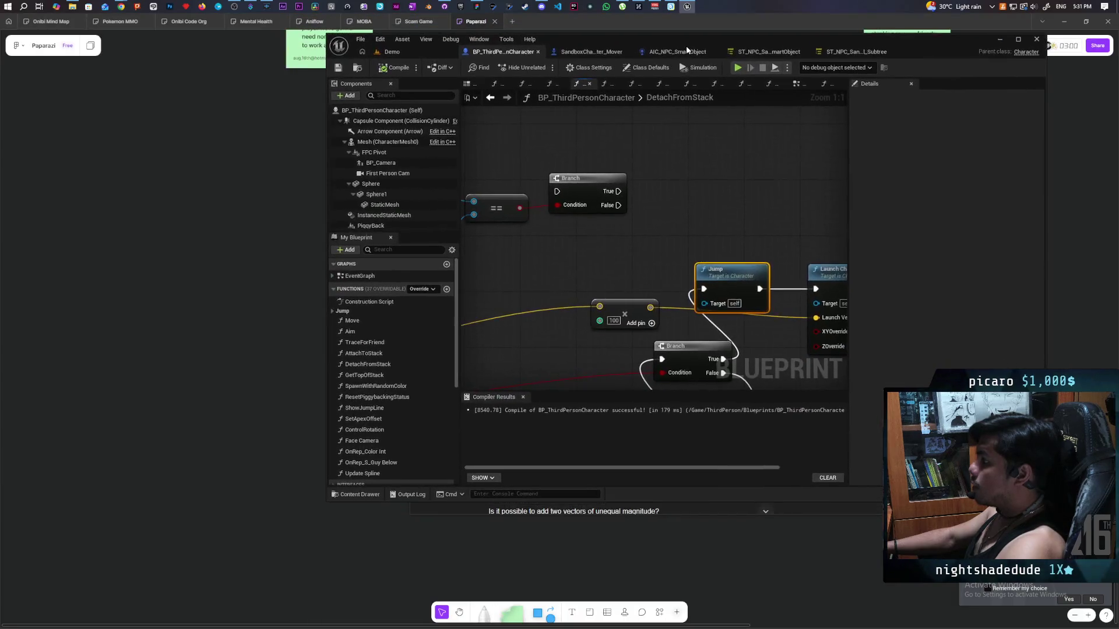
pyautogui.click(408, 56)
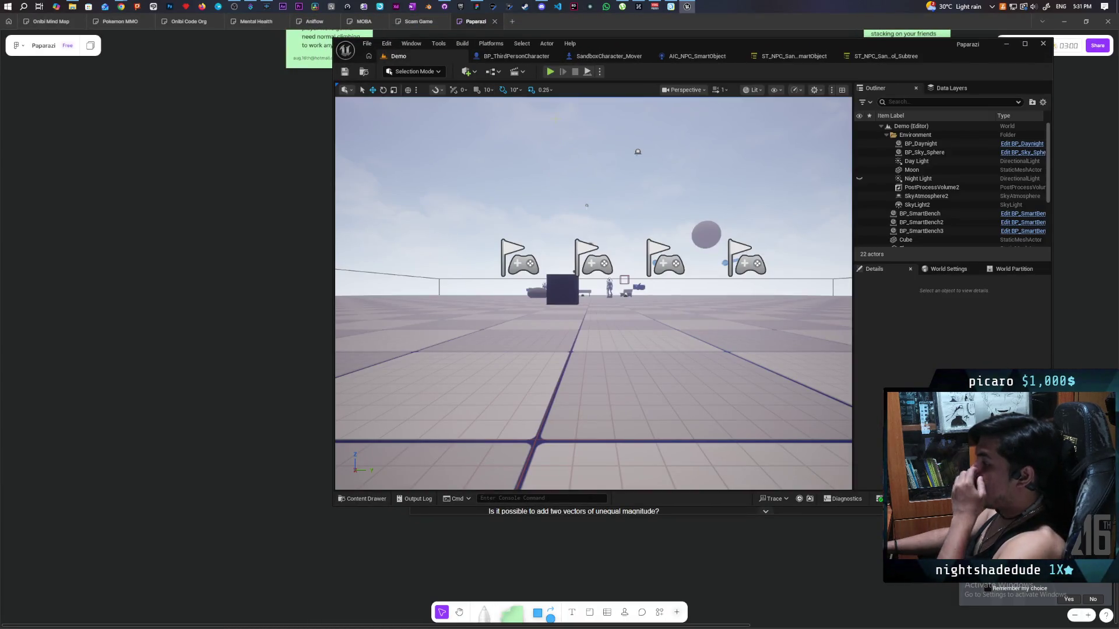
# Run and stop a two-client playtest, then reopen the BP_ThirdPersonCharacter graph full-screen.
pyautogui.click(550, 74)
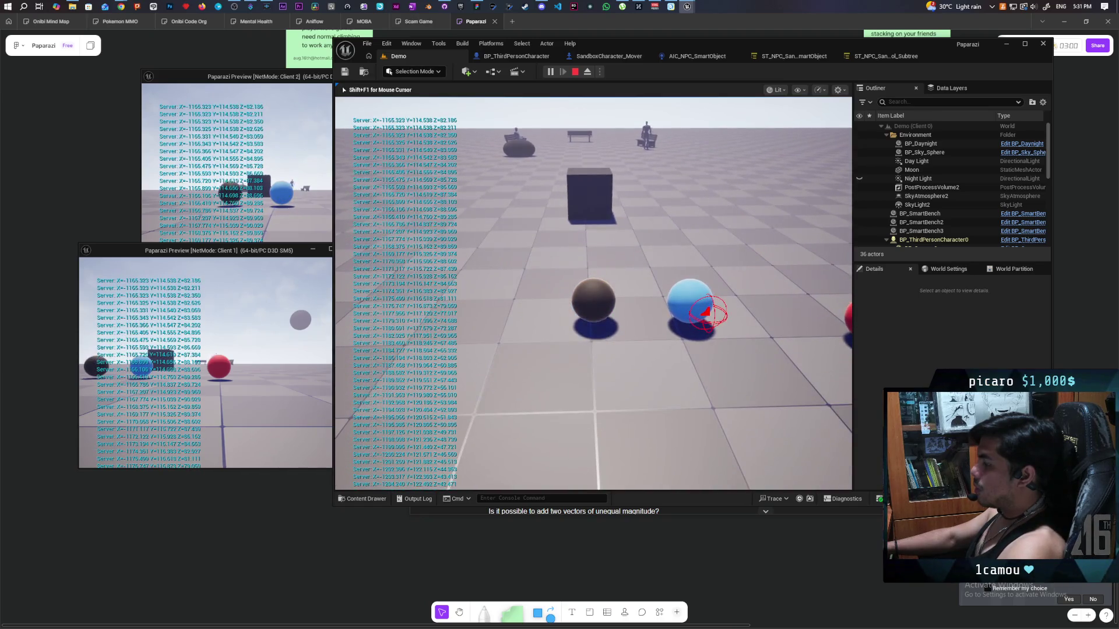
pyautogui.press('Escape')
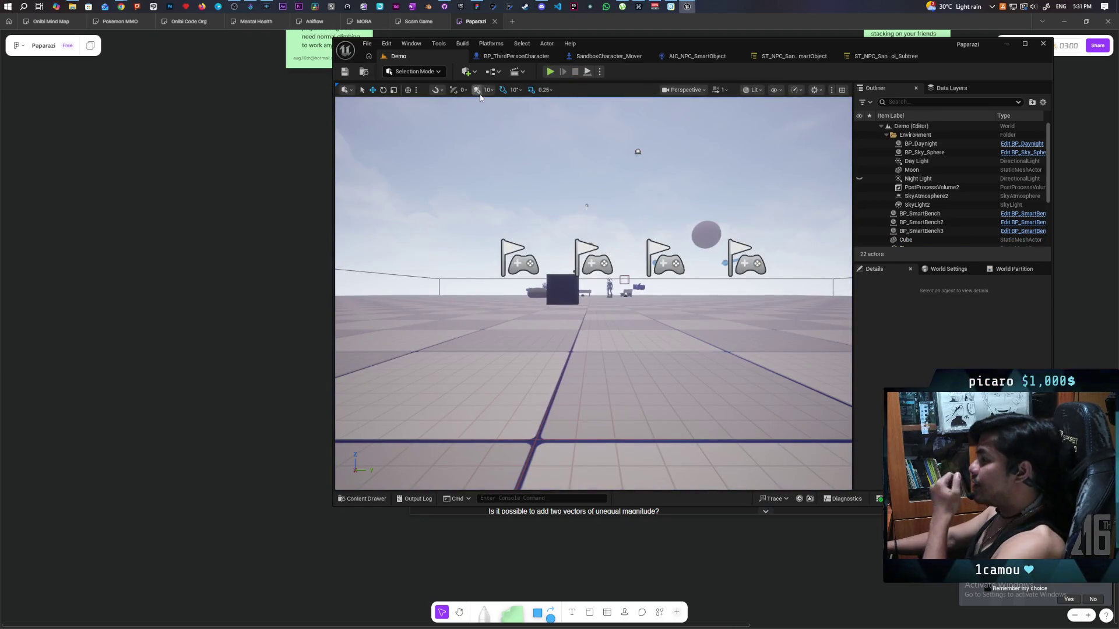
pyautogui.doubleClick(931, 47)
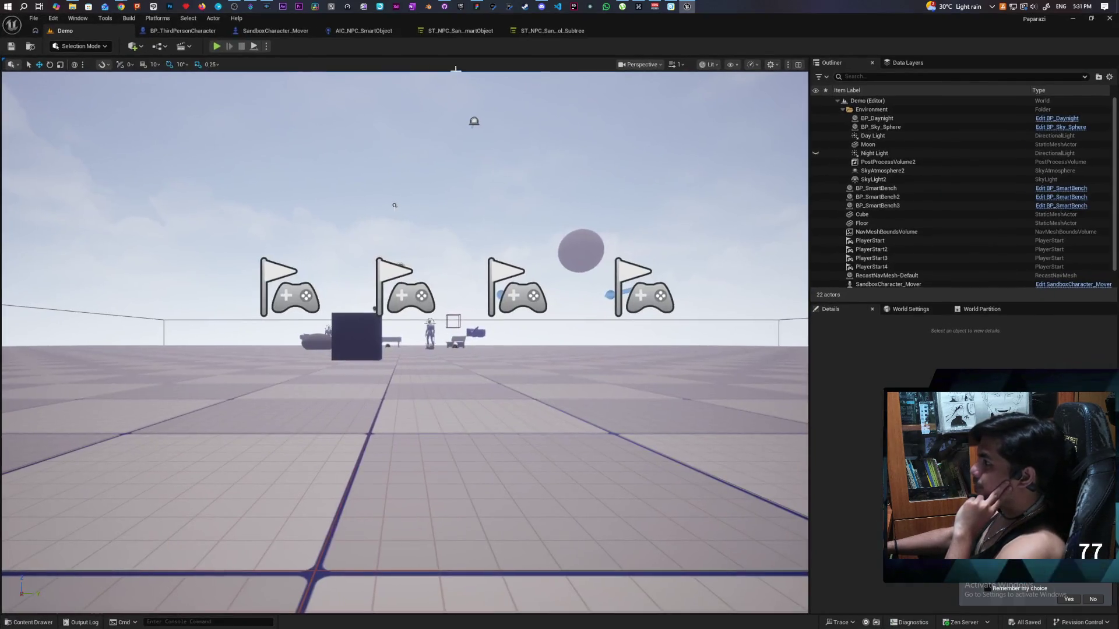
pyautogui.click(201, 36)
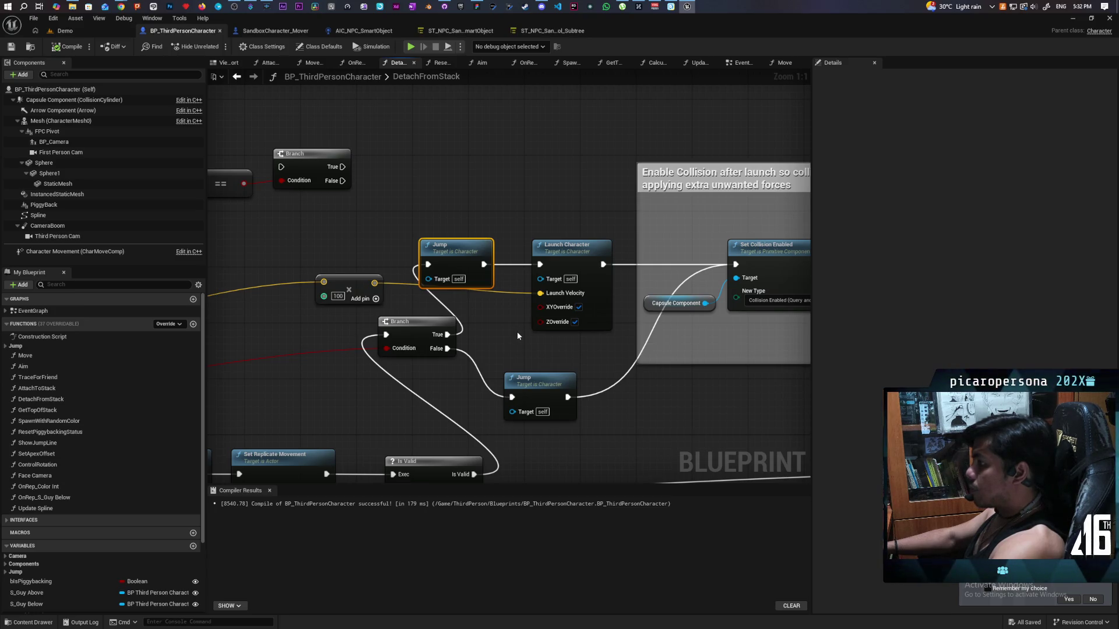
# Delete the extra Jump node and wire Branch True directly into Launch Character.
pyautogui.press('Delete')
pyautogui.moveTo(448, 334); pyautogui.dragTo(467, 320)
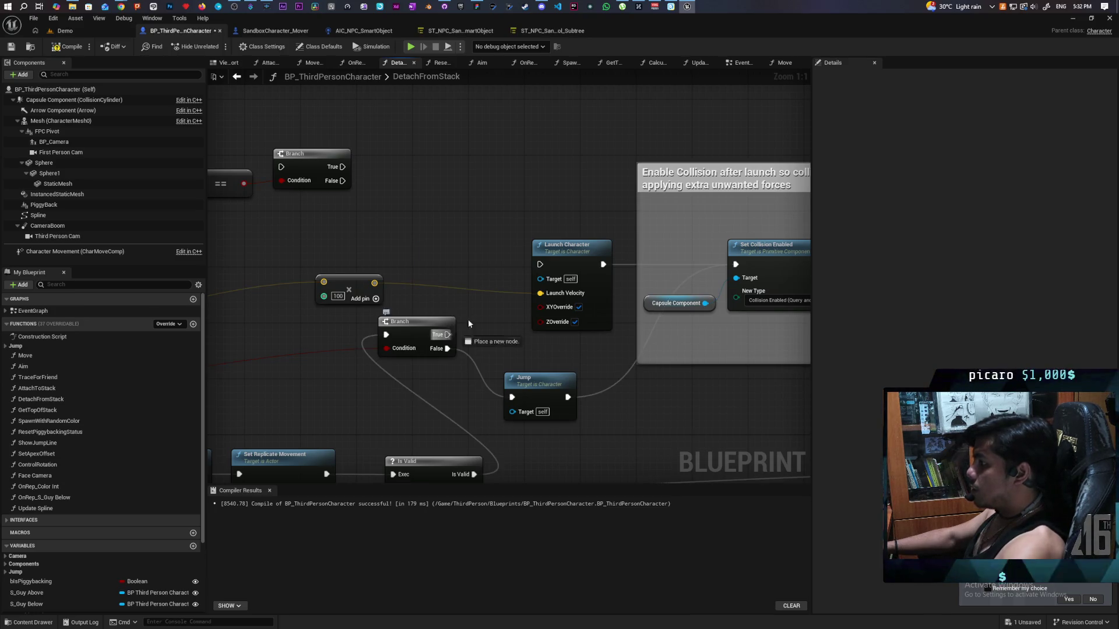
pyautogui.moveTo(542, 265)
pyautogui.mouseDown()
pyautogui.moveTo(401, 267)
pyautogui.moveTo(461, 259)
pyautogui.mouseUp()
# Add a vector + node with Z 100 to Launch Character's velocity and compile.
pyautogui.write('+')
pyautogui.press('Return')
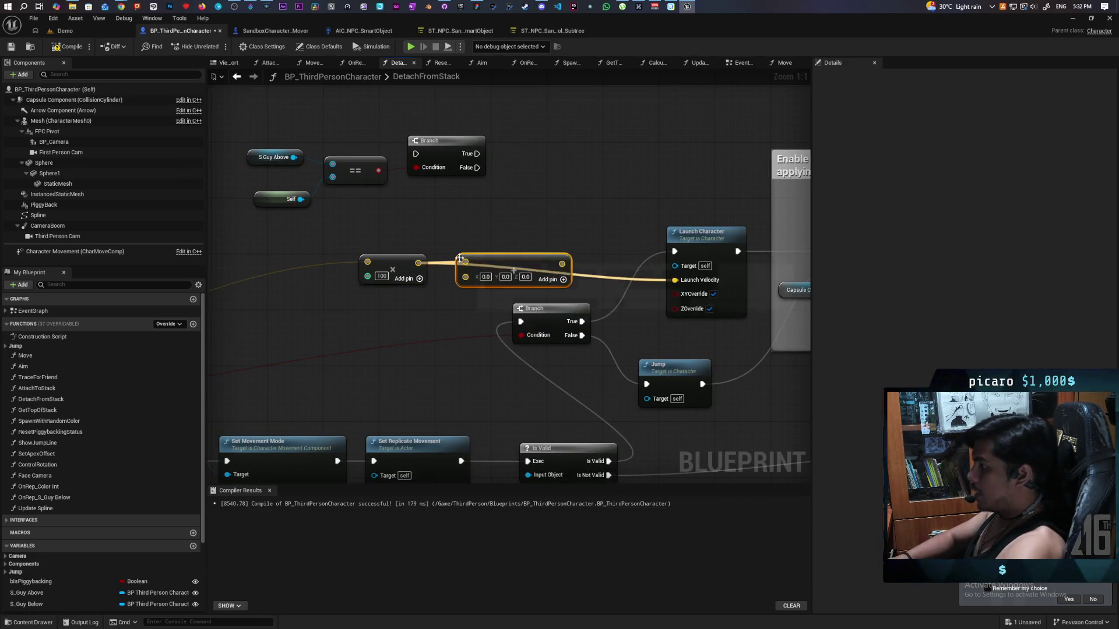
pyautogui.moveTo(500, 267)
pyautogui.mouseDown()
pyautogui.moveTo(494, 250)
pyautogui.moveTo(481, 282)
pyautogui.moveTo(531, 276)
pyautogui.mouseUp()
pyautogui.write('100')
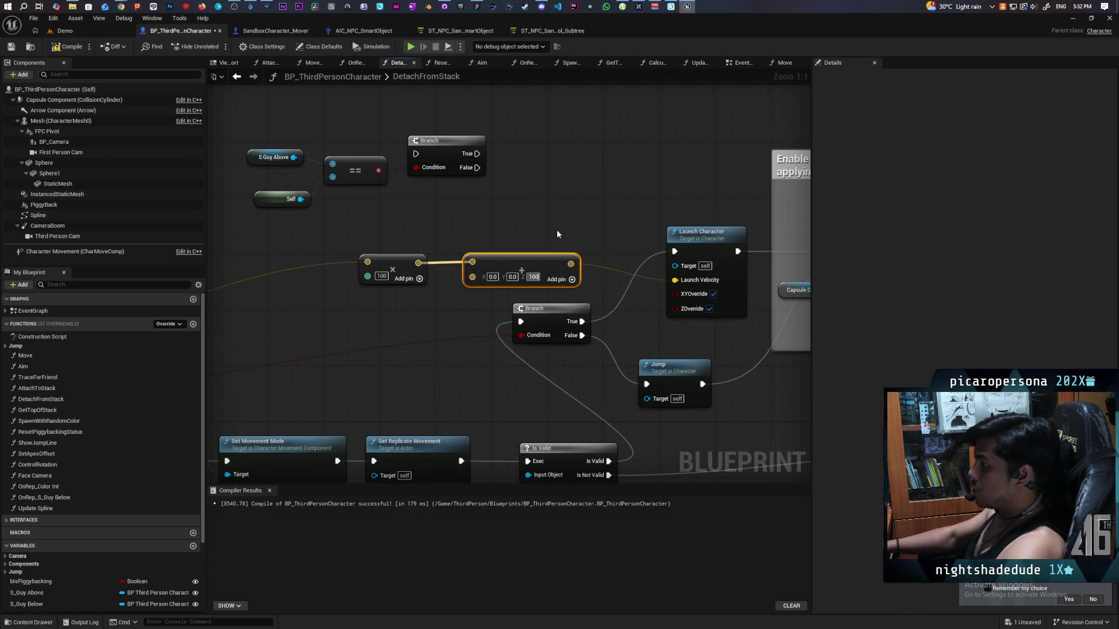
pyautogui.click(557, 229)
pyautogui.click(68, 47)
pyautogui.moveTo(675, 37)
pyautogui.mouseDown()
pyautogui.moveTo(469, 87)
pyautogui.moveTo(595, 90)
pyautogui.mouseUp()
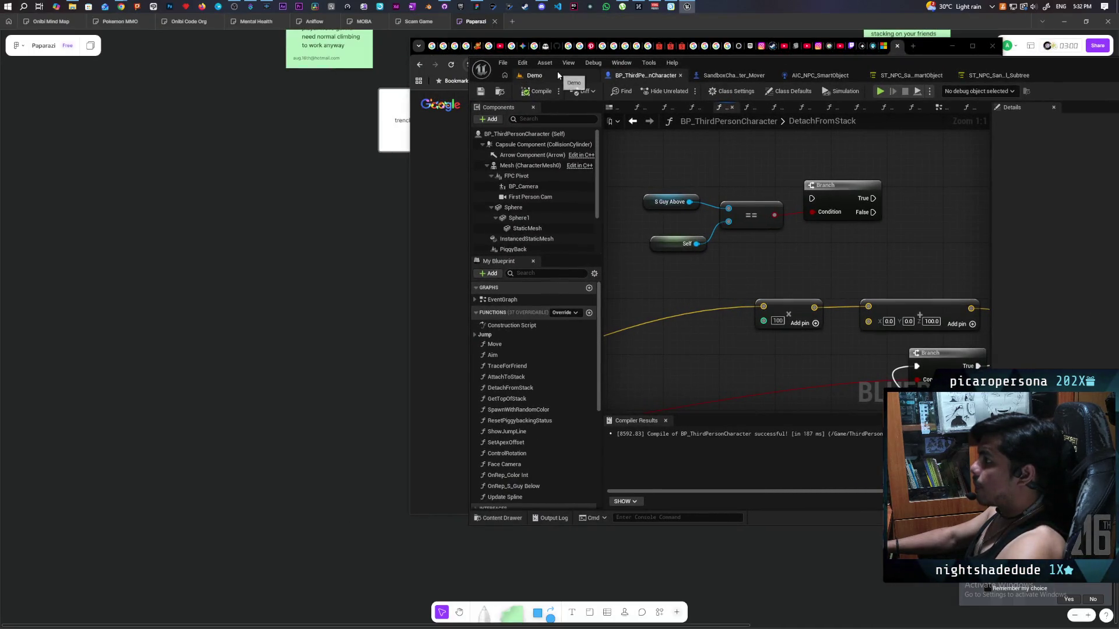
pyautogui.click(558, 75)
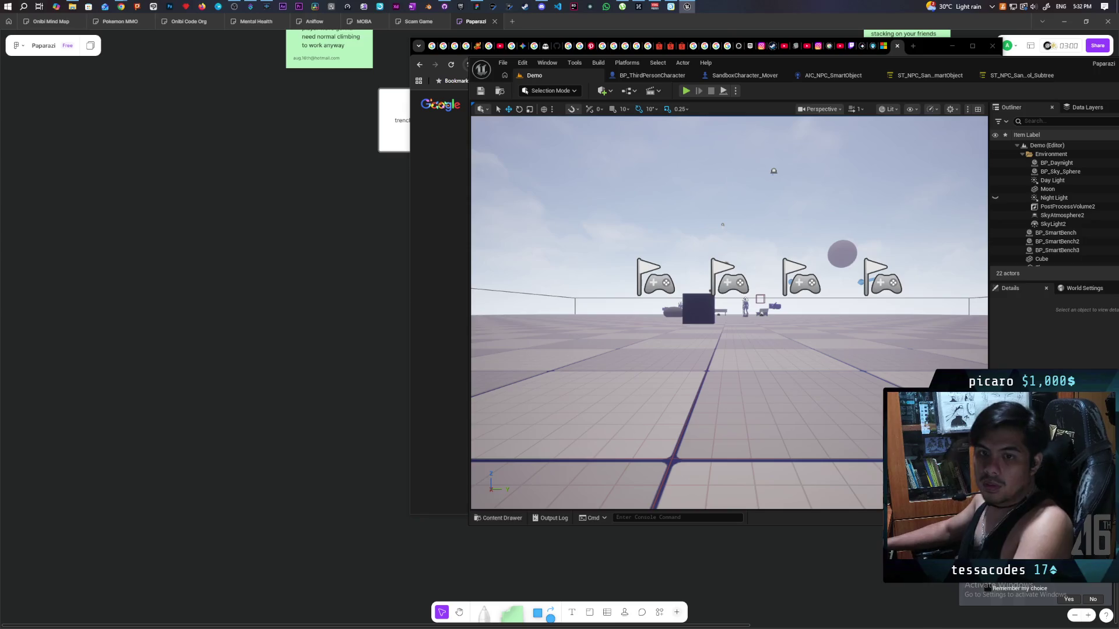
pyautogui.click(686, 92)
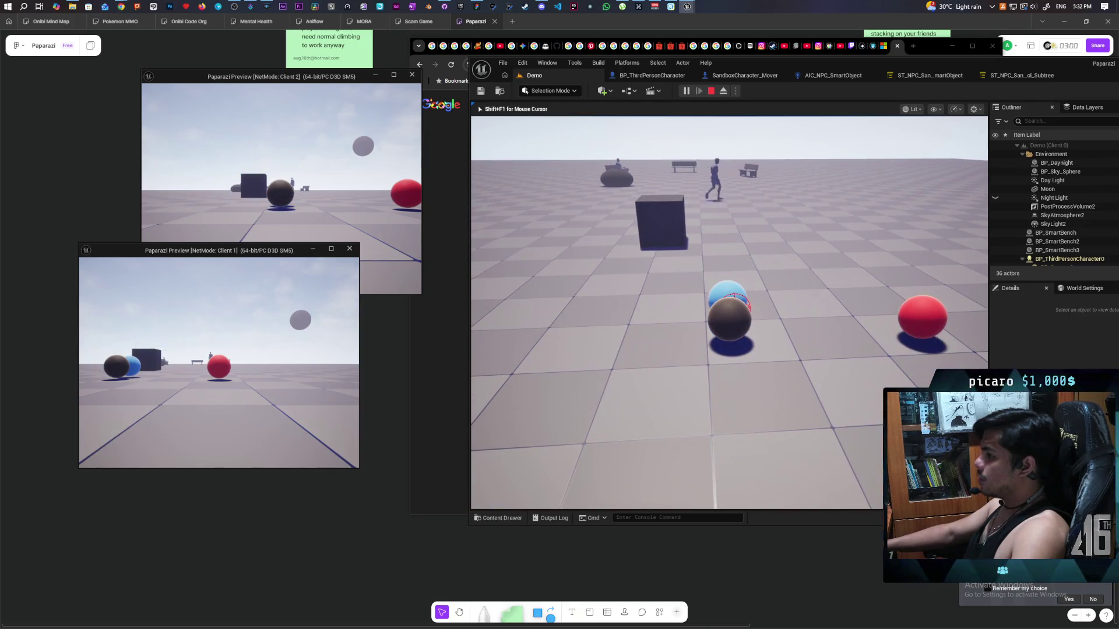
pyautogui.press('Escape')
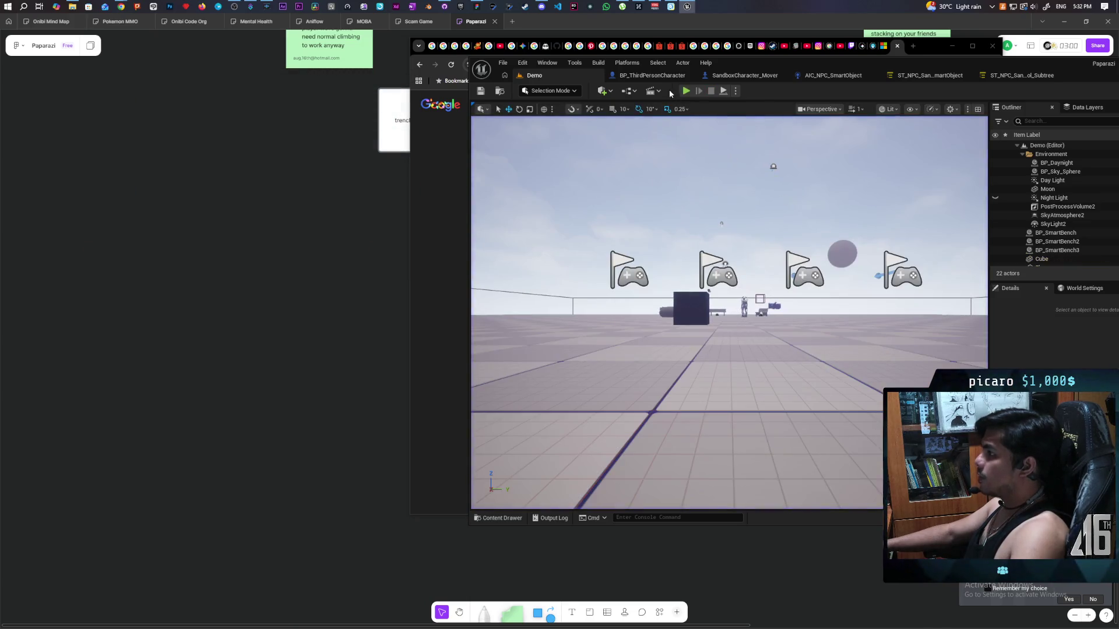
pyautogui.click(659, 78)
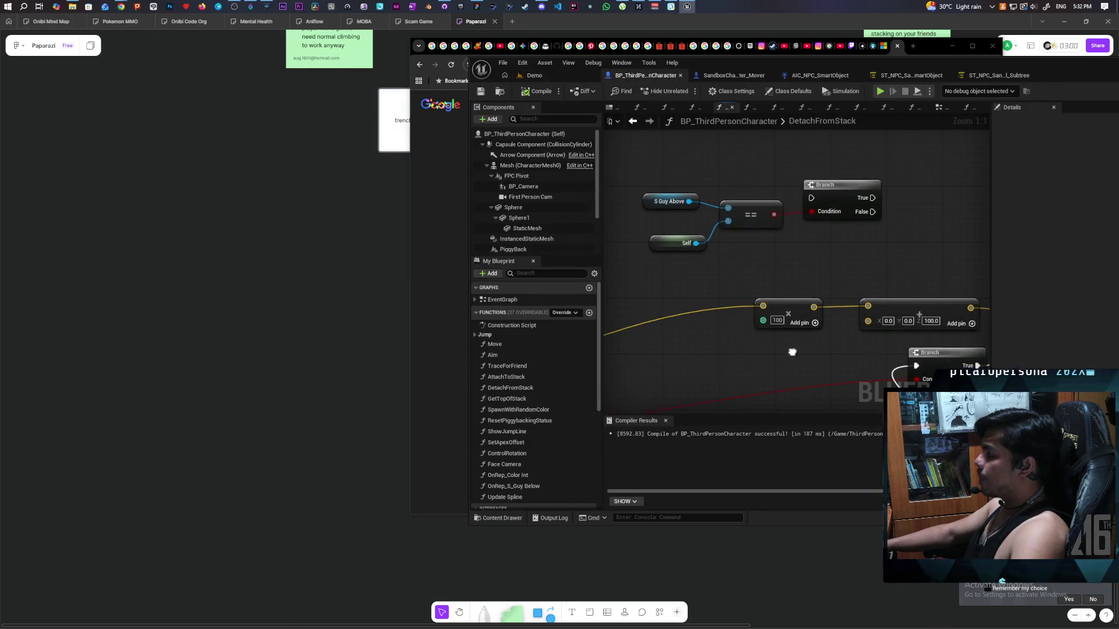
# Split the offset vector pin into separate X, Y and Z inputs.
pyautogui.moveTo(792, 351); pyautogui.dragTo(716, 328)
pyautogui.rightClick(792, 296)
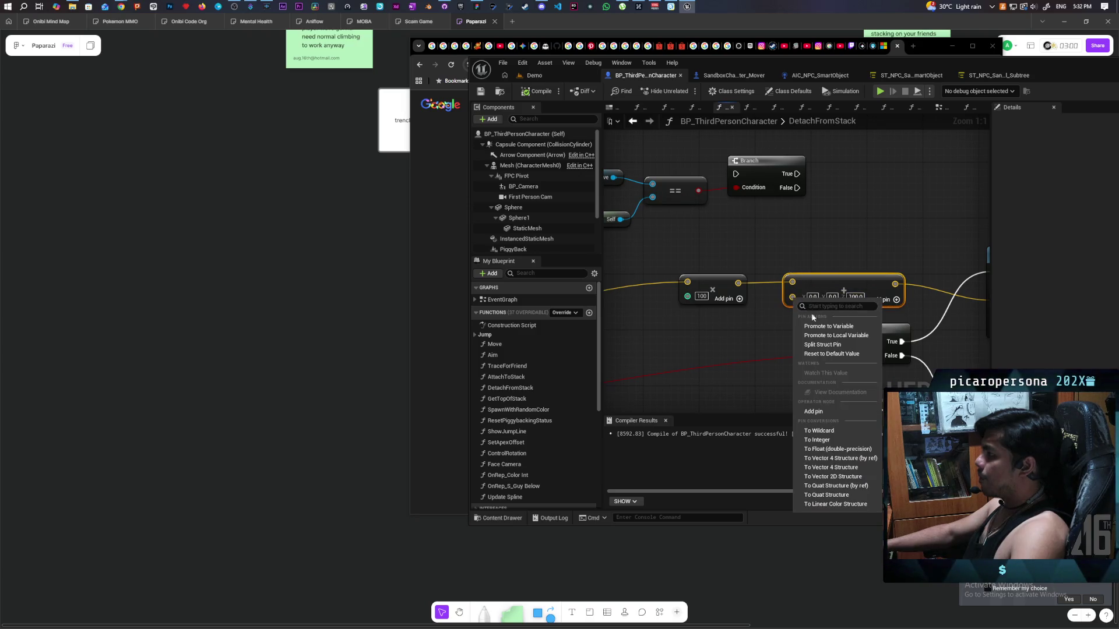
pyautogui.click(824, 345)
pyautogui.moveTo(830, 285); pyautogui.dragTo(829, 257)
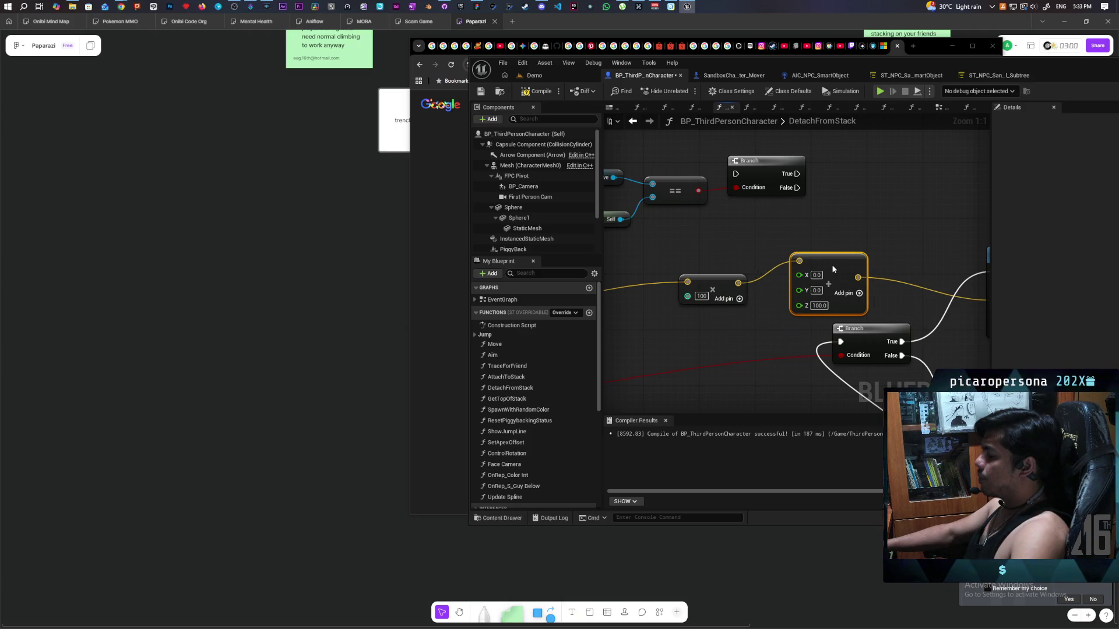
pyautogui.moveTo(743, 345)
pyautogui.mouseDown()
pyautogui.moveTo(741, 300)
pyautogui.moveTo(696, 319)
pyautogui.mouseUp()
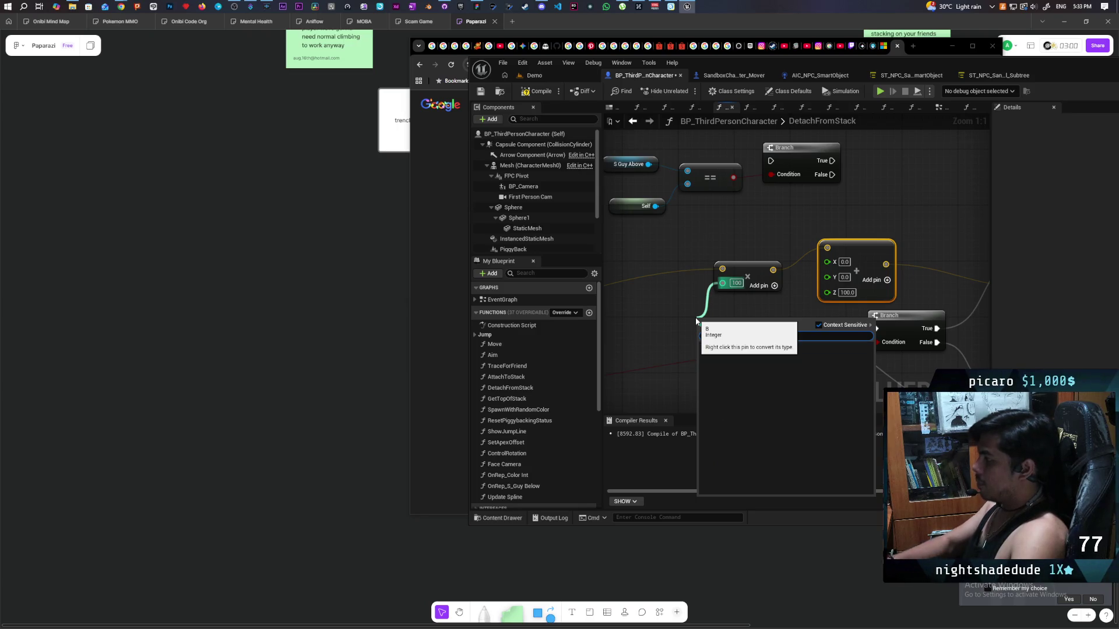
pyautogui.write('make li')
# Drive the Z input with a Make Literal Int of 1000, then return to the Demo level.
pyautogui.press('Return')
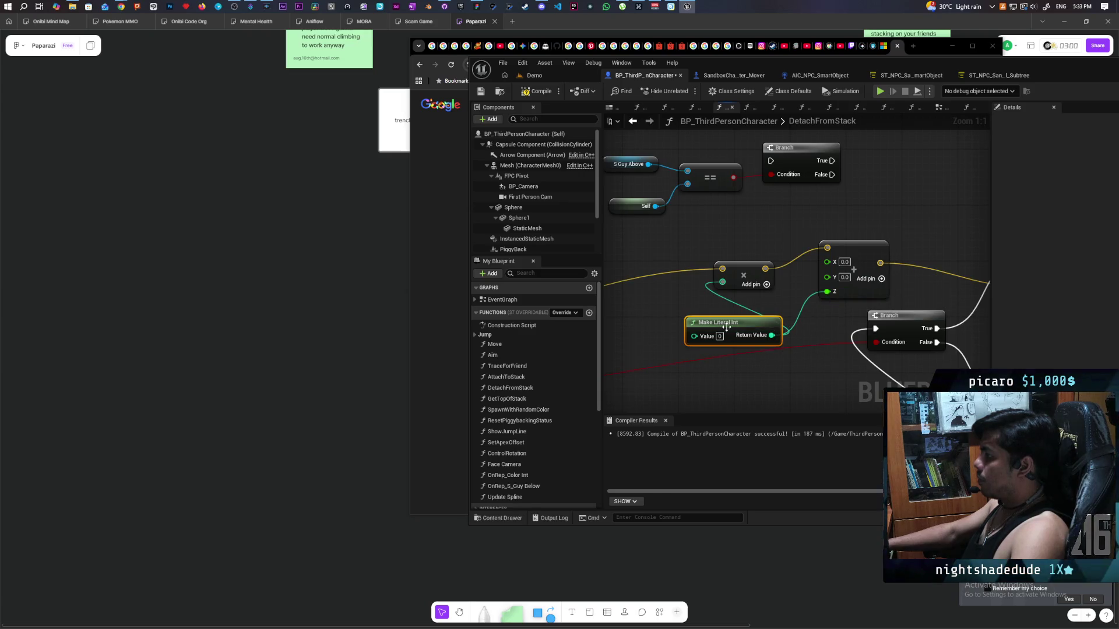
pyautogui.moveTo(746, 324); pyautogui.dragTo(698, 309)
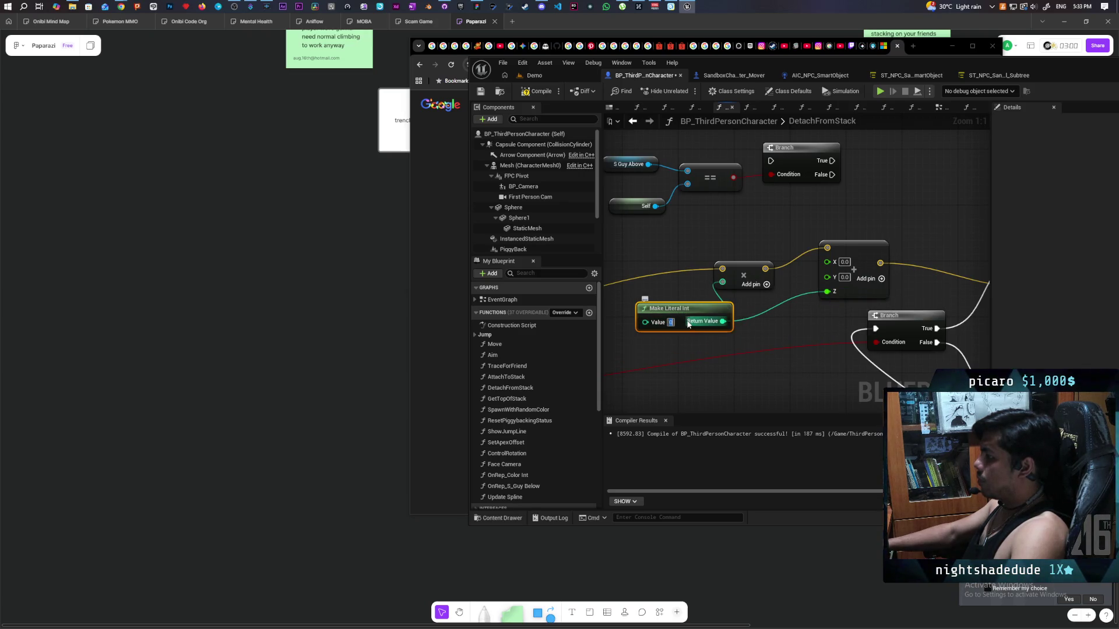
pyautogui.write('1000')
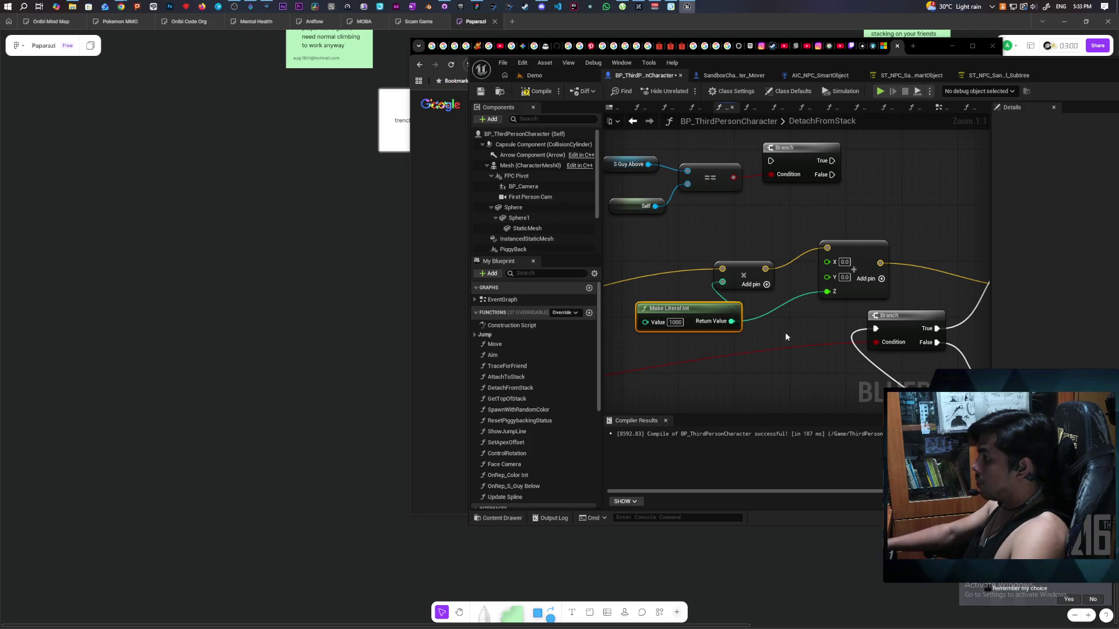
pyautogui.scroll(-2, 736, 222)
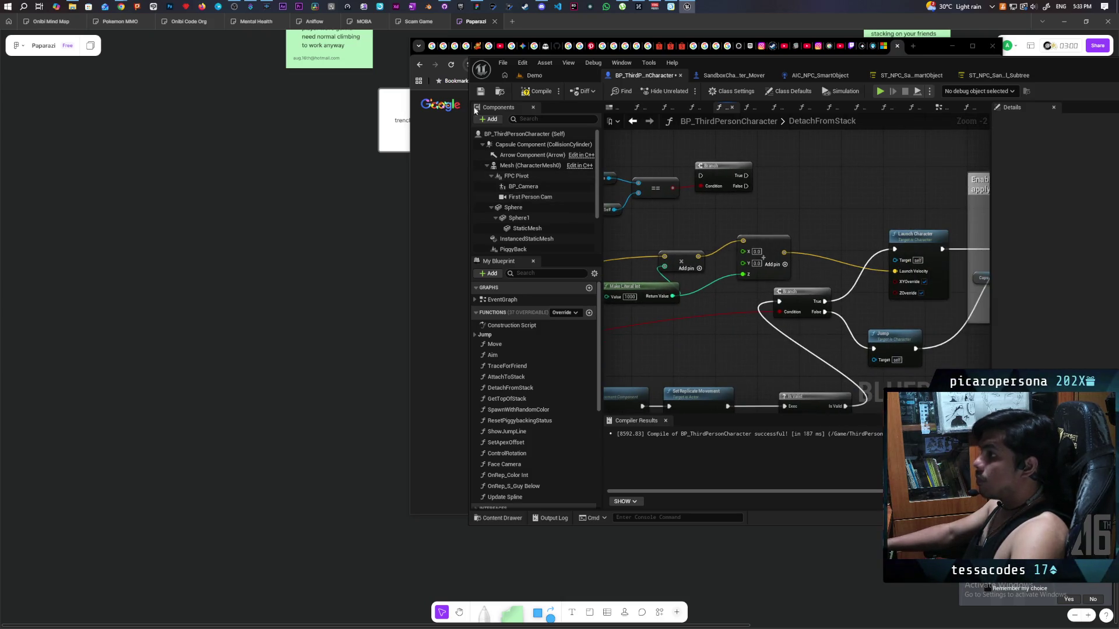
pyautogui.click(561, 76)
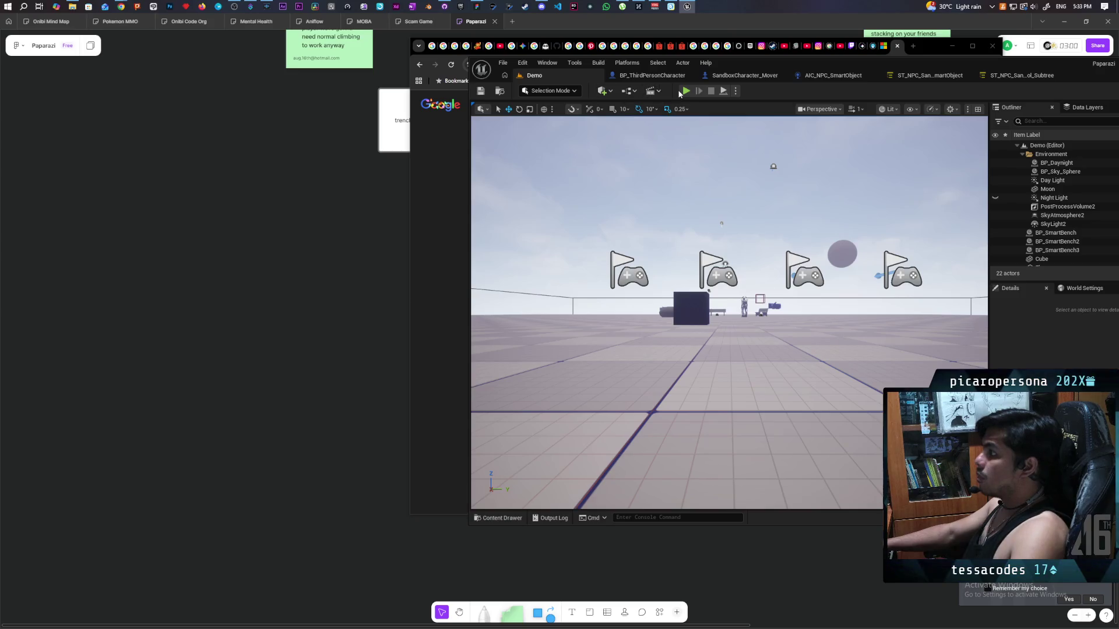
# Run a brief playtest, stop it, and go back to the BP_ThirdPersonCharacter graph.
pyautogui.hotkey('alt', 'p')
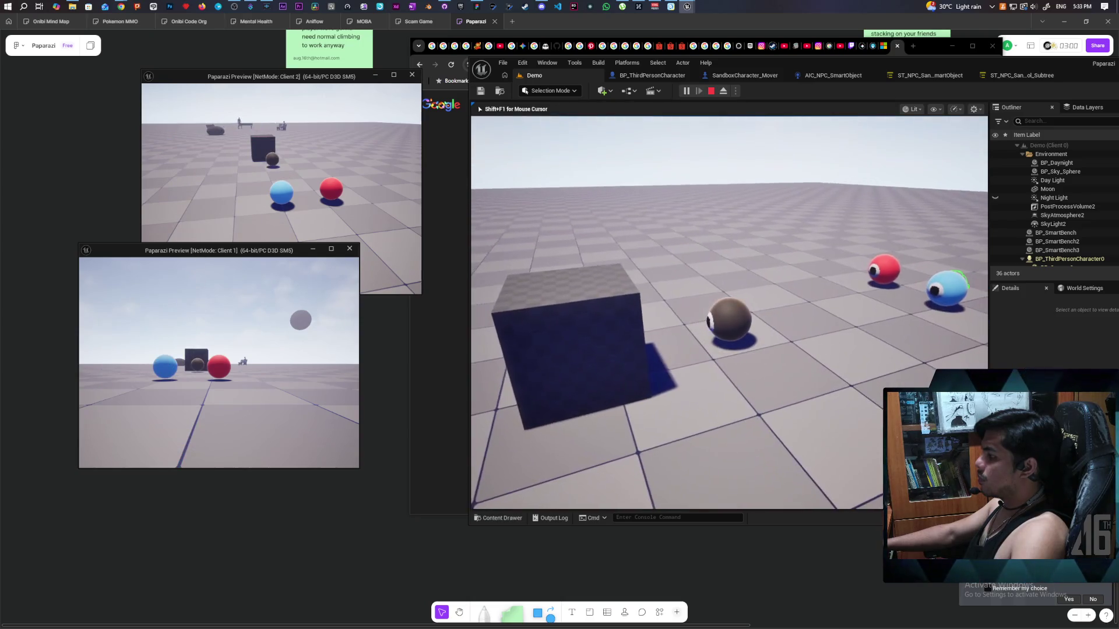
pyautogui.press('Escape')
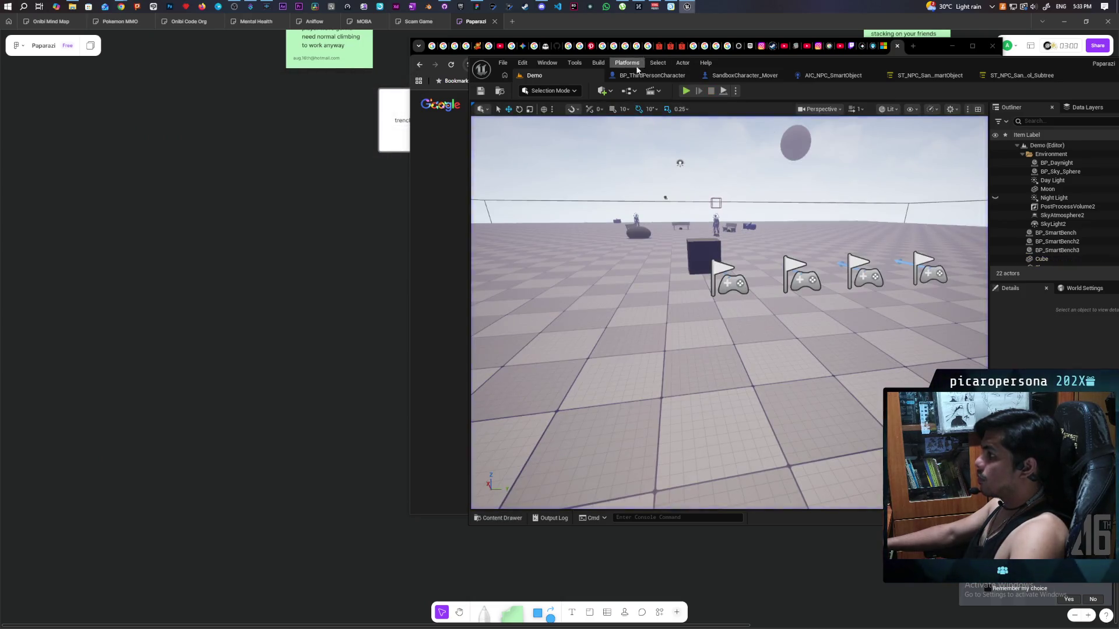
pyautogui.click(637, 76)
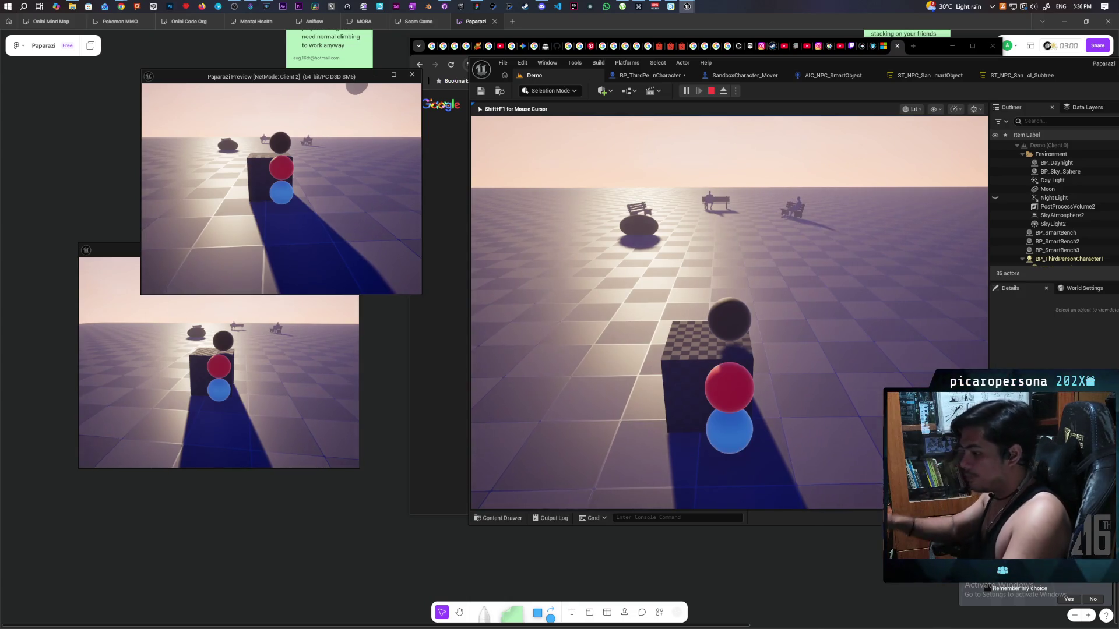
# In Client 1, detach the red sphere with E, then jump it back onto the blue sphere repeatedly.
pyautogui.click(275, 379)
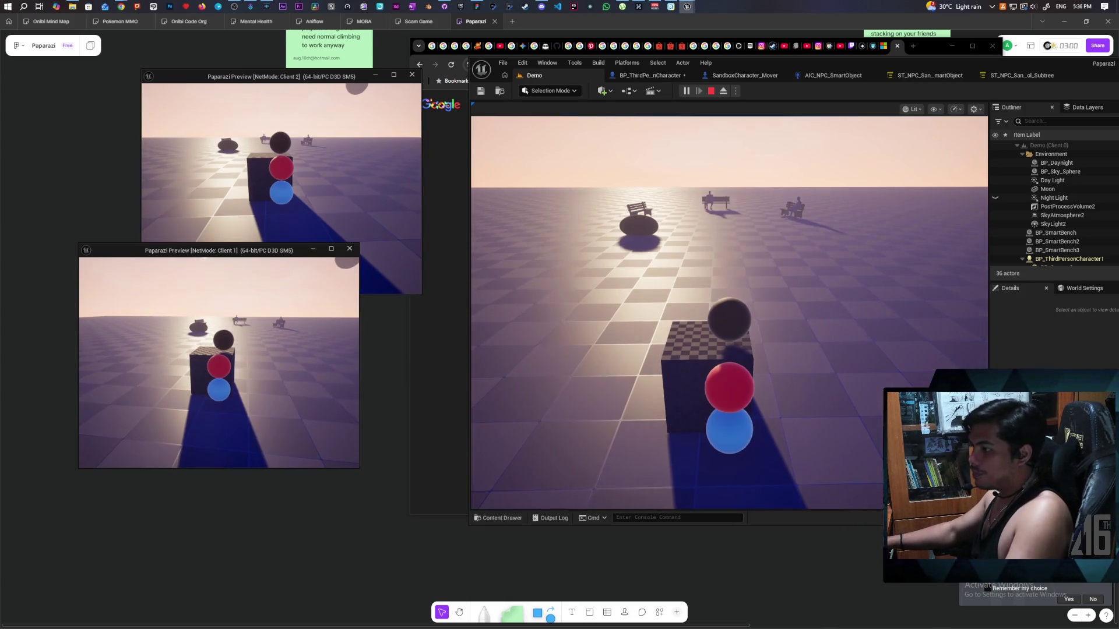
pyautogui.press('e')
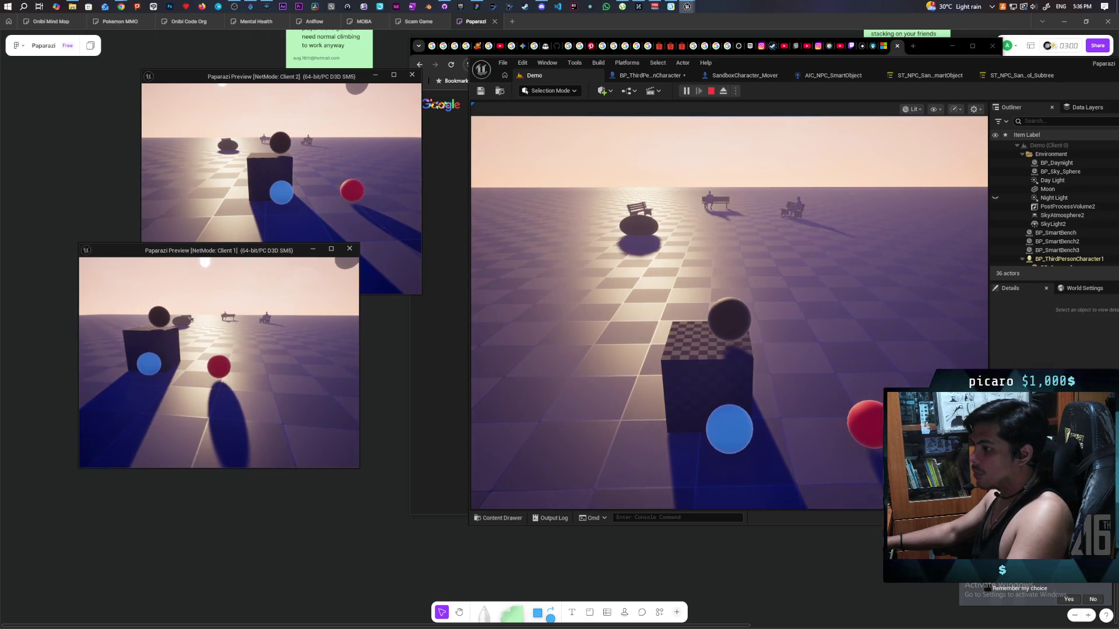
pyautogui.press('s')
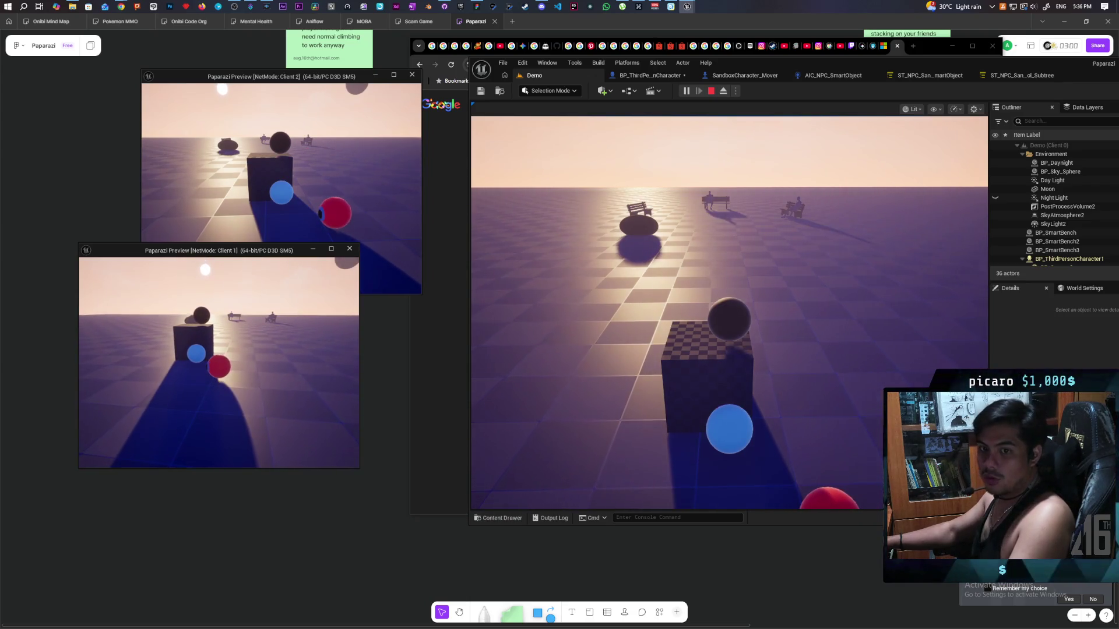
pyautogui.press('w')
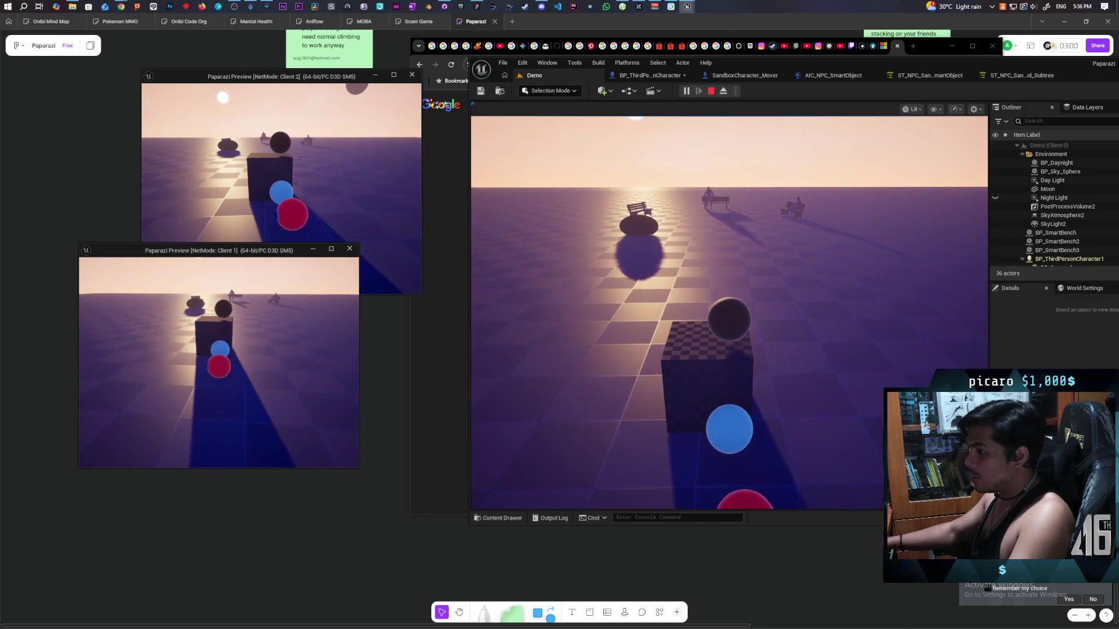
pyautogui.press('e')
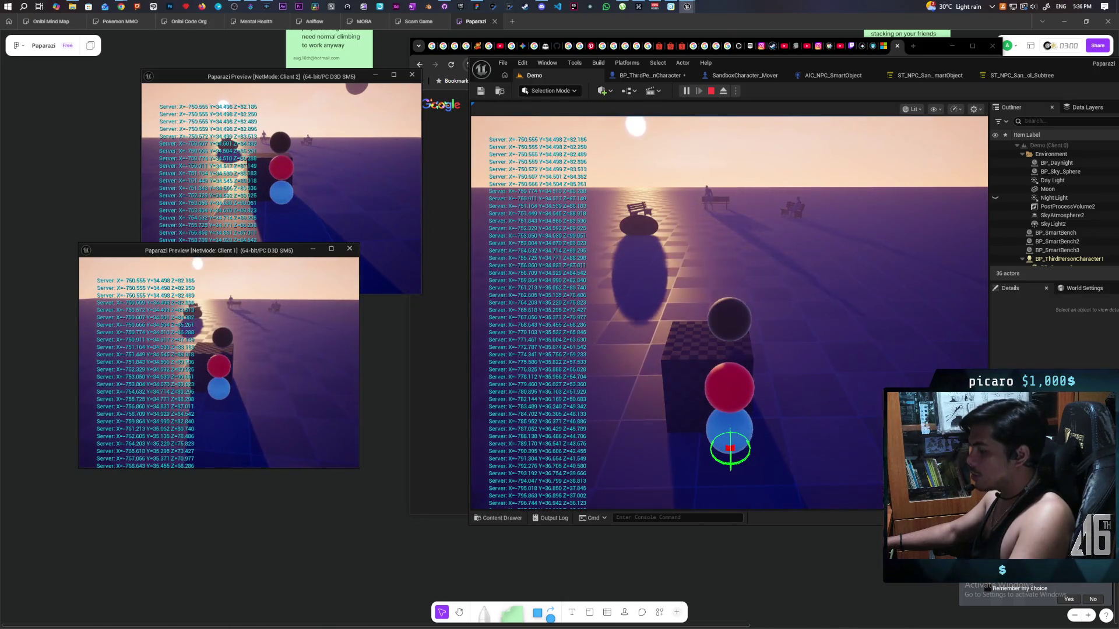
pyautogui.press('s')
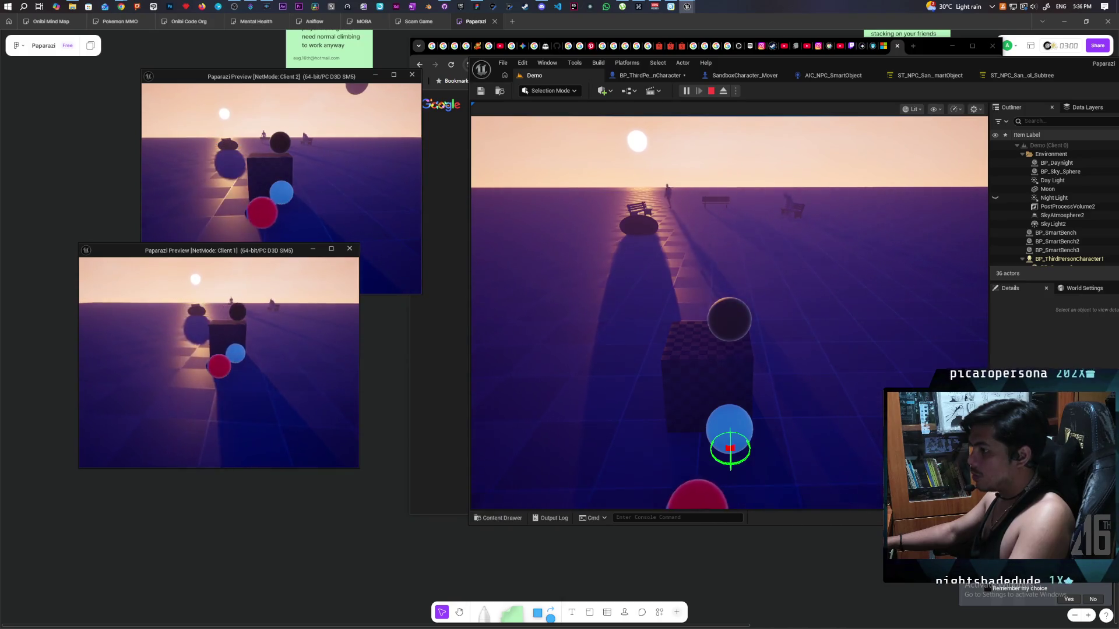
pyautogui.press('d')
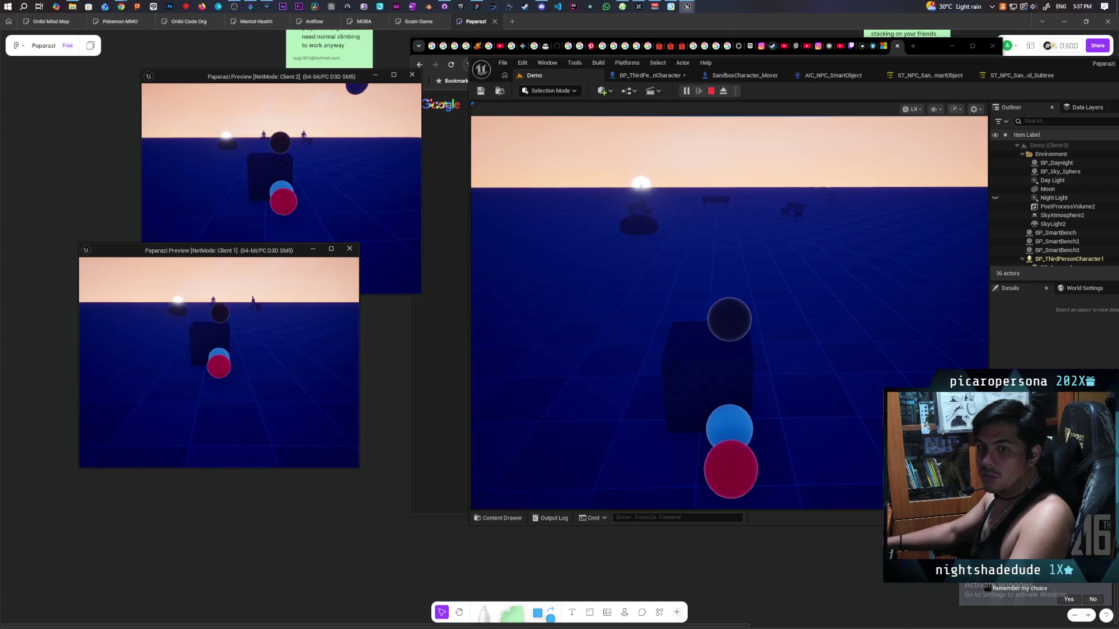
pyautogui.press('space')
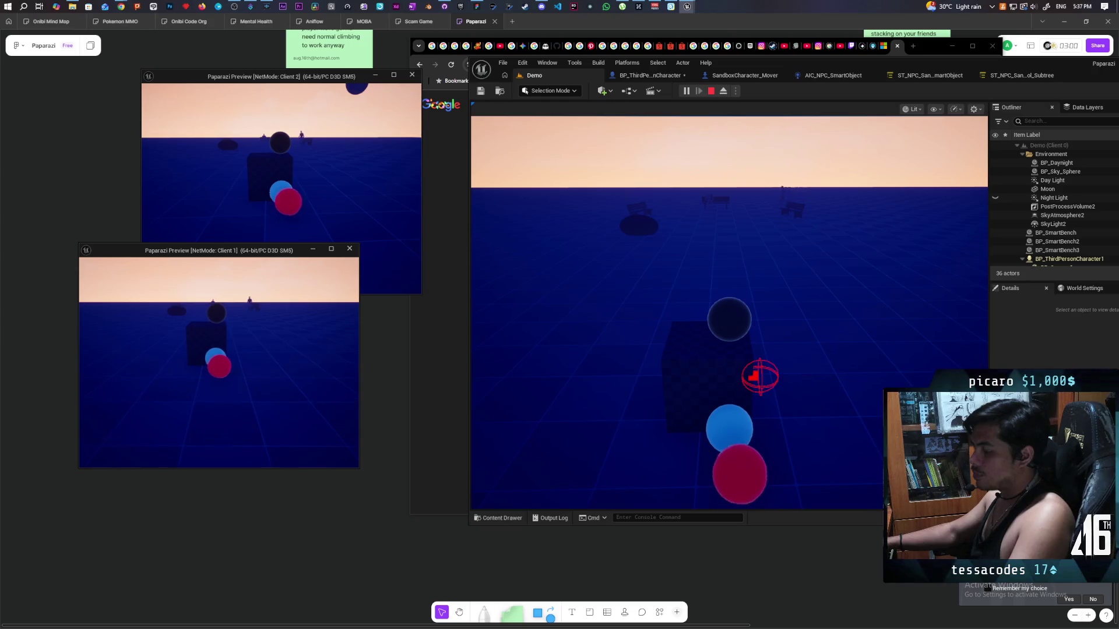
pyautogui.press('space')
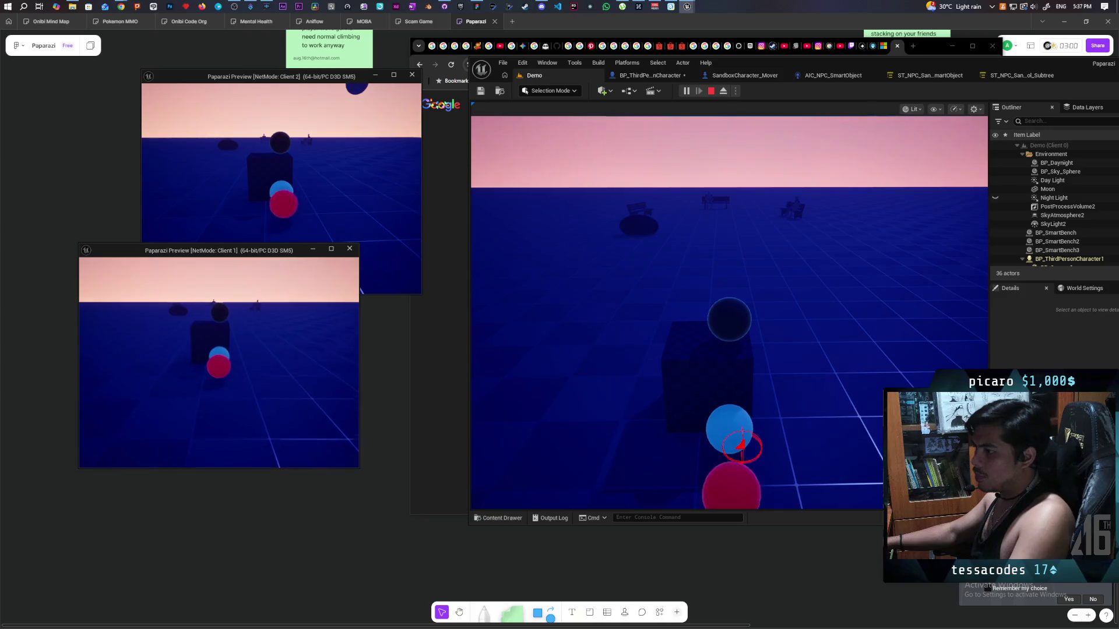
pyautogui.press('space')
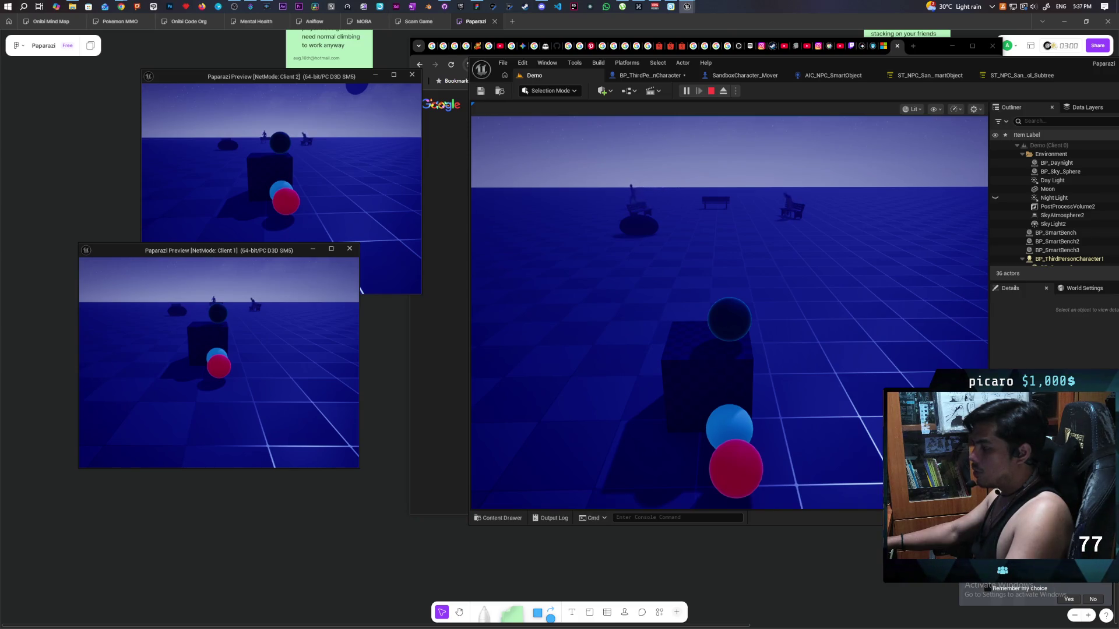
pyautogui.click(361, 290)
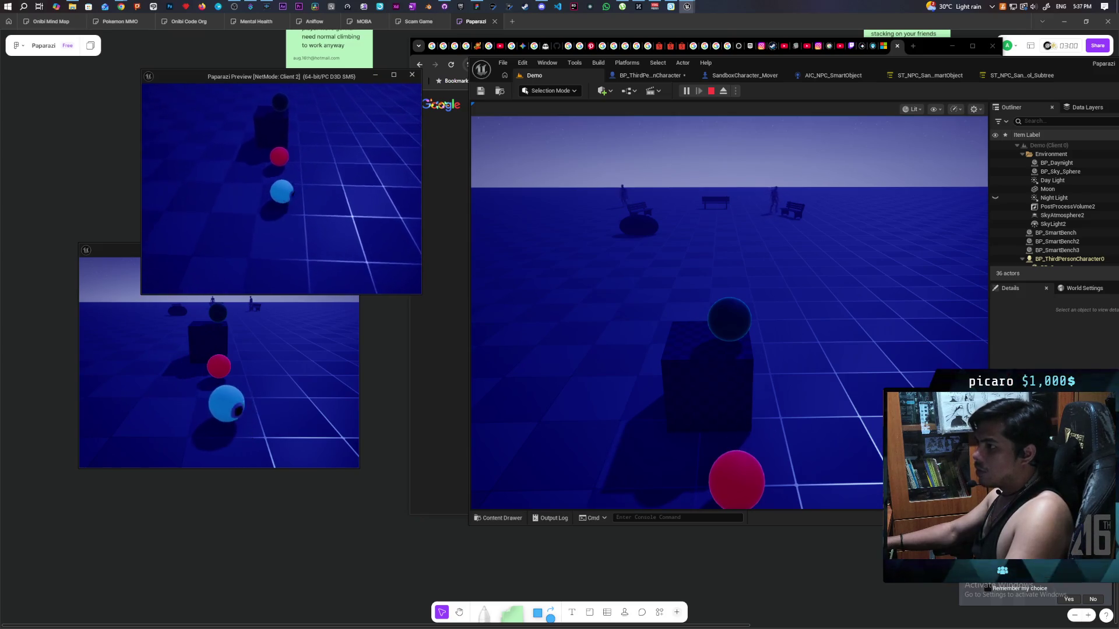
# Jump the blue sphere and climb the red sphere onto it, switching between client windows.
pyautogui.press('space')
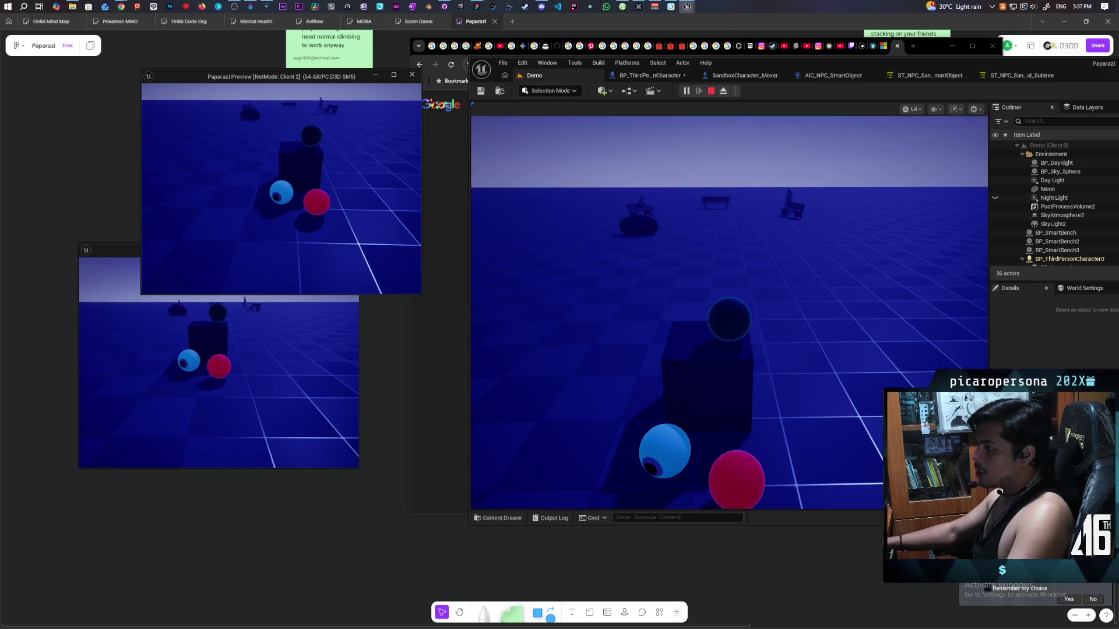
pyautogui.press('w')
pyautogui.hotkey('alt', 'Tab')
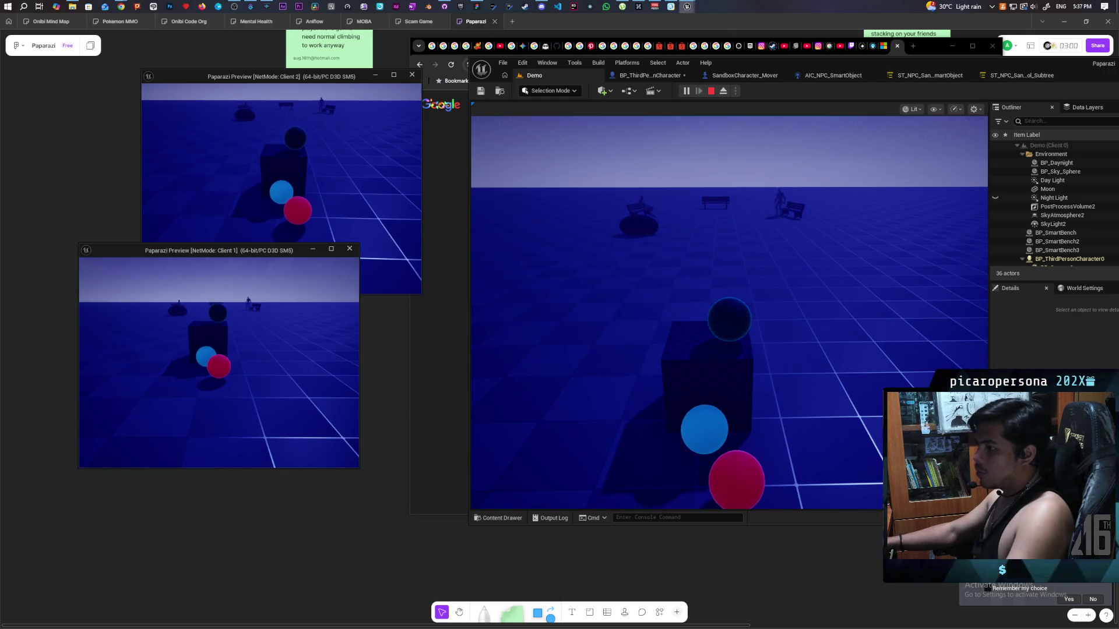
pyautogui.press('w')
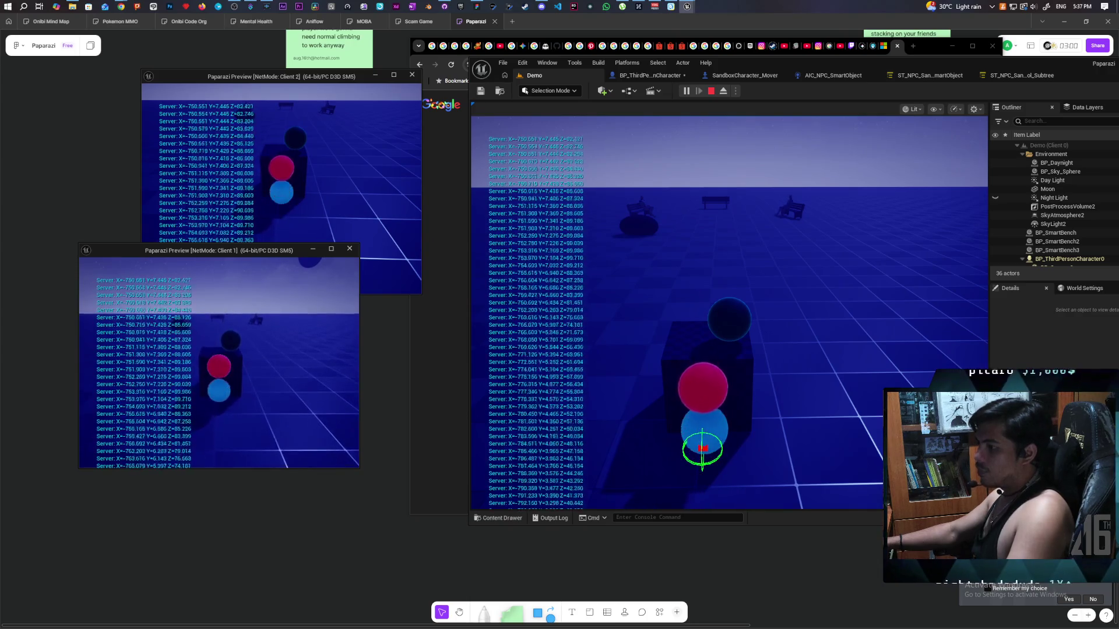
pyautogui.hotkey('alt', 'Tab')
# Move the dark sphere on and off the block, jumping beside the blue sphere.
pyautogui.press('s')
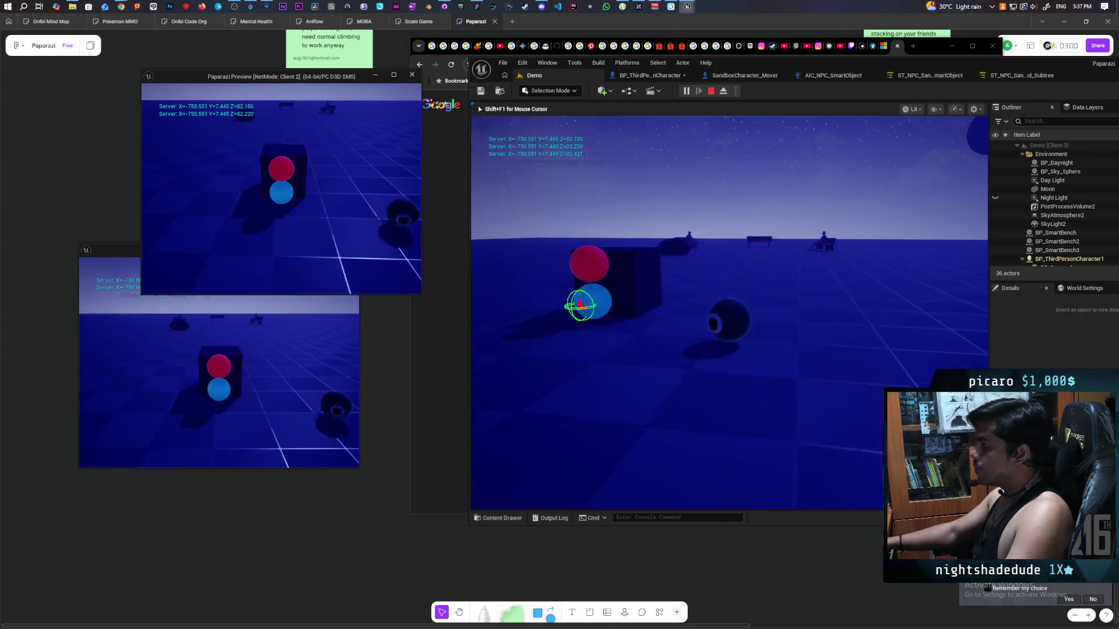
pyautogui.press('w')
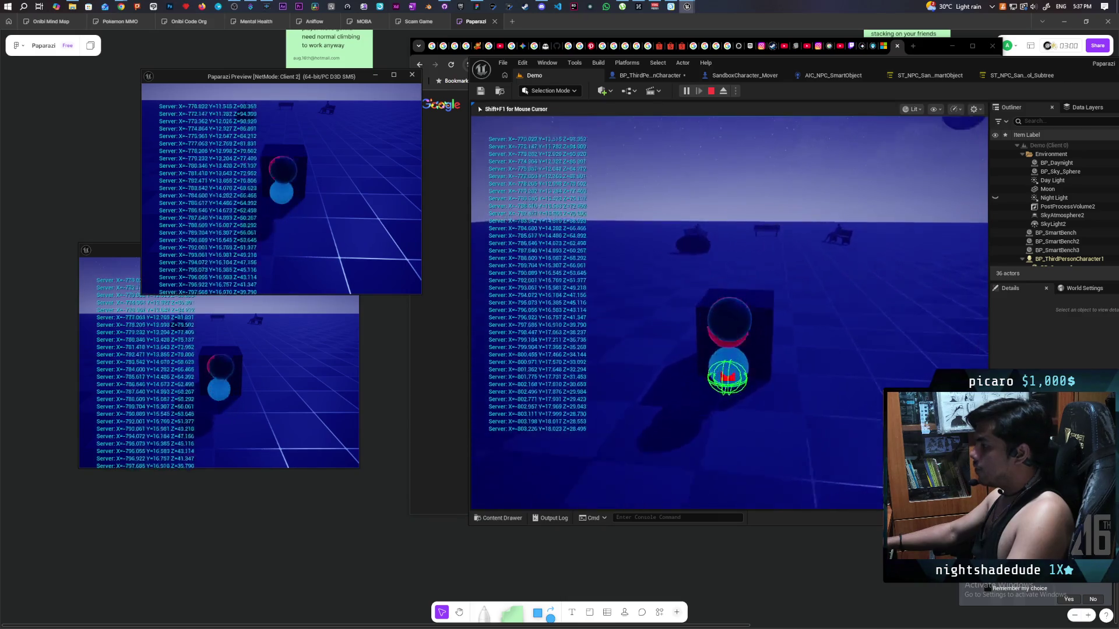
pyautogui.press('a')
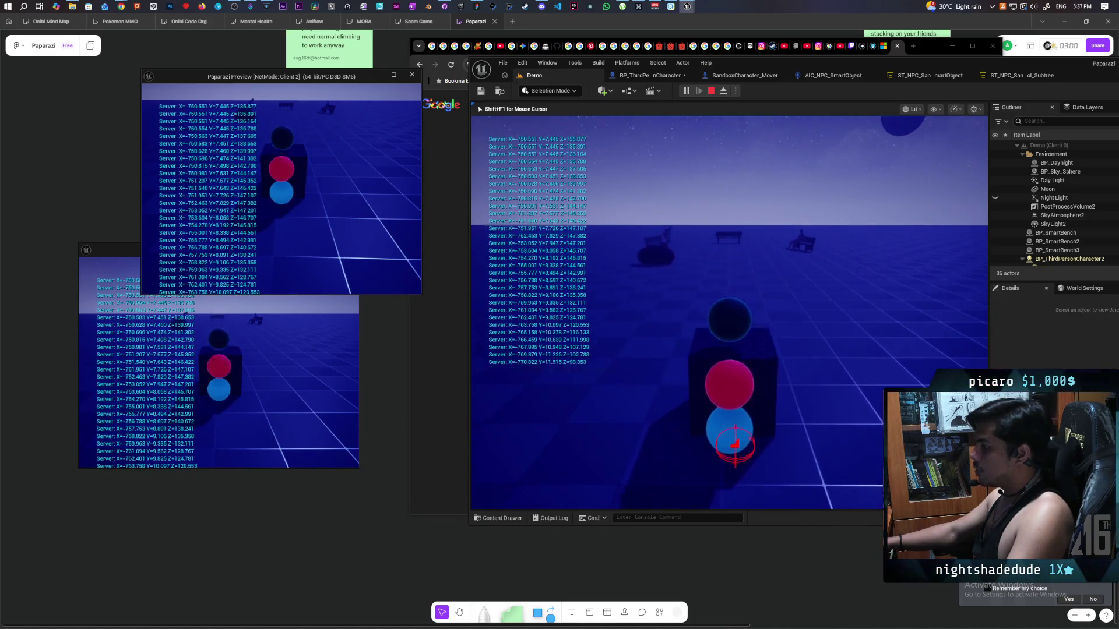
pyautogui.press('s')
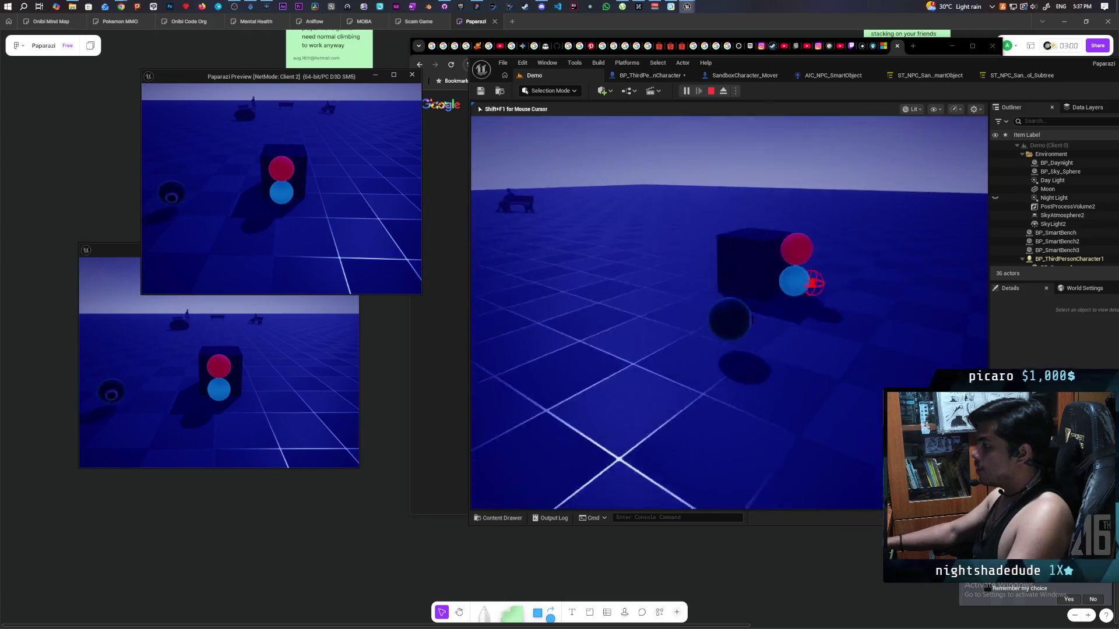
pyautogui.press('space')
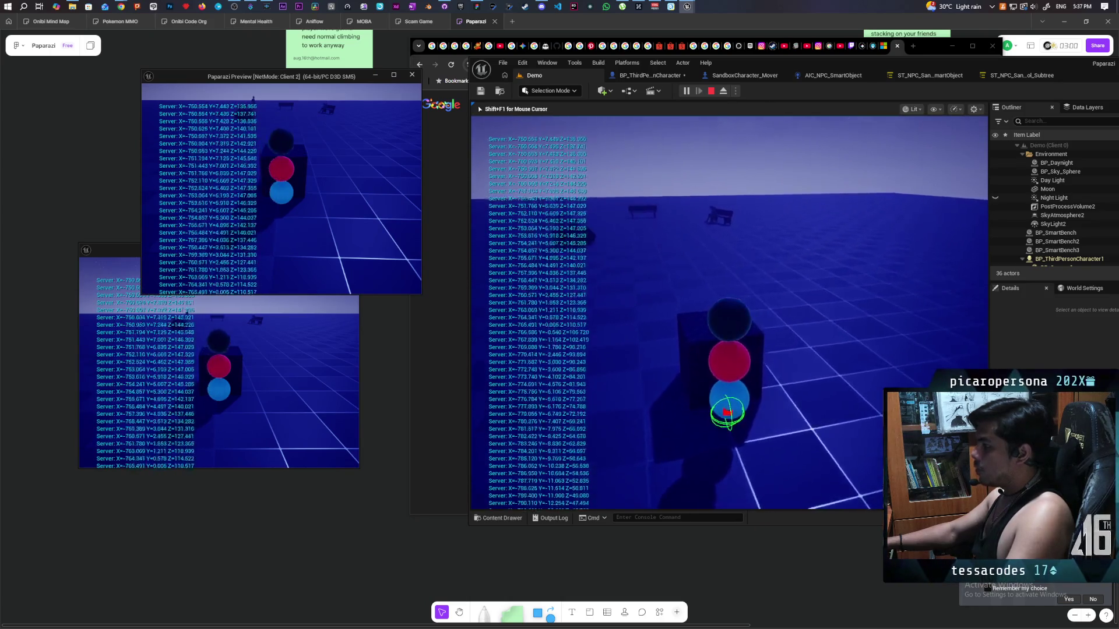
pyautogui.press('space')
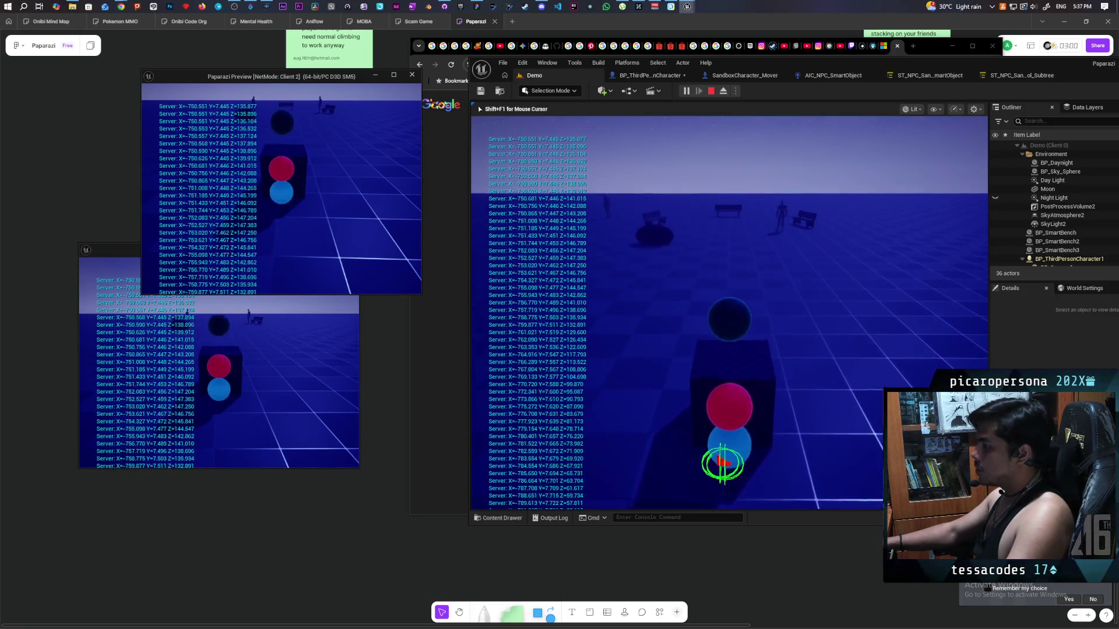
pyautogui.press('s')
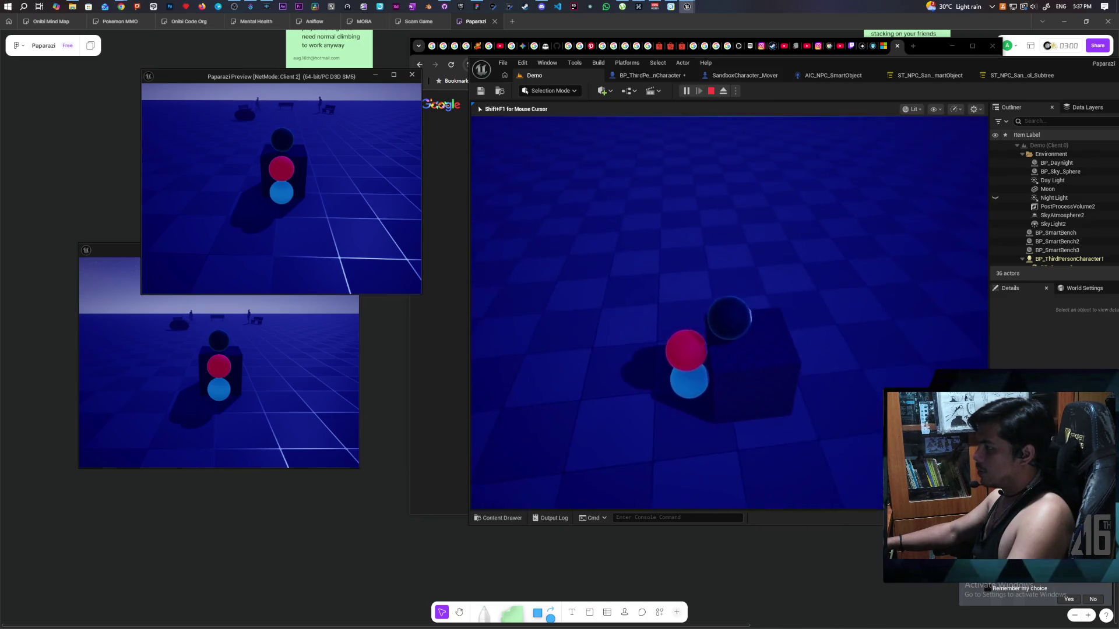
pyautogui.press('s')
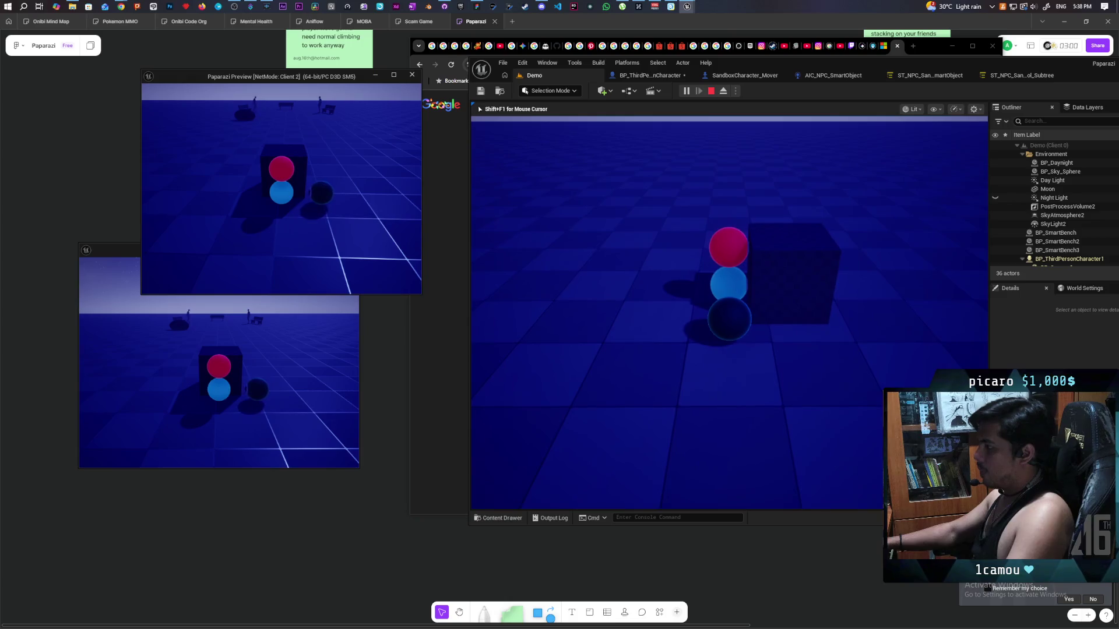
# Climb the dark sphere on and off the red-and-blue stack, then end the session and reopen the blueprint.
pyautogui.press('w')
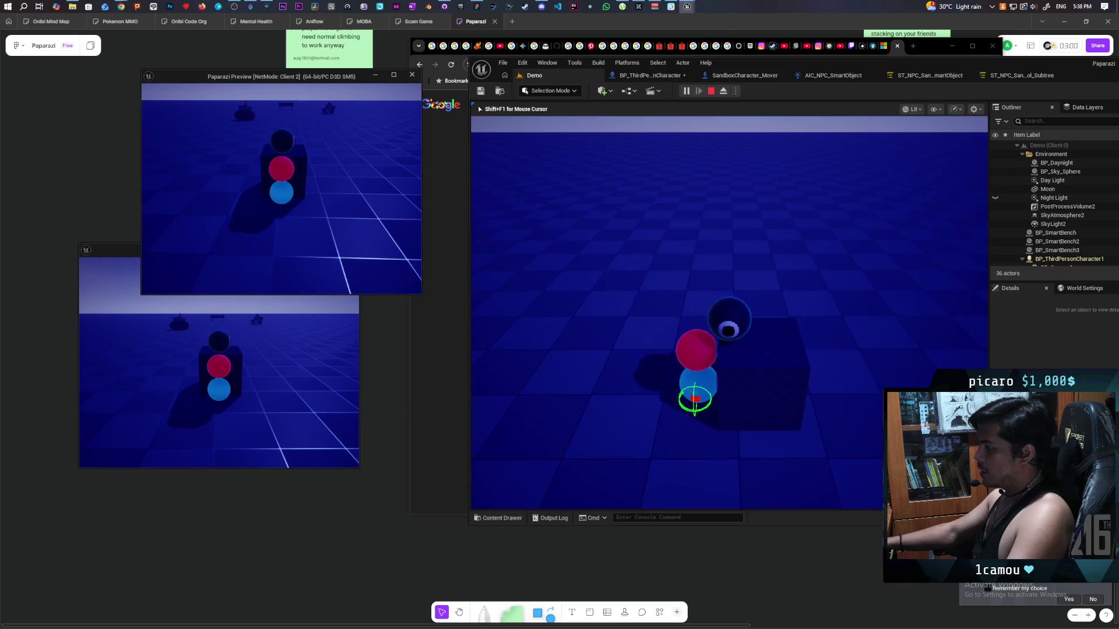
pyautogui.press('s')
pyautogui.press('w')
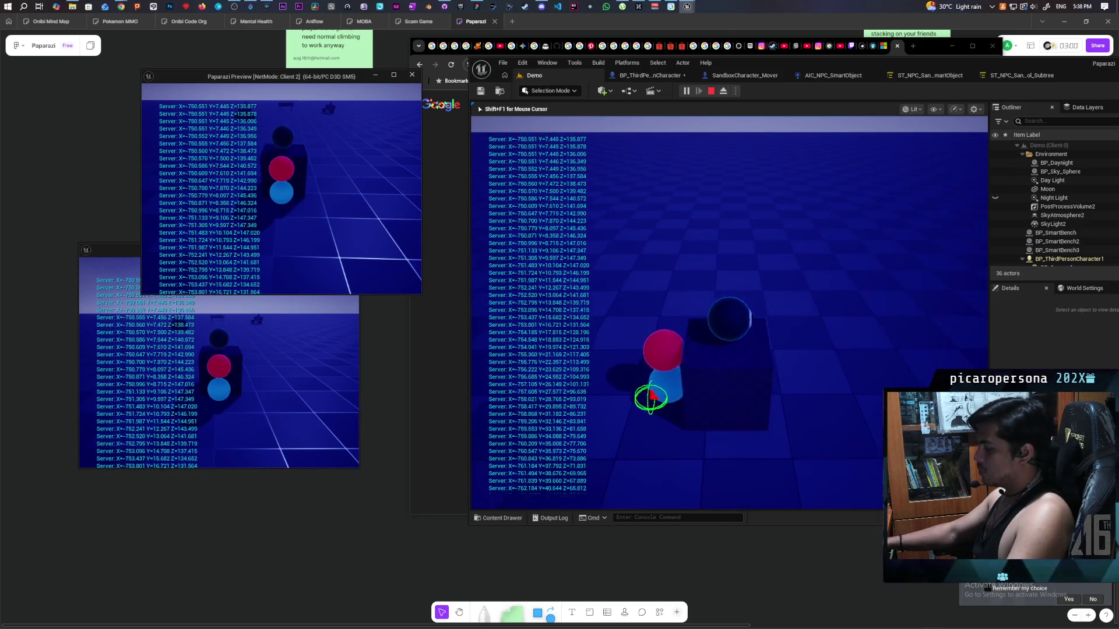
pyautogui.press('s')
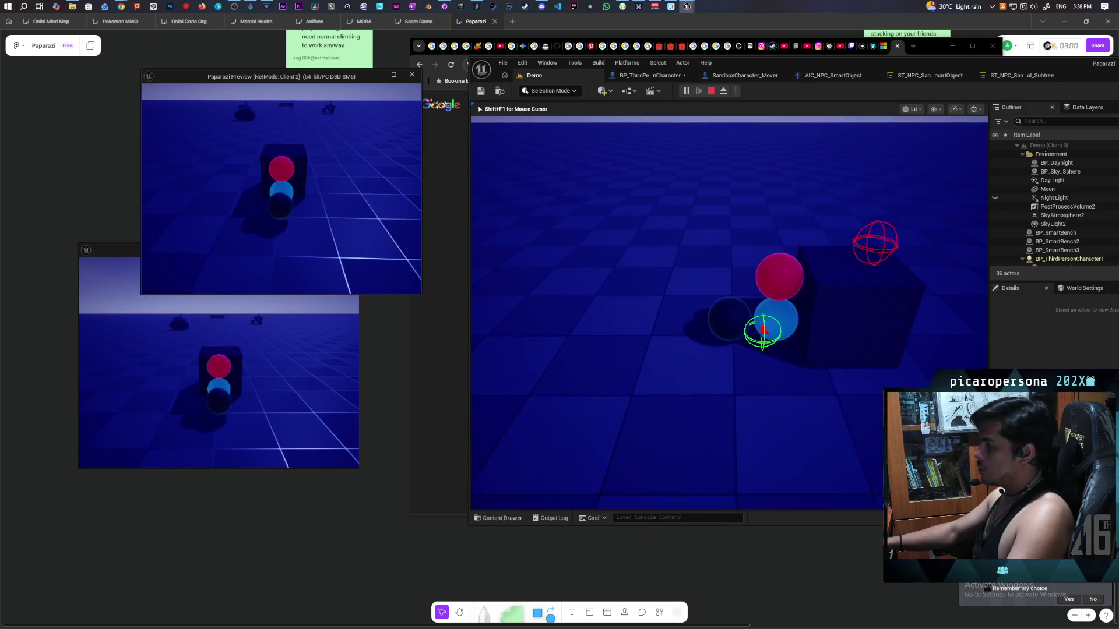
pyautogui.press('w')
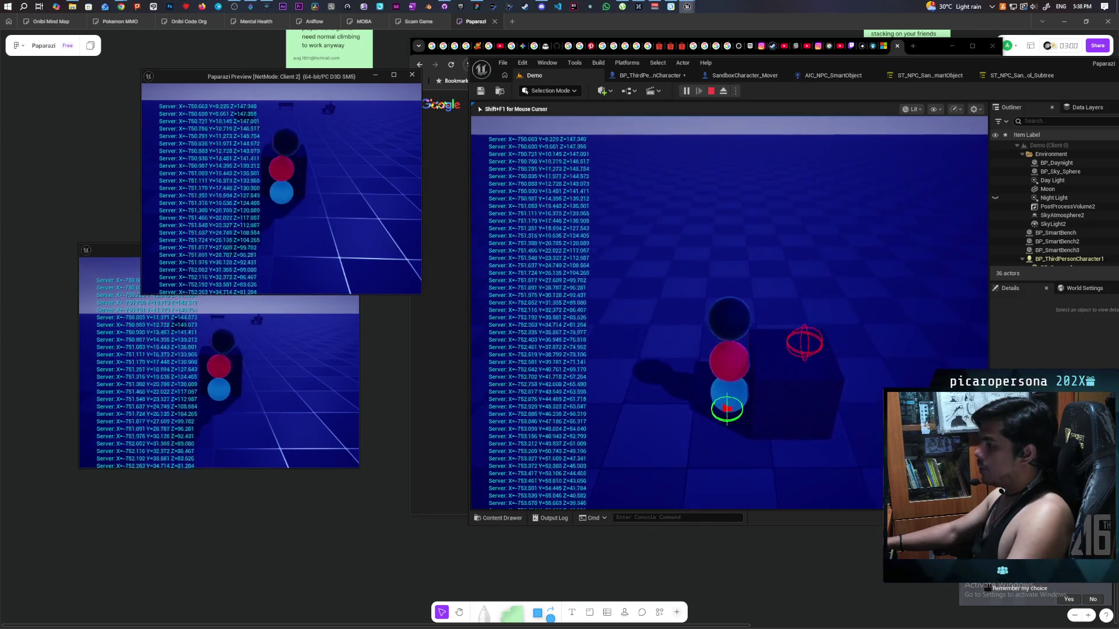
pyautogui.press('s')
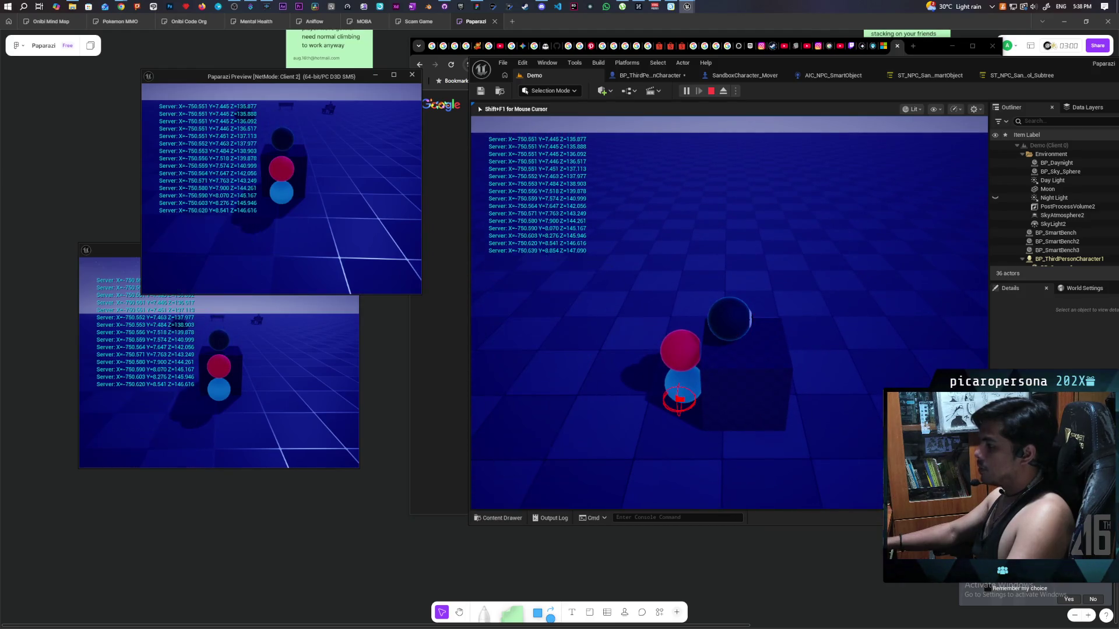
pyautogui.press('s')
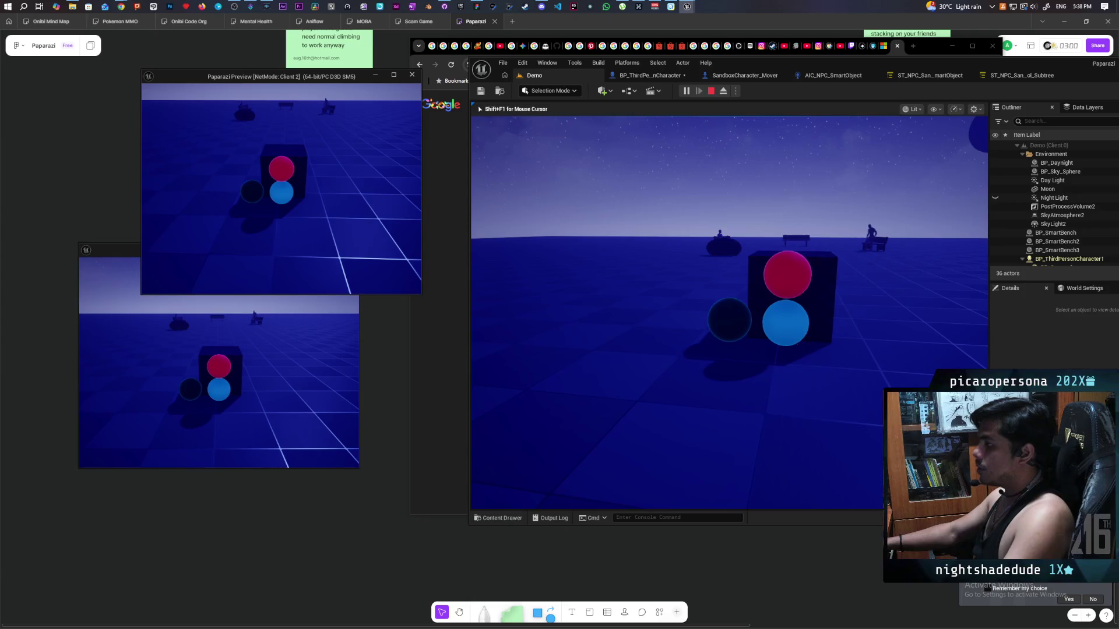
pyautogui.press('Escape')
pyautogui.click(646, 76)
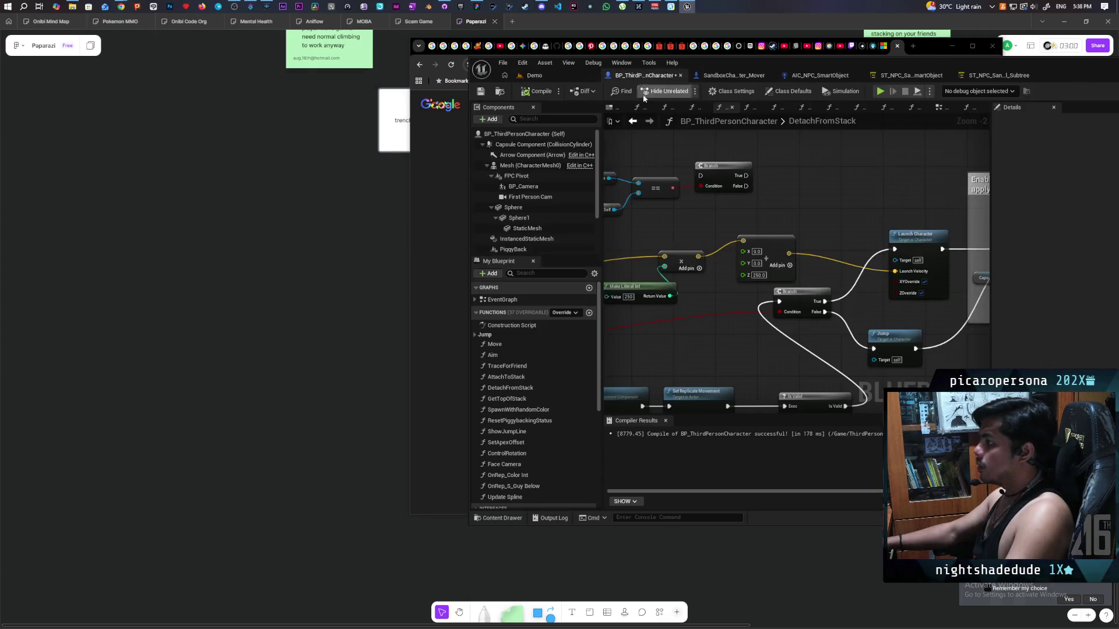
# Save BP_ThirdPersonCharacter and launch a fresh two-client playtest of the Demo level.
pyautogui.click(480, 94)
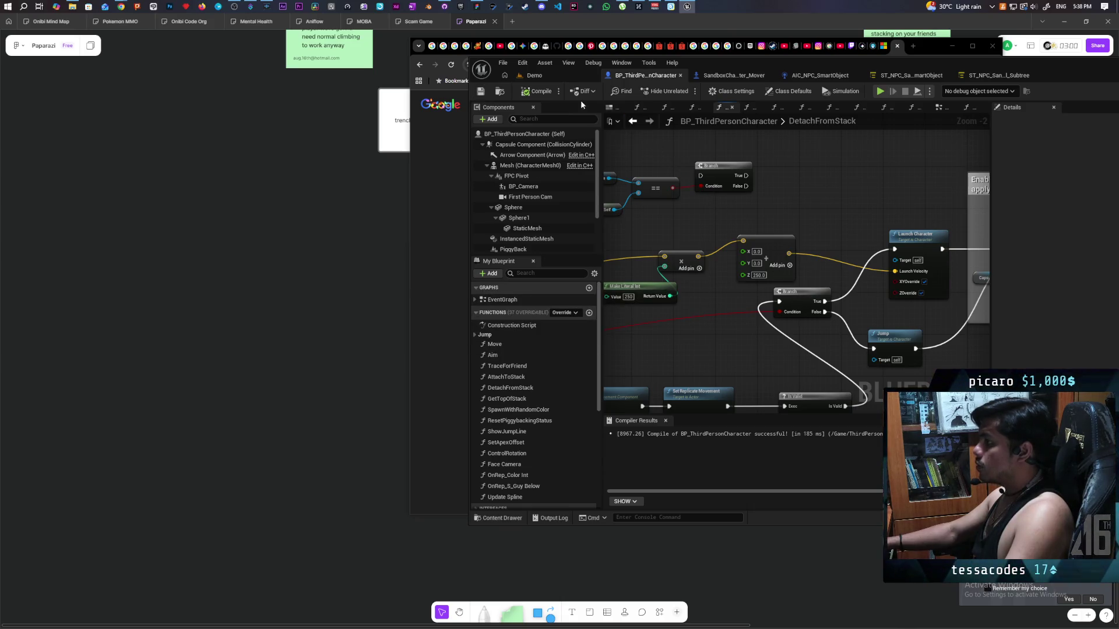
pyautogui.click(562, 78)
pyautogui.hotkey('alt', 'p')
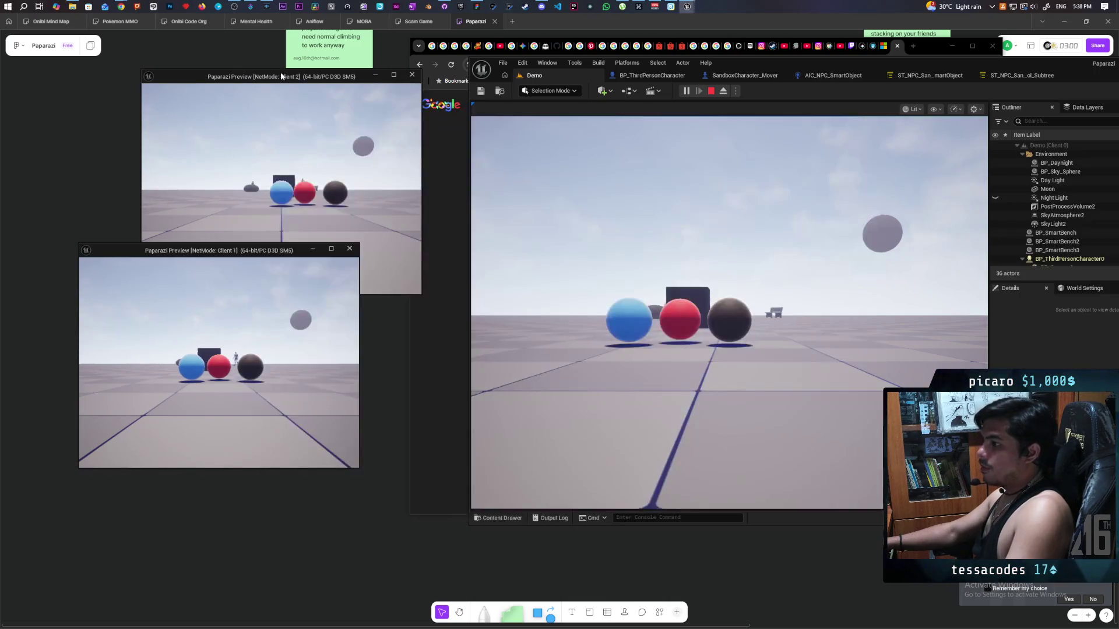
# In Client 2, jump the blue ball onto and over the black ball.
pyautogui.click(415, 128)
pyautogui.press('w')
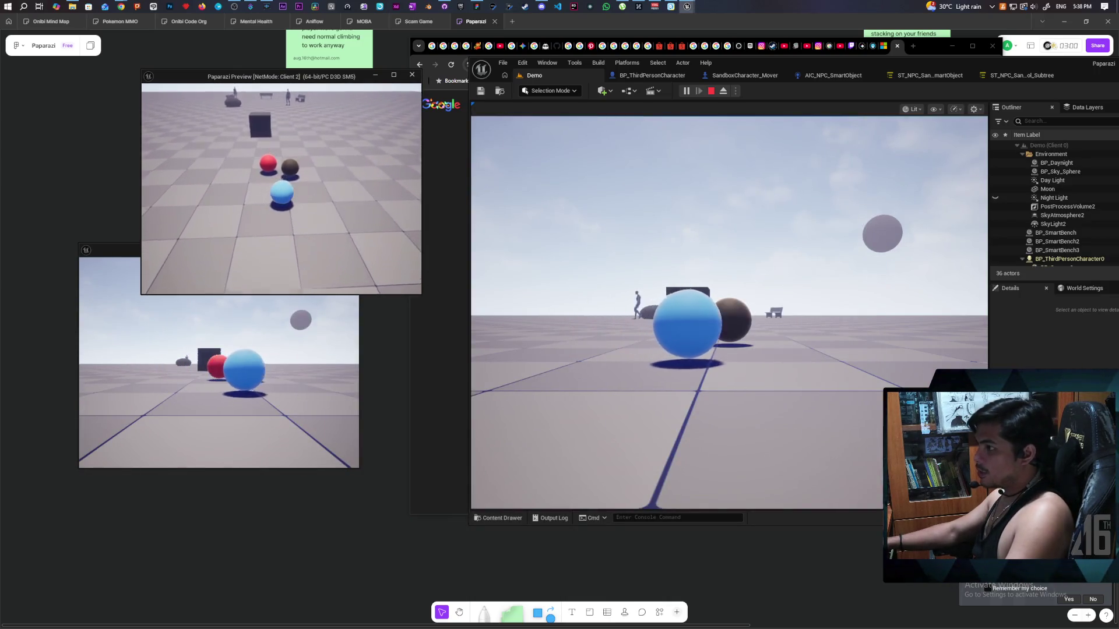
pyautogui.press('space')
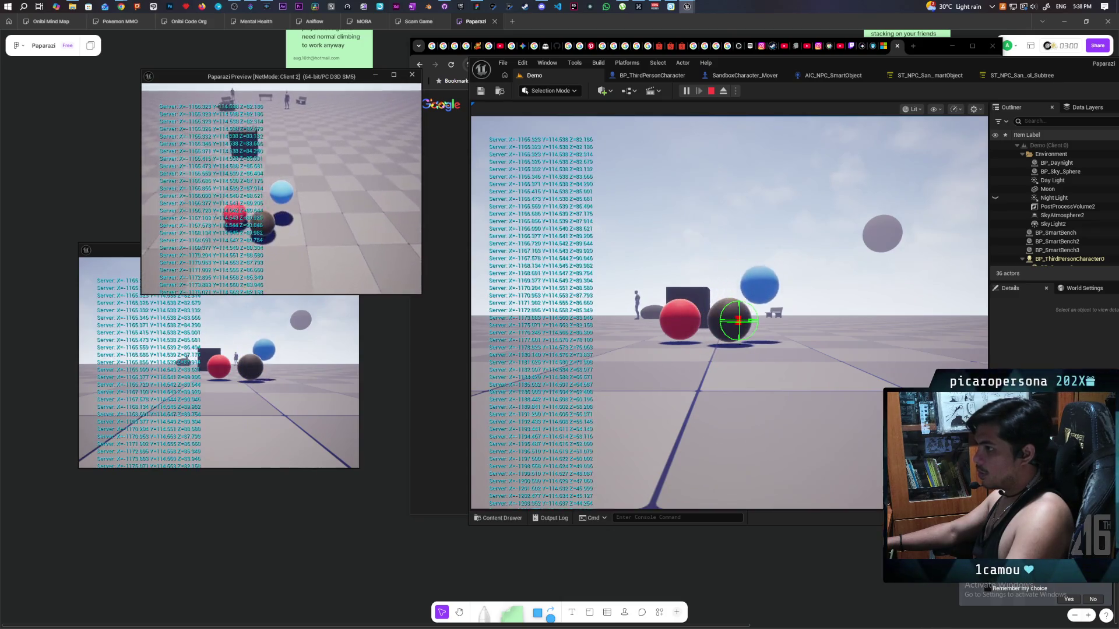
pyautogui.press('space')
pyautogui.press('space')
pyautogui.press('w')
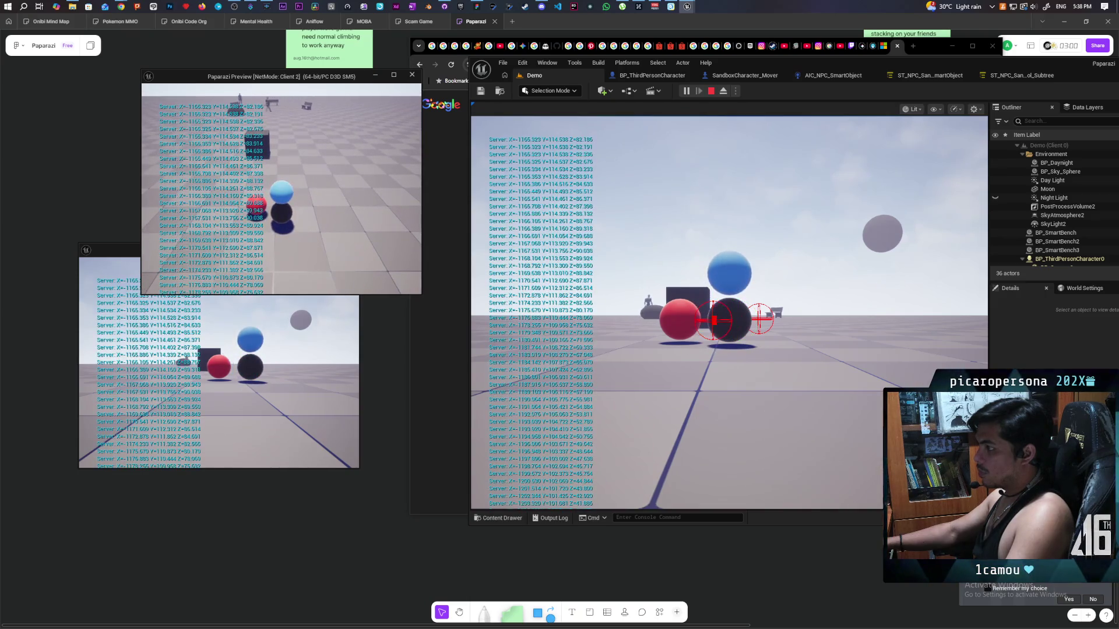
pyautogui.press('d')
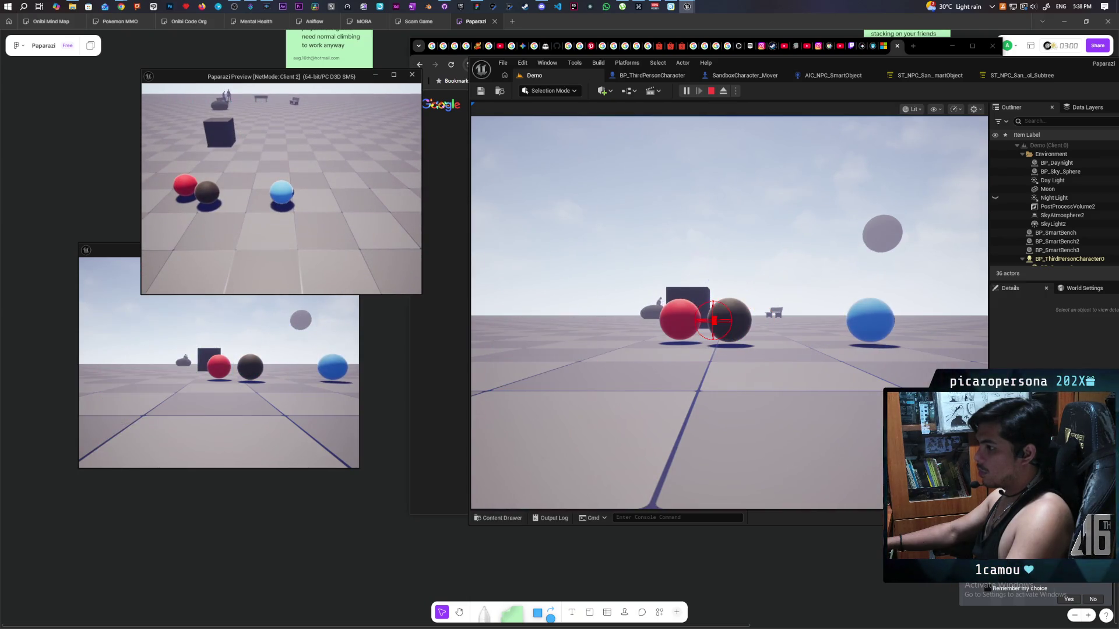
pyautogui.press('a')
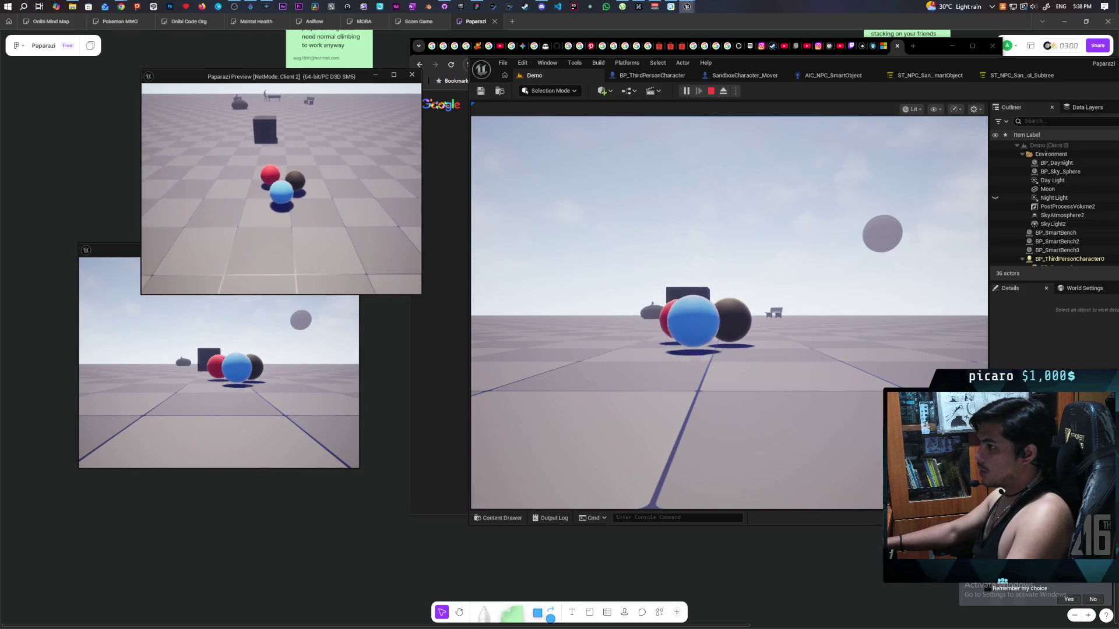
pyautogui.press('space')
pyautogui.press('d')
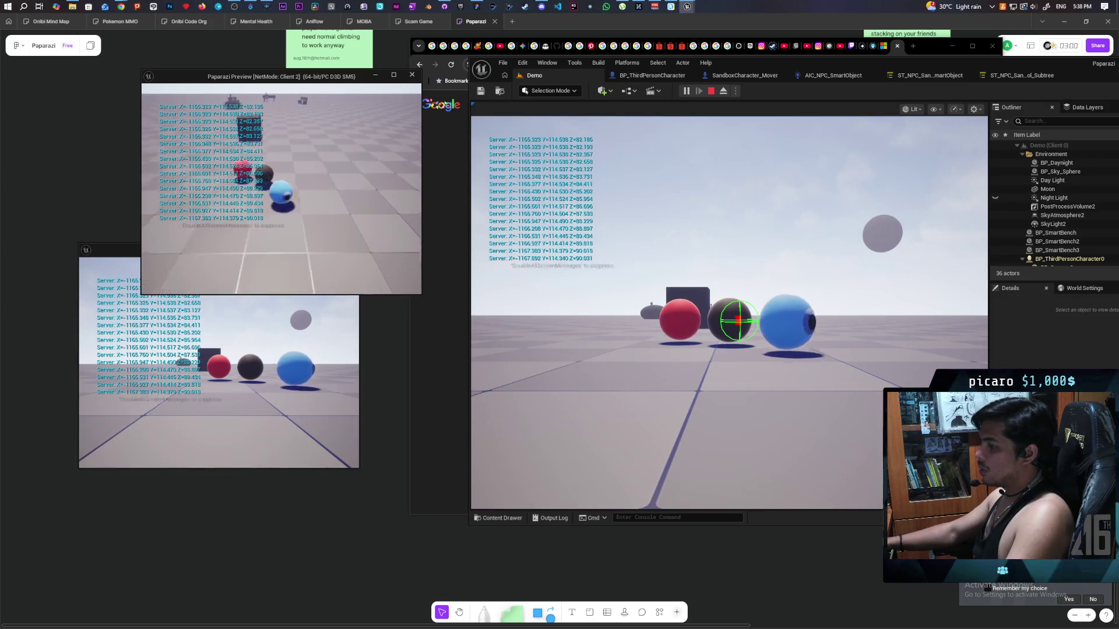
pyautogui.press('a')
# Move the blue sphere to the cube and climb it onto the cube top.
pyautogui.click(562, 243)
pyautogui.press('w')
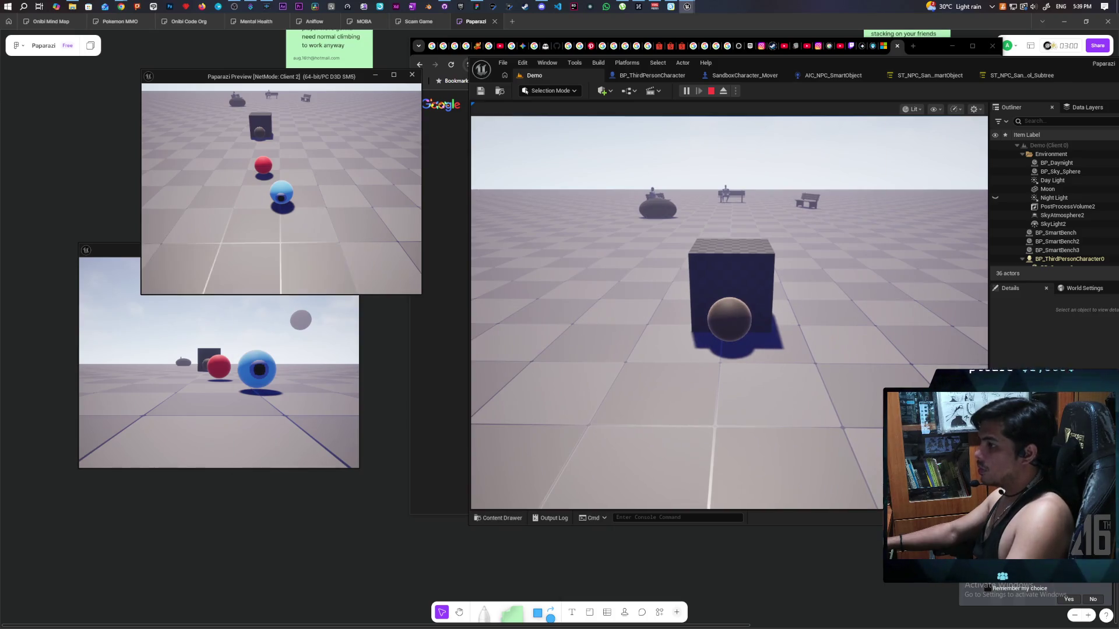
pyautogui.press('w')
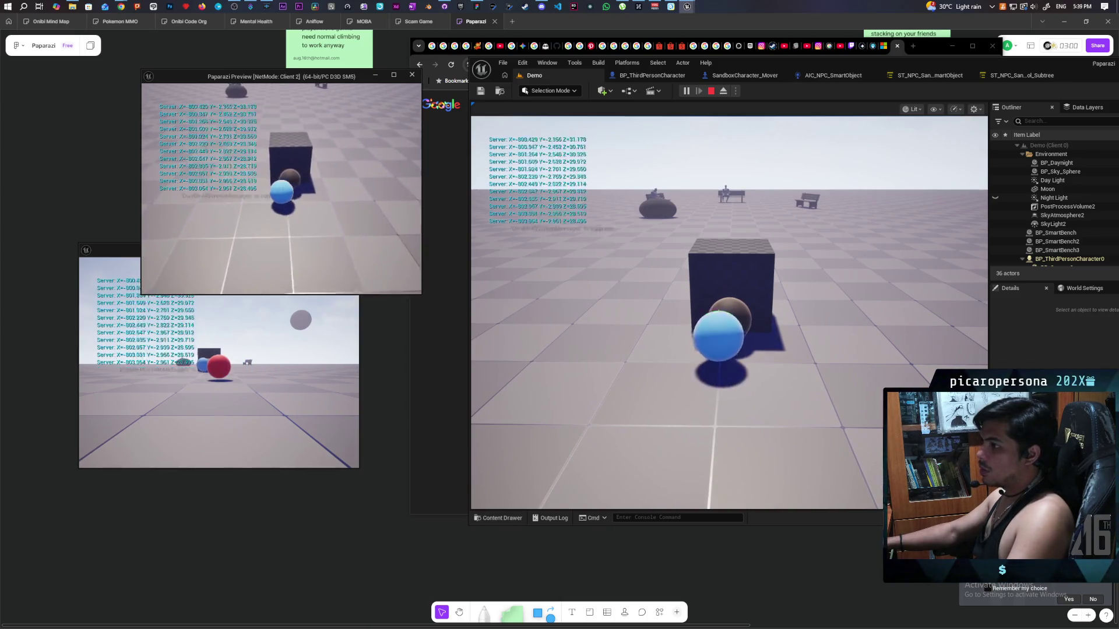
pyautogui.press('space')
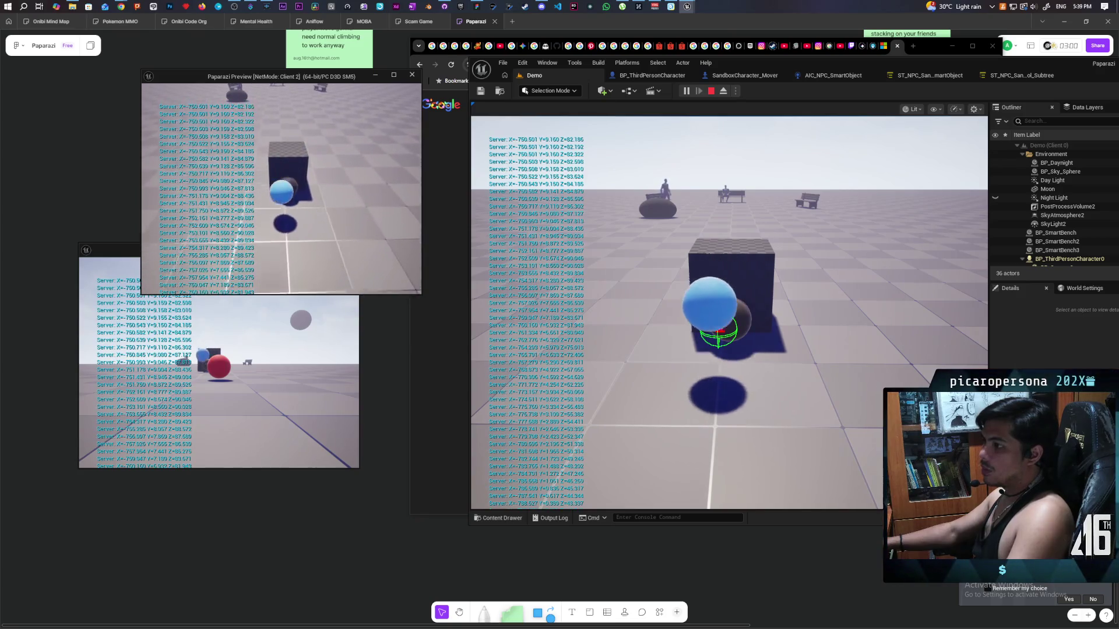
pyautogui.press('w')
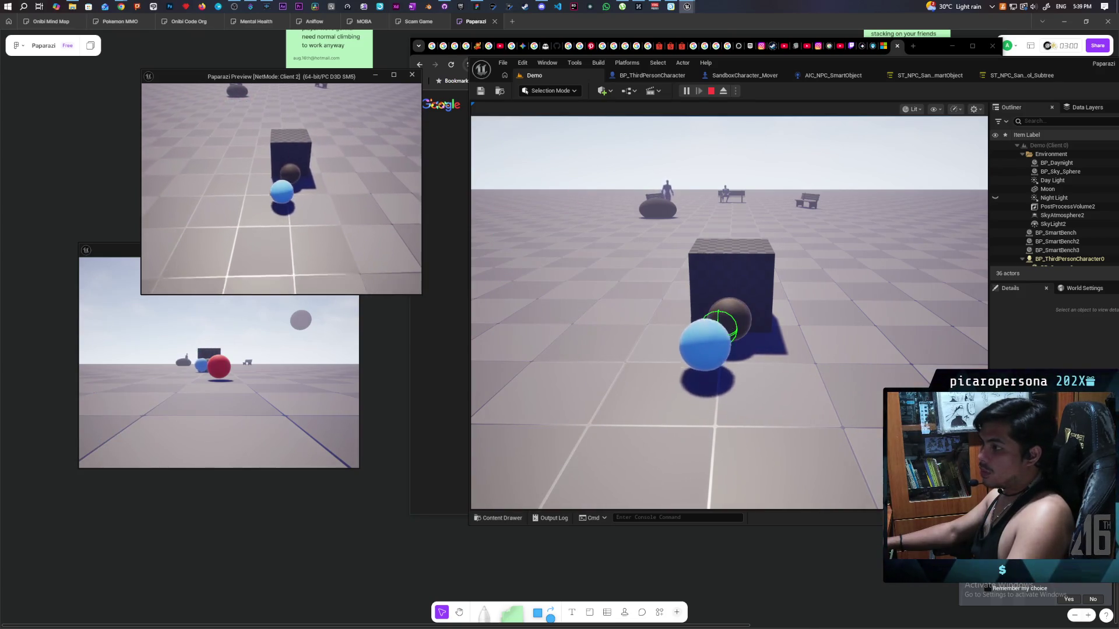
pyautogui.press('space')
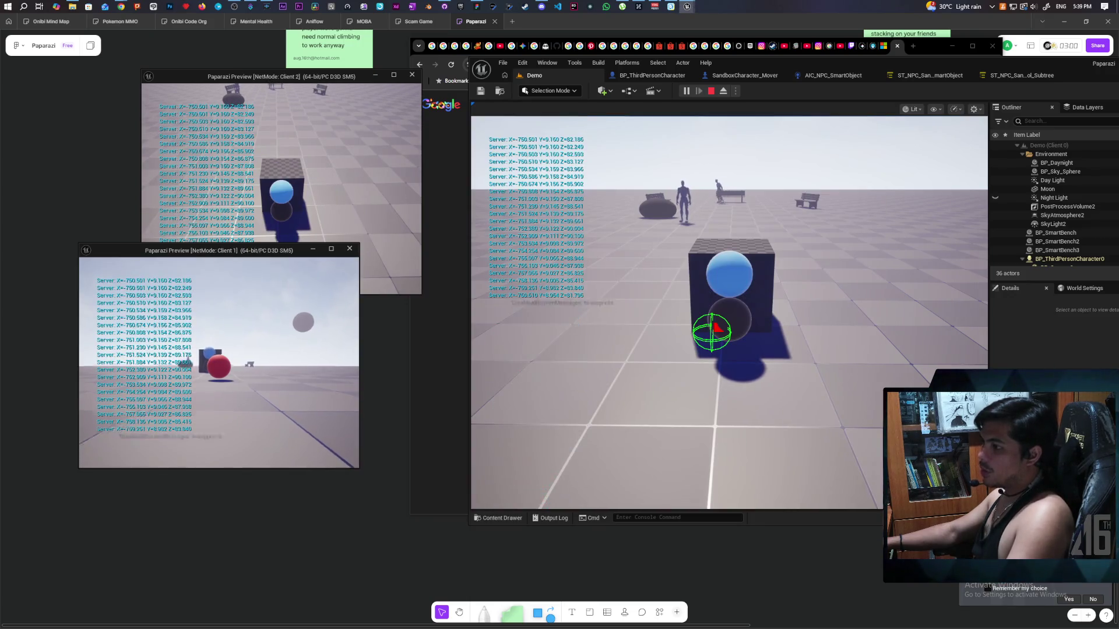
# Climb the red sphere onto the stack, walk off, and jump back onto it.
pyautogui.press('w')
pyautogui.press('w')
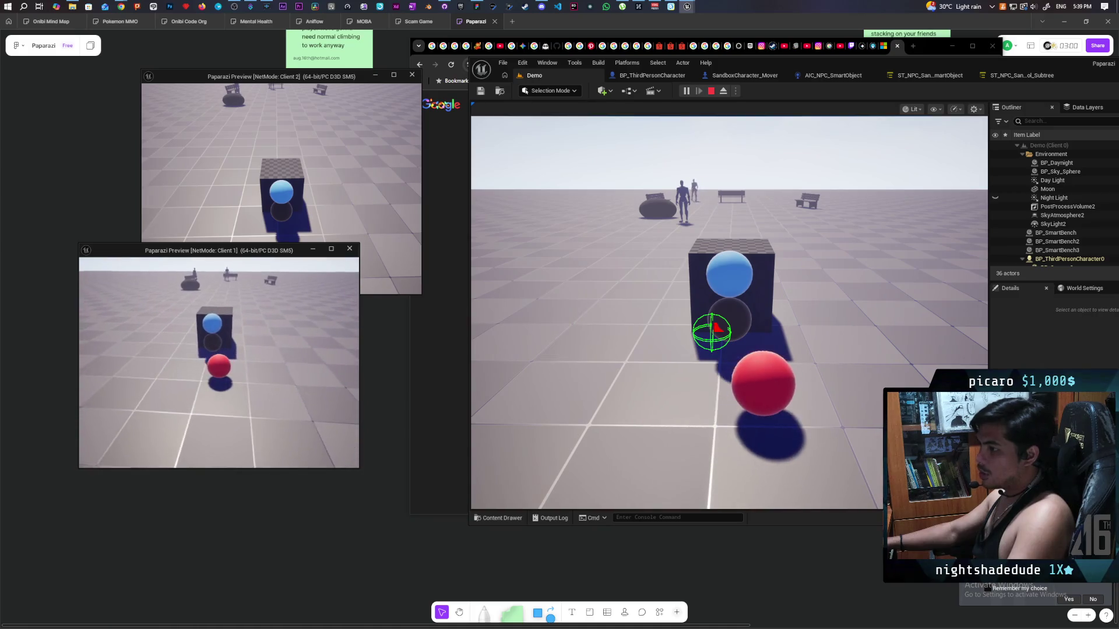
pyautogui.press('d')
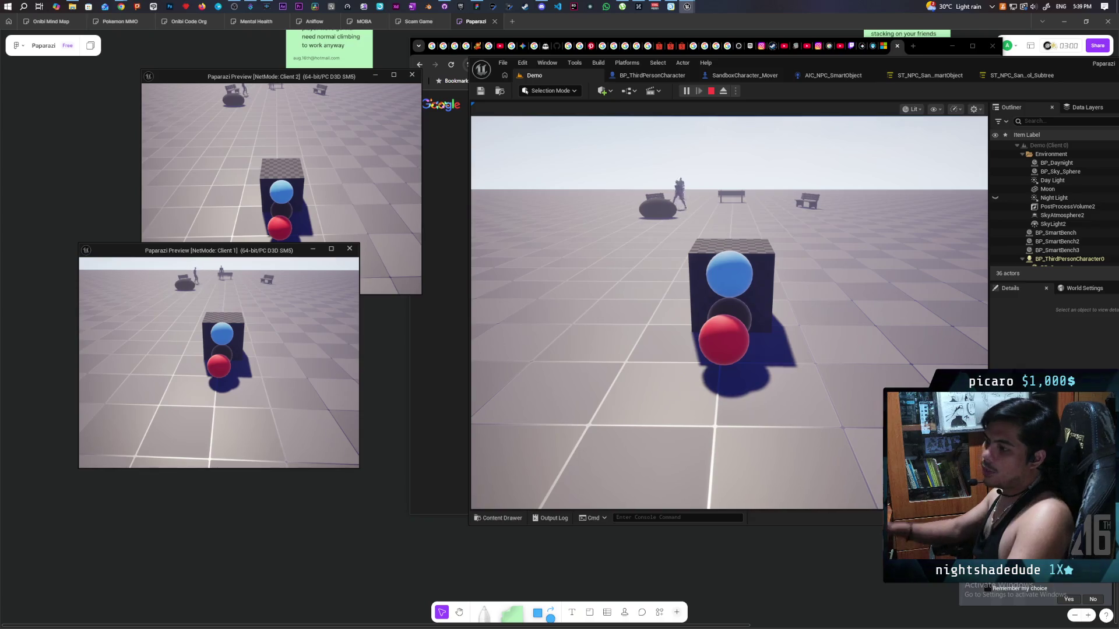
pyautogui.press('space')
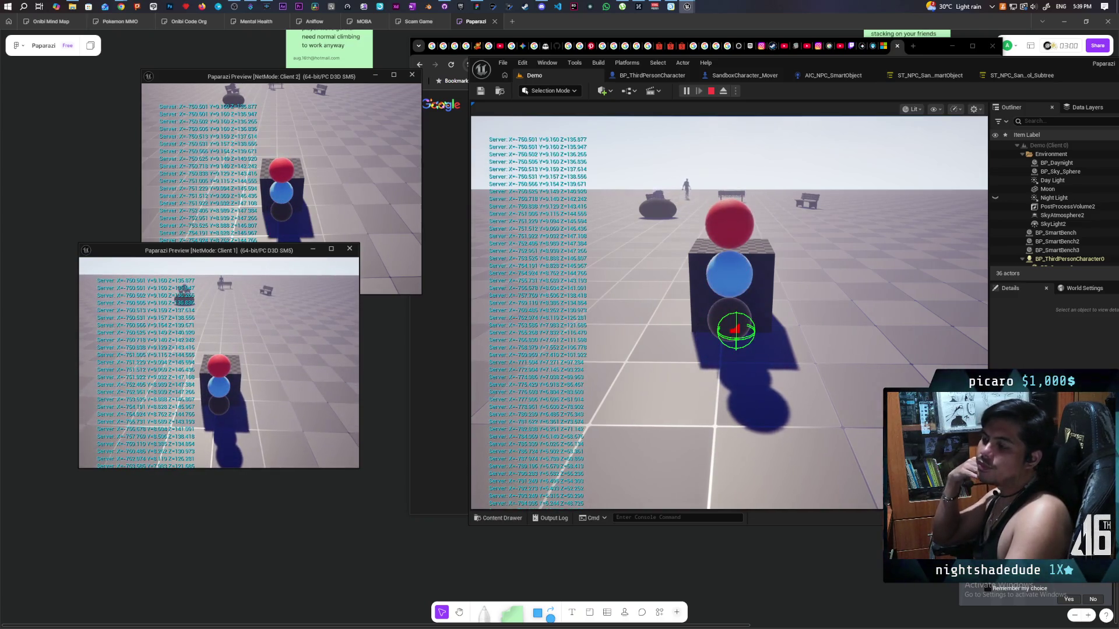
pyautogui.press('w')
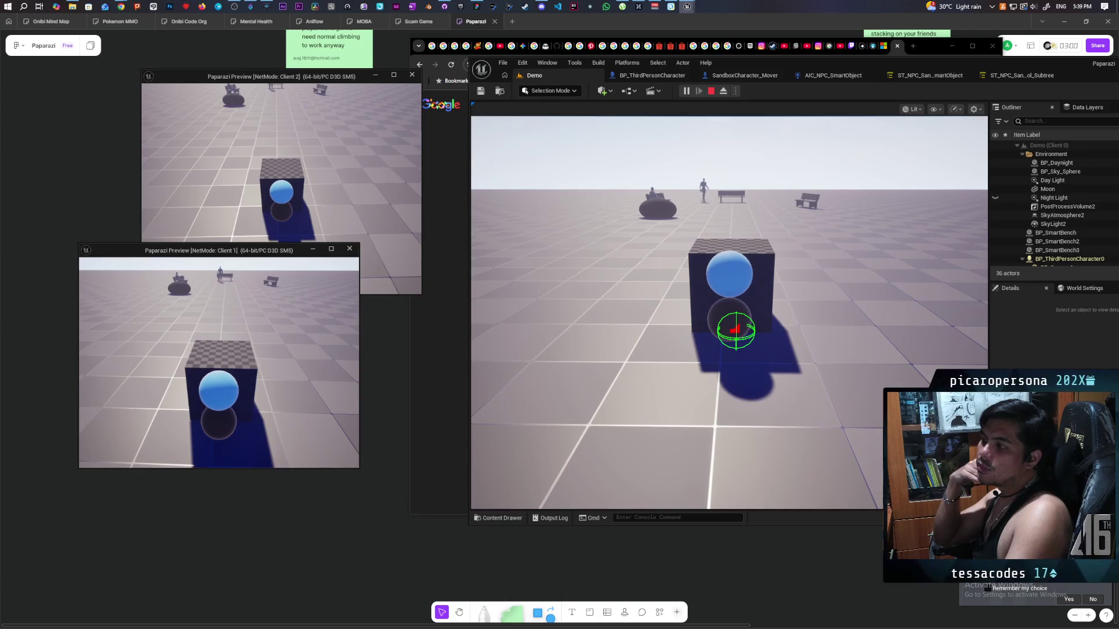
pyautogui.press('s')
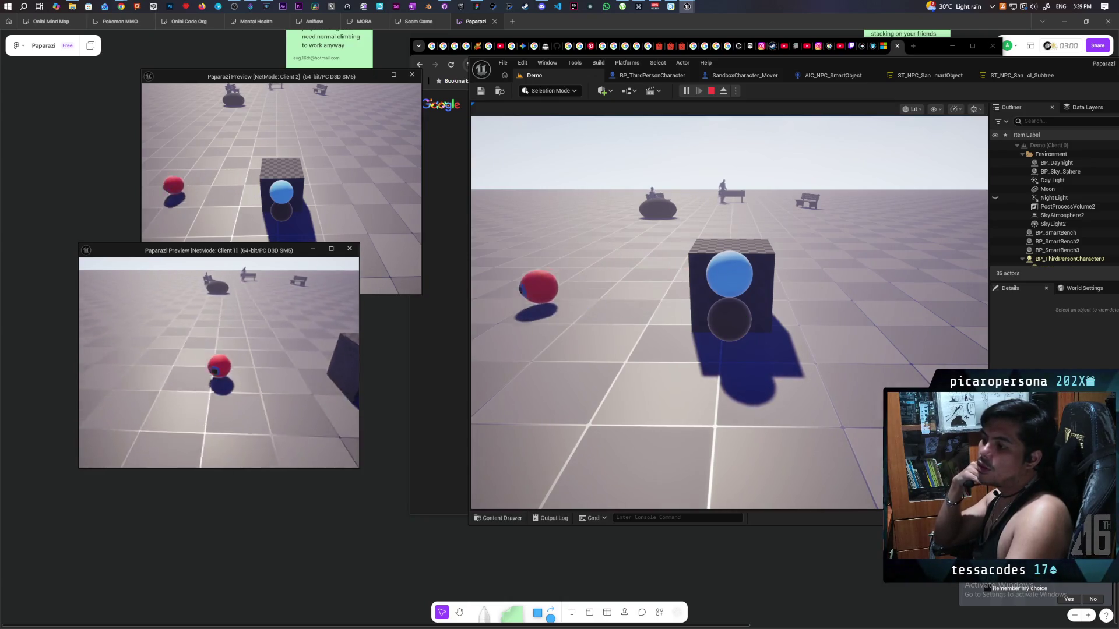
pyautogui.press('d')
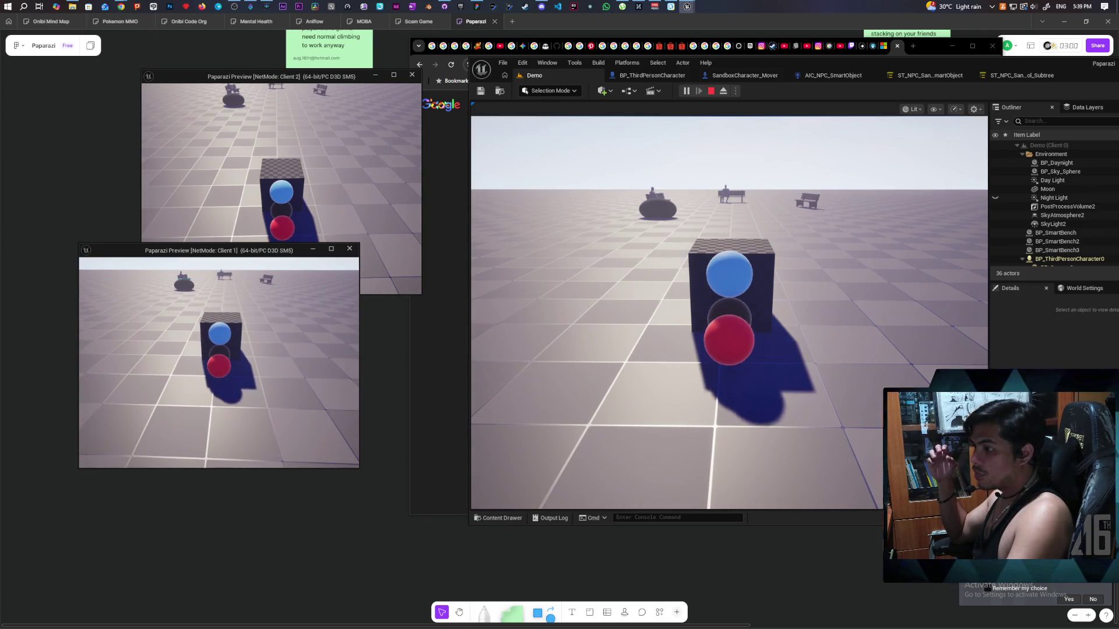
pyautogui.press('space')
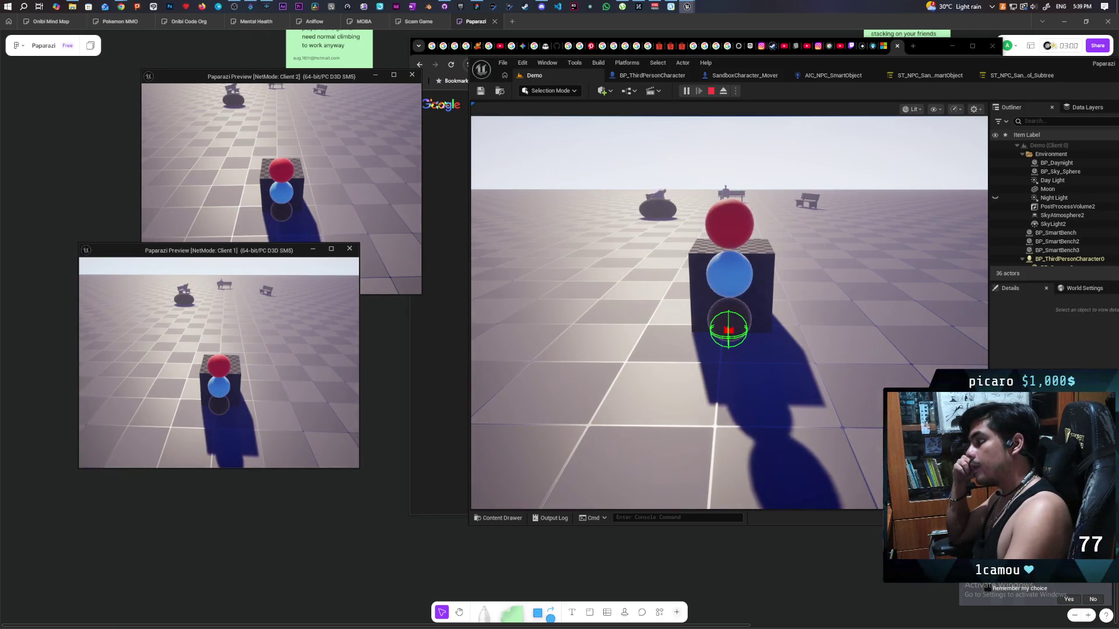
pyautogui.press('s')
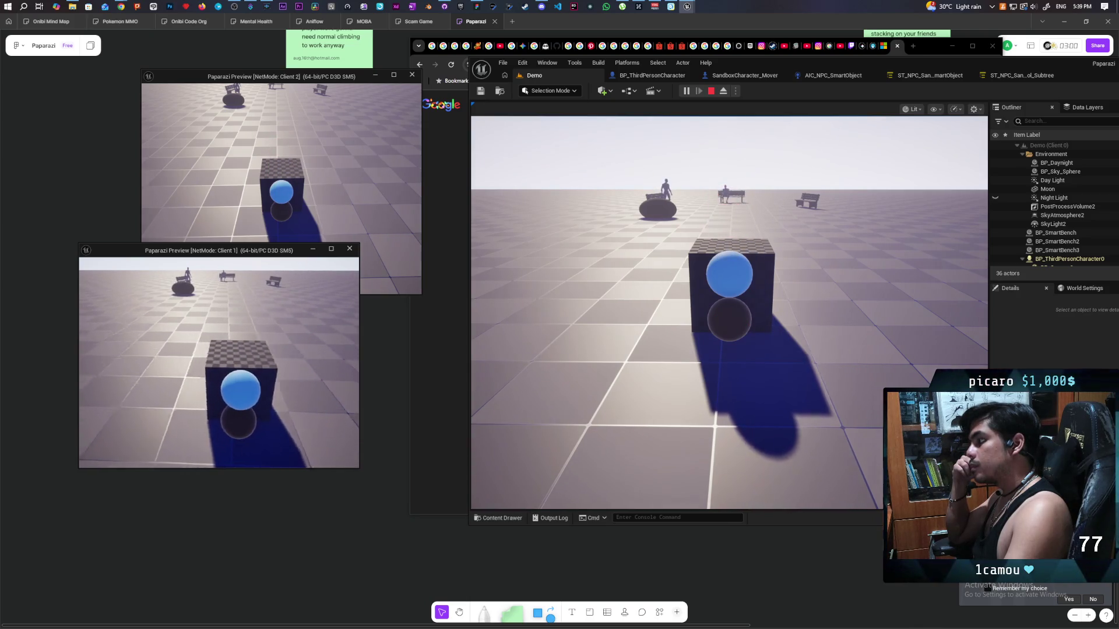
pyautogui.press('d')
pyautogui.press('space')
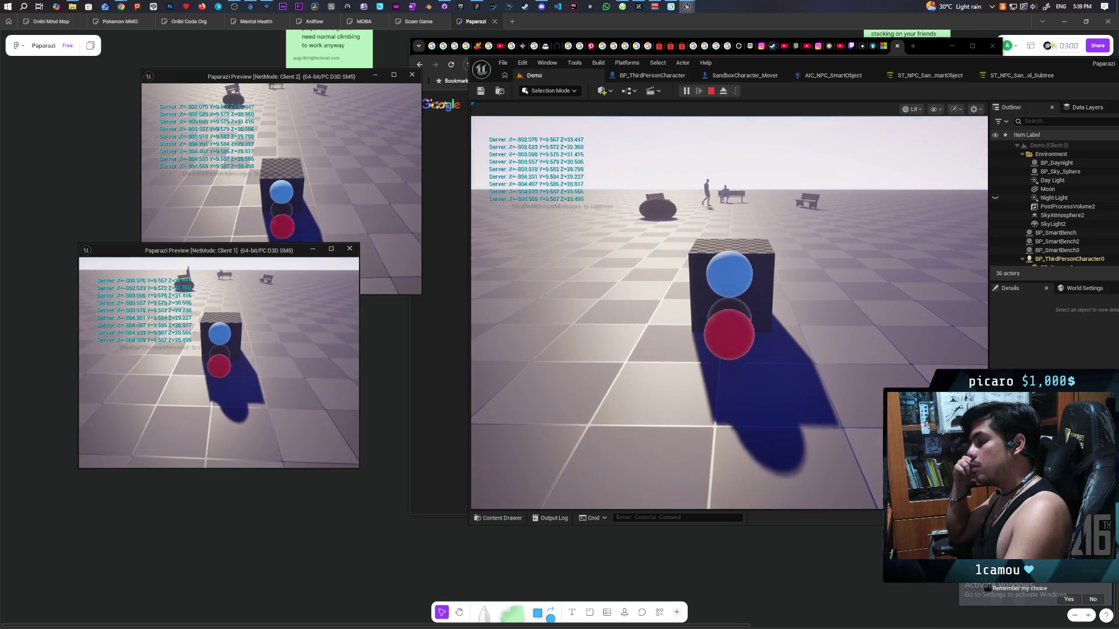
# Hop the red sphere off the stack and re-stack it on the blue sphere twice, then stop playing.
pyautogui.press('w')
pyautogui.press('space')
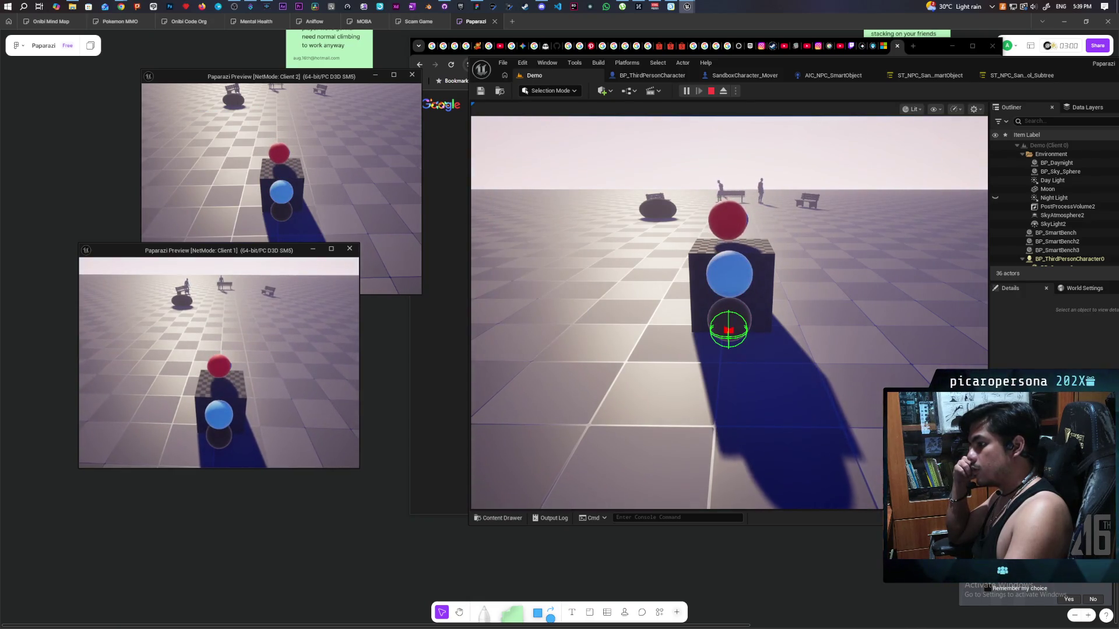
pyautogui.press('a')
pyautogui.press('s')
pyautogui.press('d')
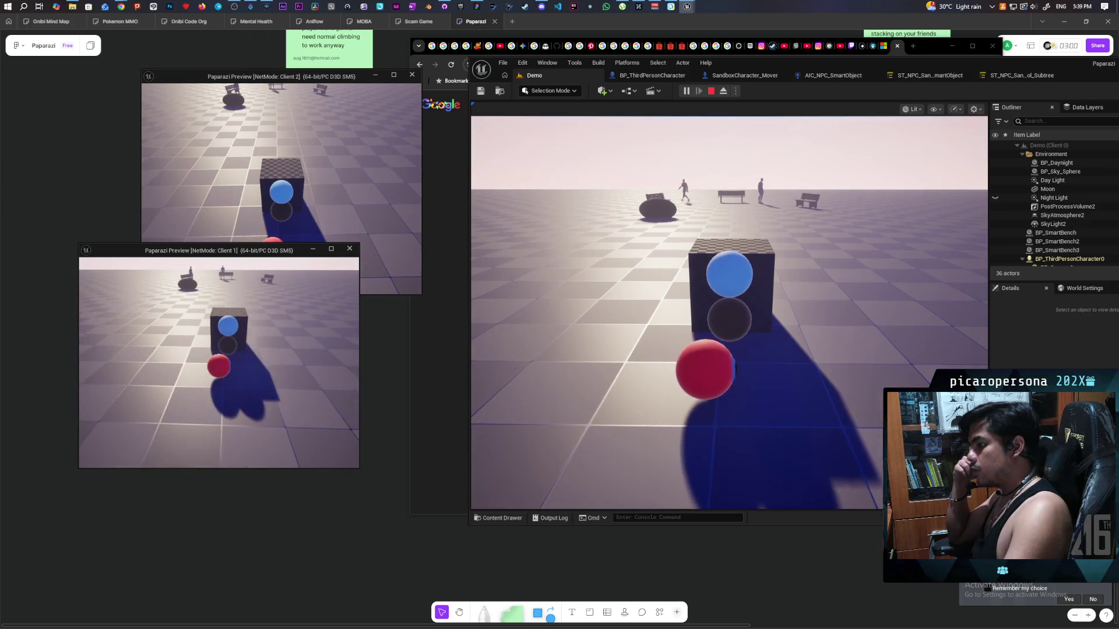
pyautogui.press('w')
pyautogui.press('space')
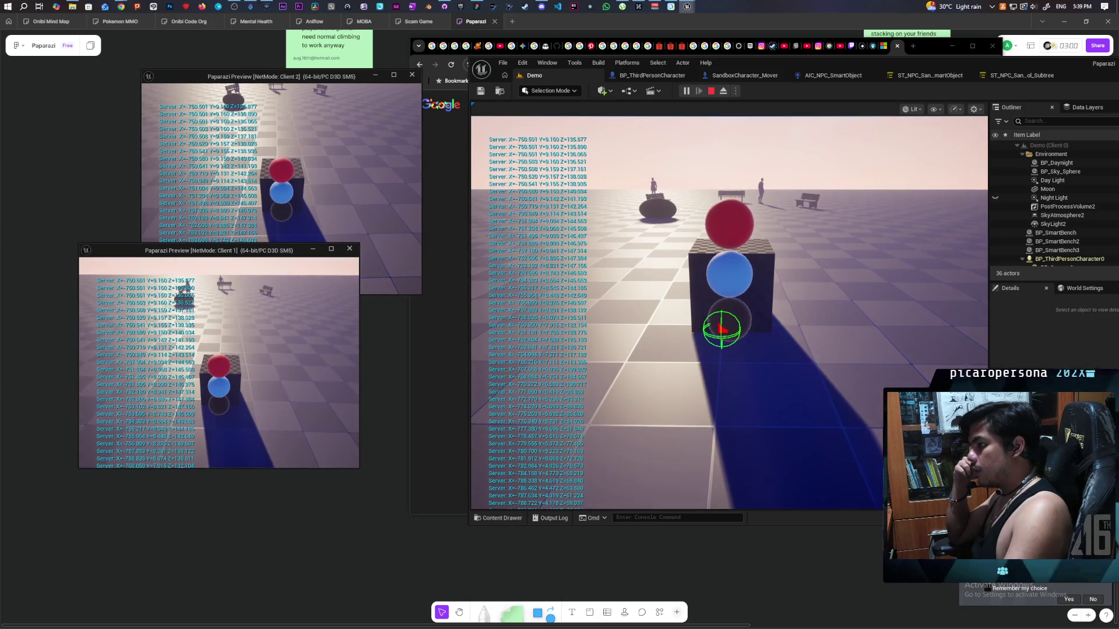
pyautogui.press('a')
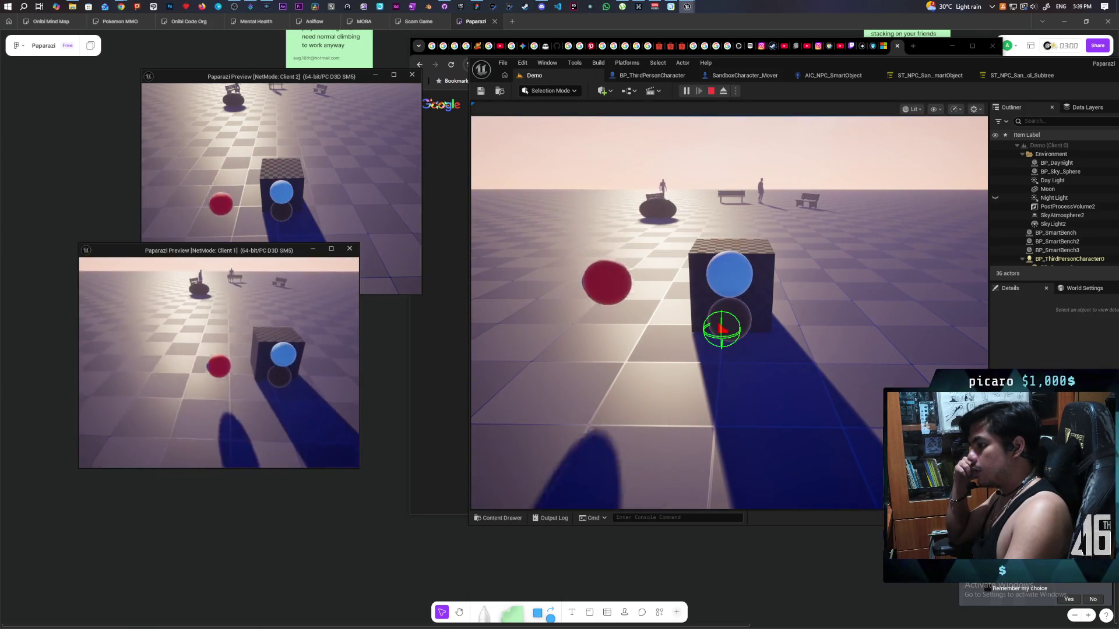
pyautogui.press('d')
pyautogui.press('w')
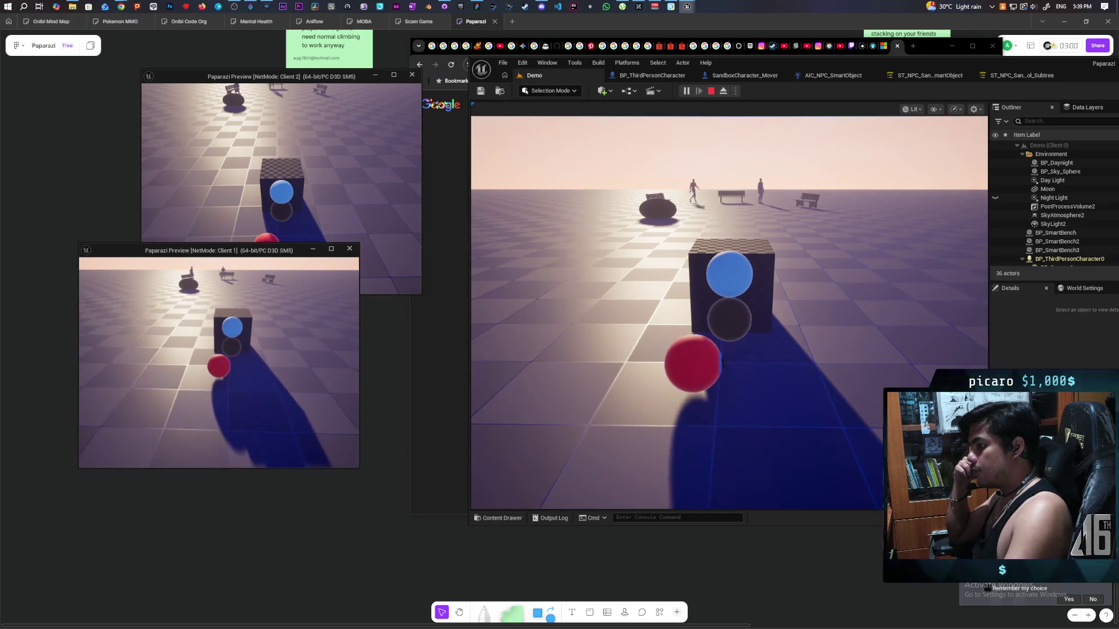
pyautogui.press('space')
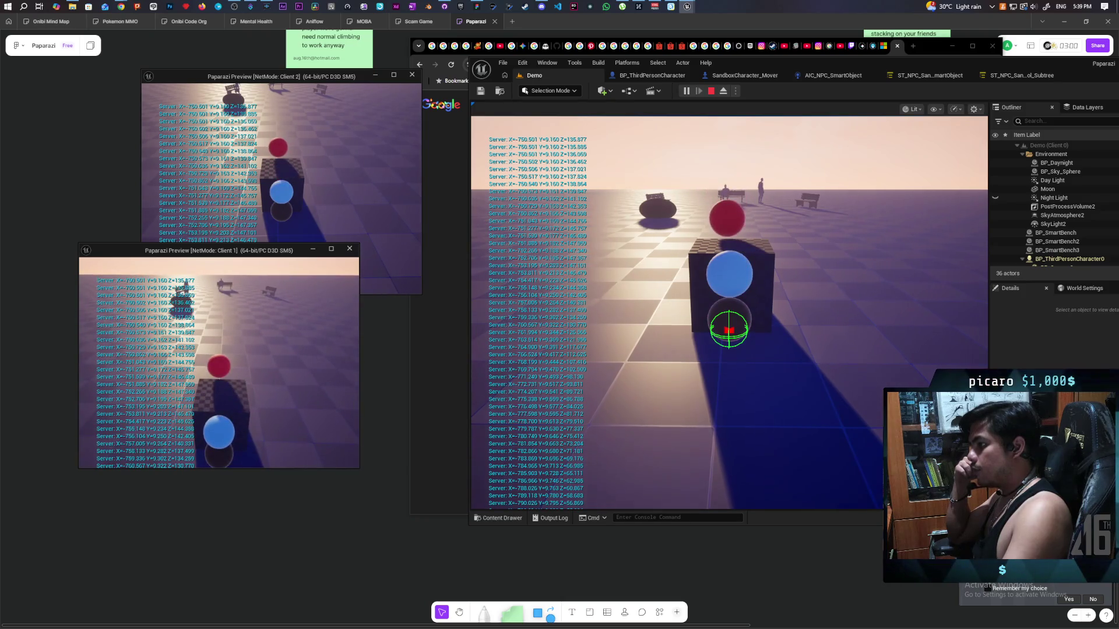
pyautogui.press('Escape')
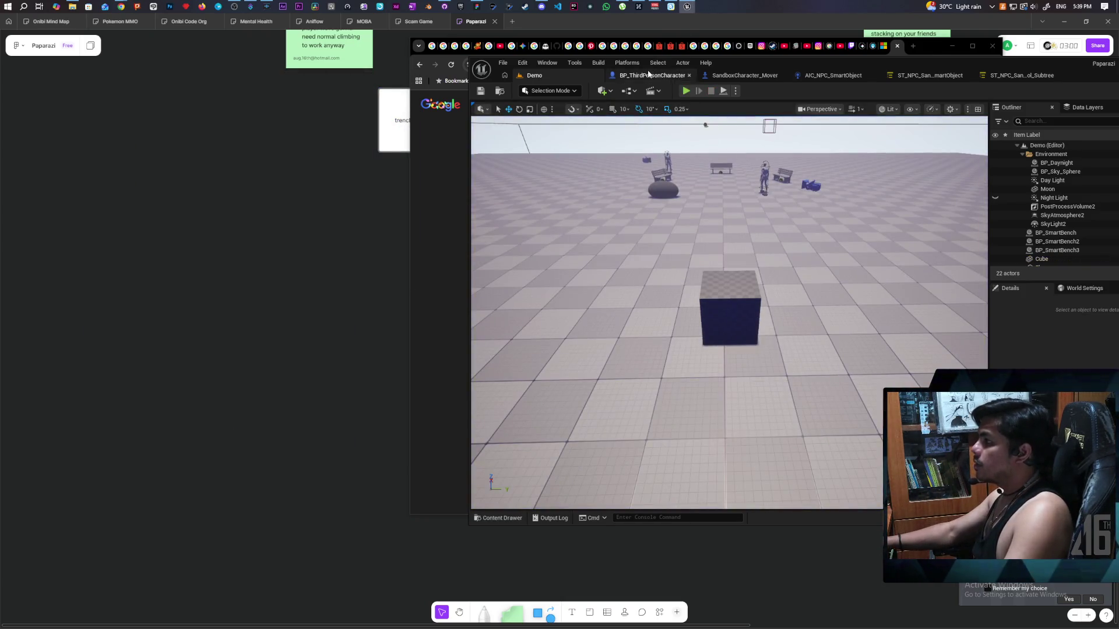
# Set Set Collision Enabled's New Type to No Collision in DetachFromStack.
pyautogui.click(649, 74)
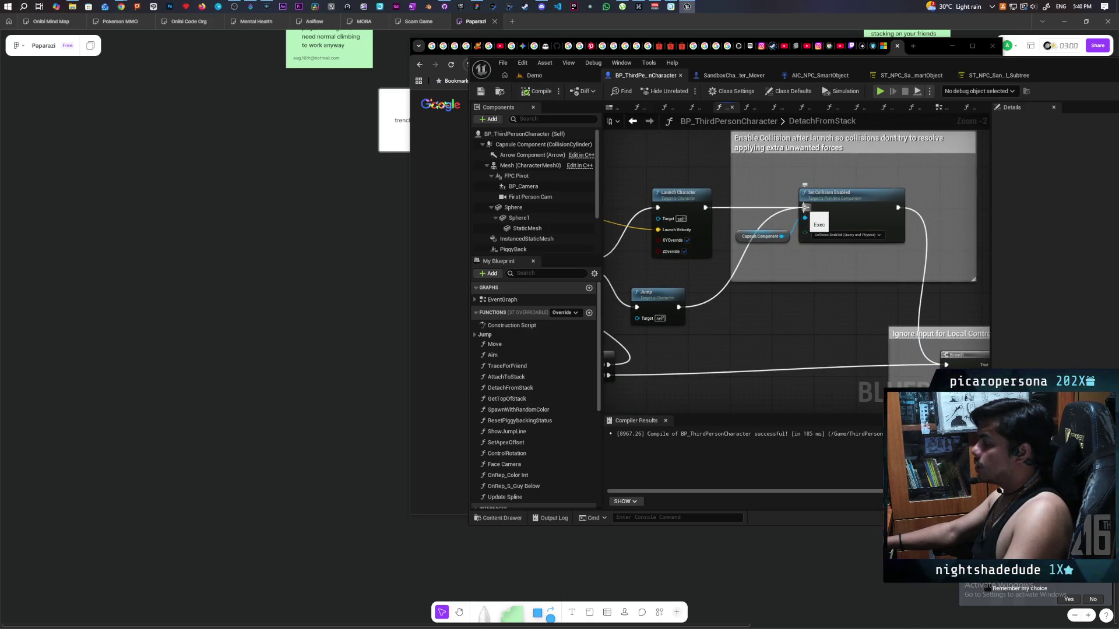
pyautogui.click(867, 235)
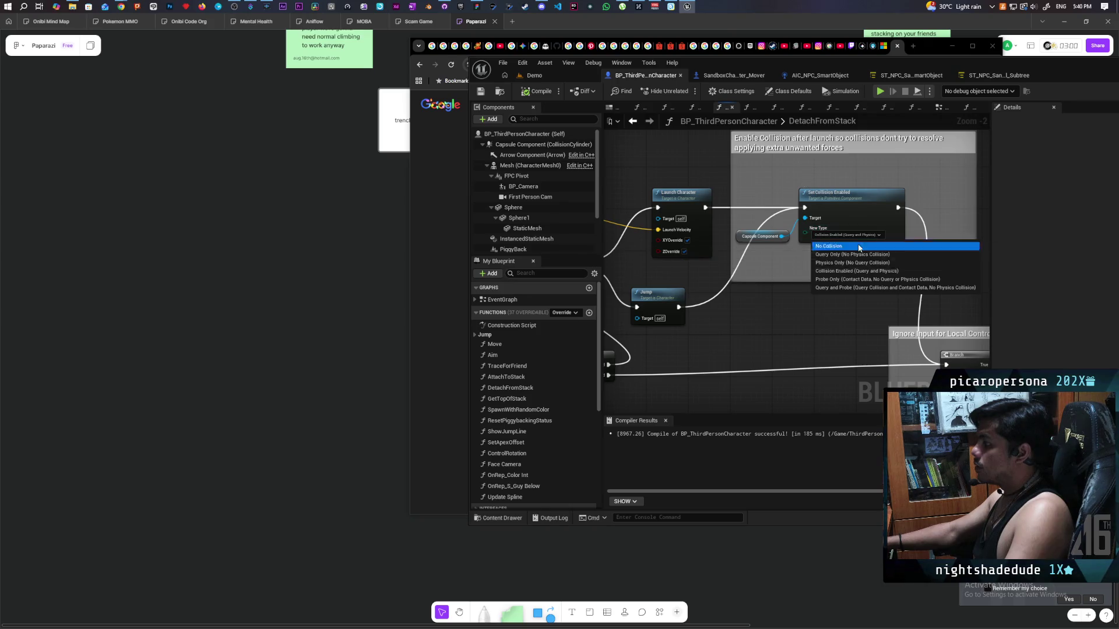
pyautogui.click(858, 247)
# Playtest from the Demo level, moving and jumping the blue sphere, then stop.
pyautogui.click(558, 82)
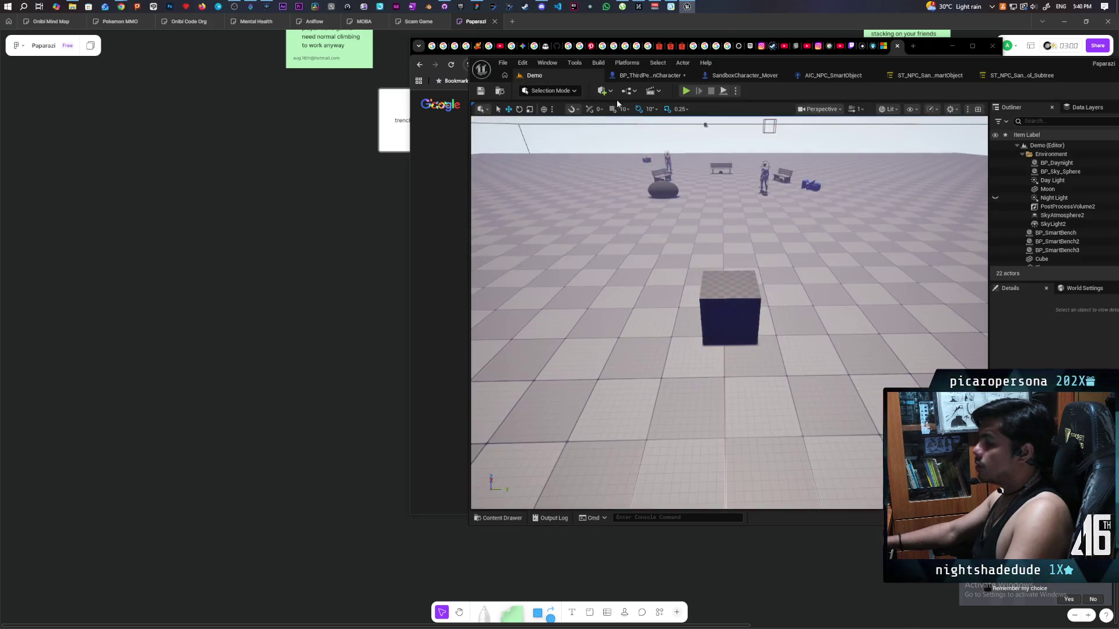
pyautogui.click(686, 91)
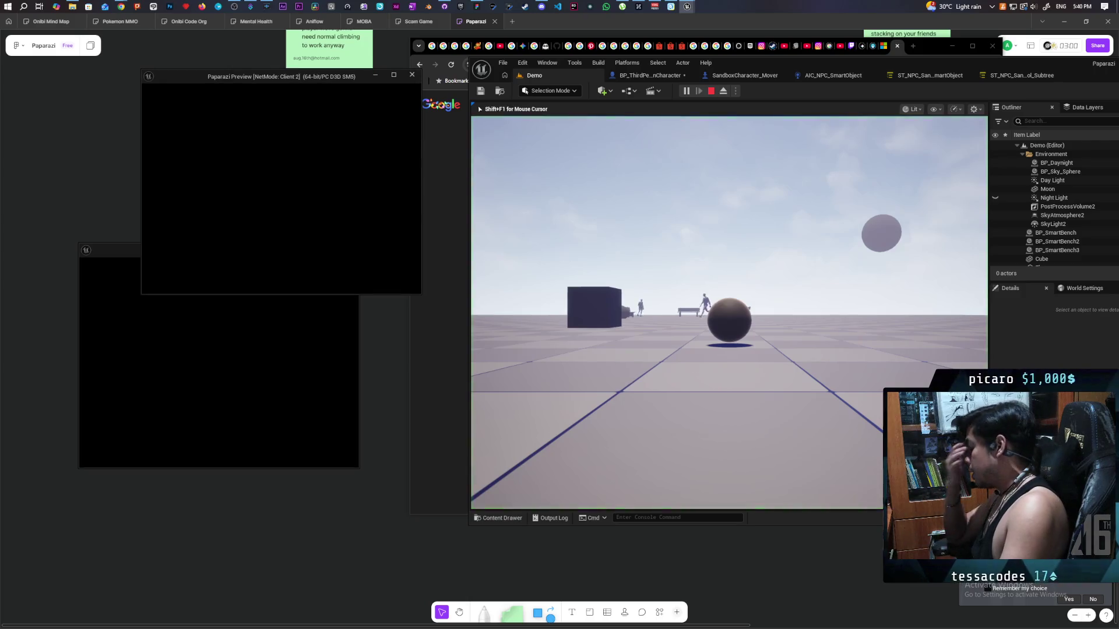
pyautogui.hotkey('alt', 'Tab')
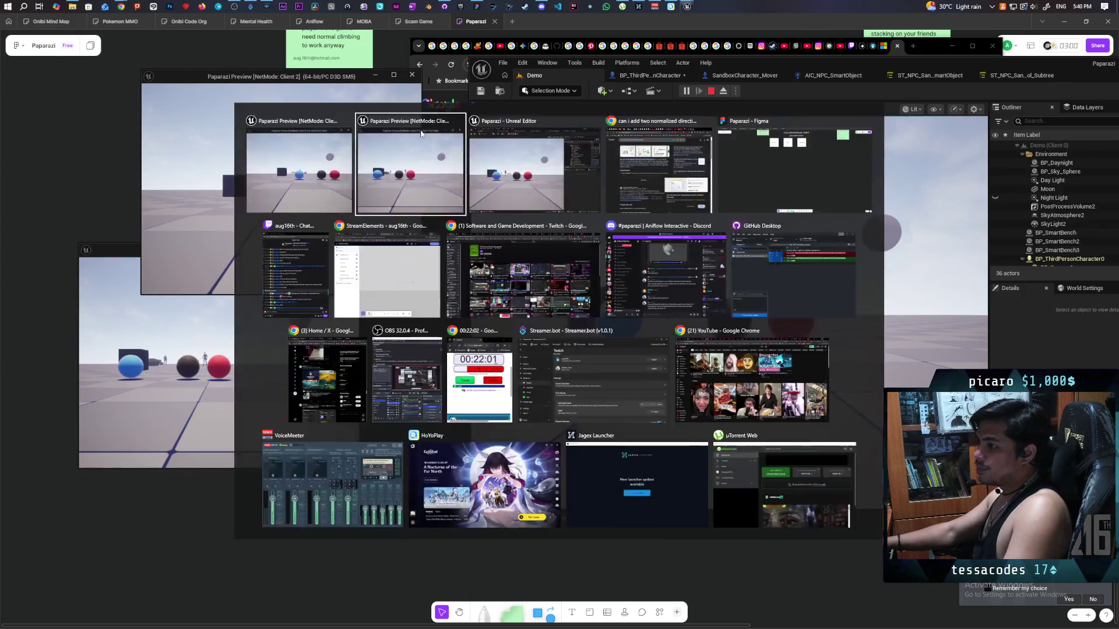
pyautogui.press('w')
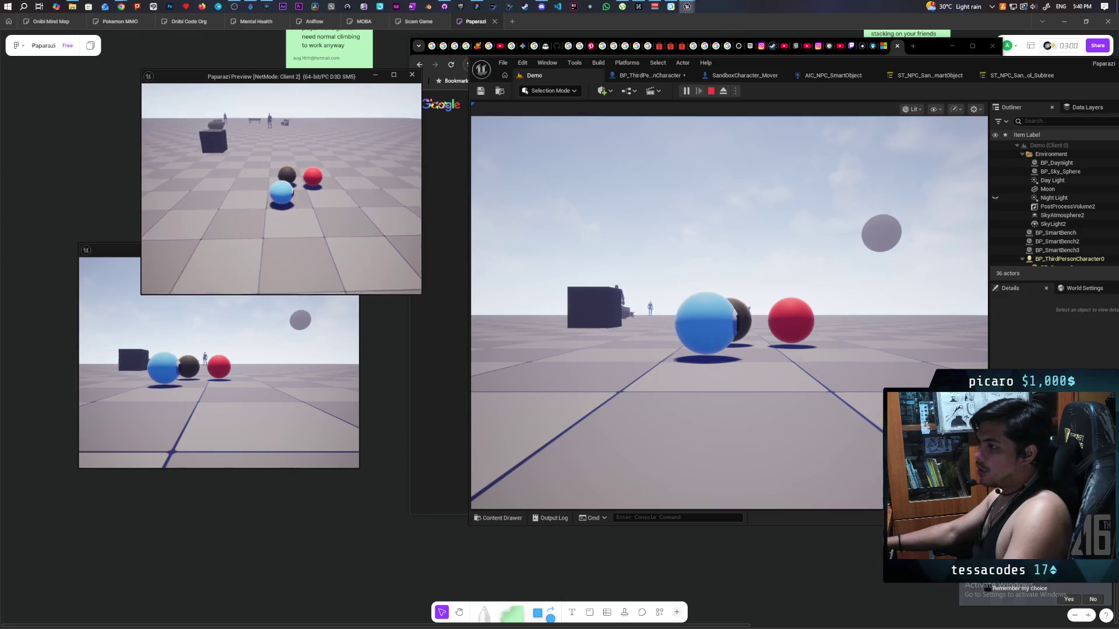
pyautogui.press('space')
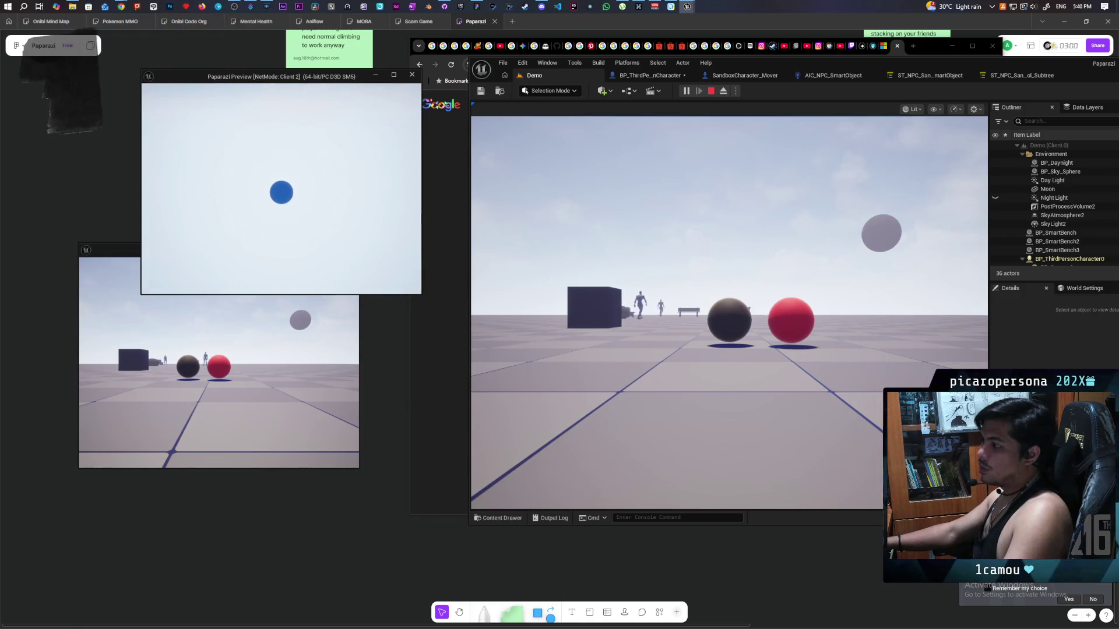
pyautogui.press('Escape')
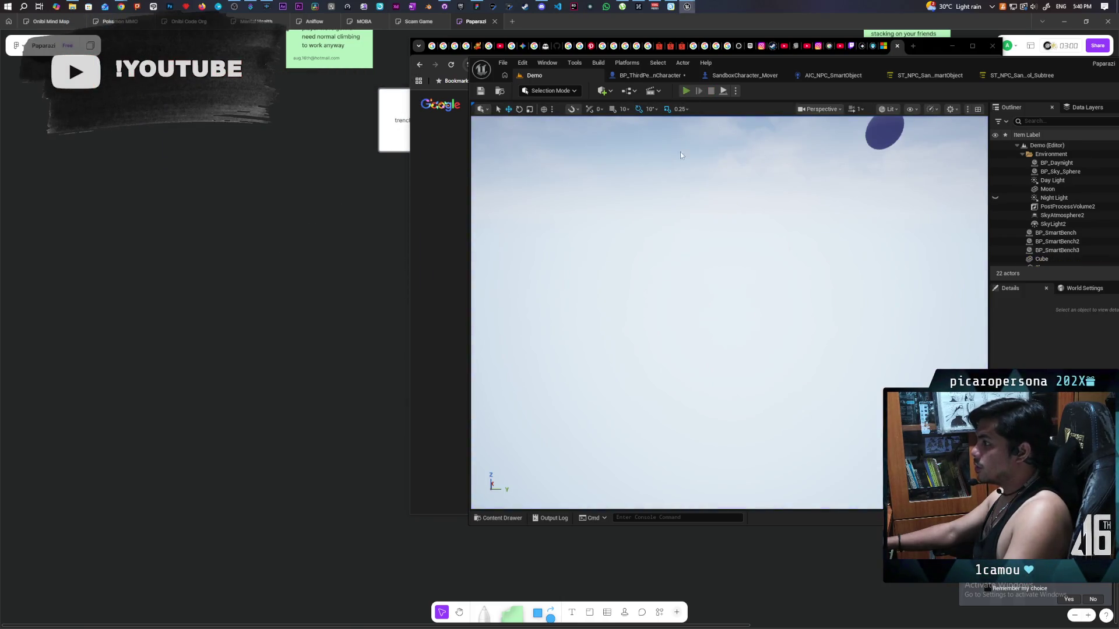
# Playtest again, stacking the blue sphere onto the black sphere with E and leaving it.
pyautogui.hotkey('alt', 'p')
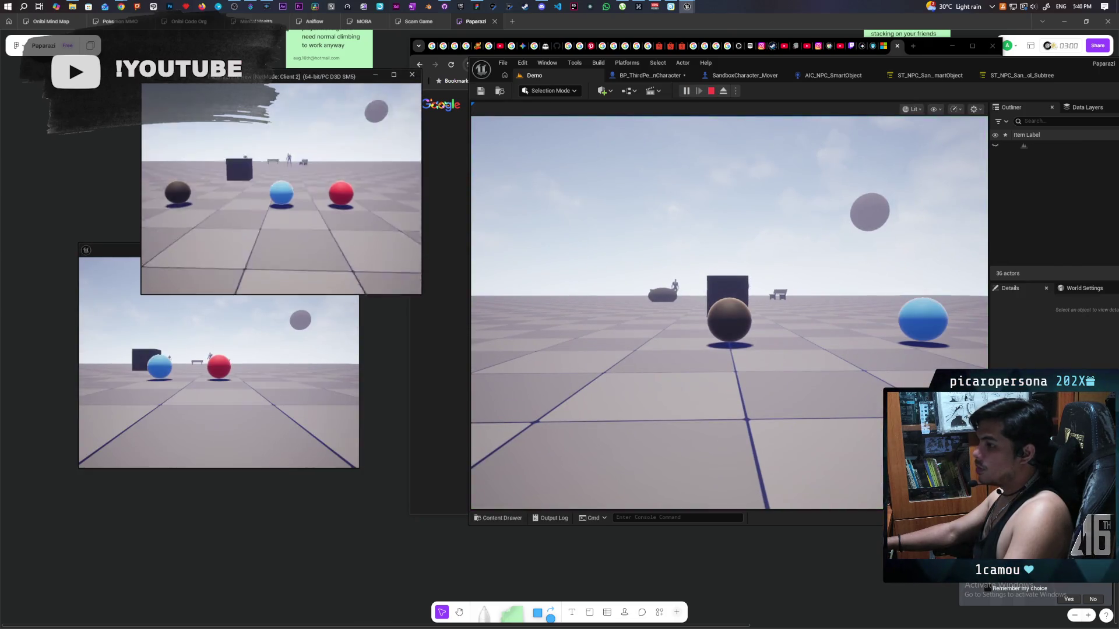
pyautogui.press('w')
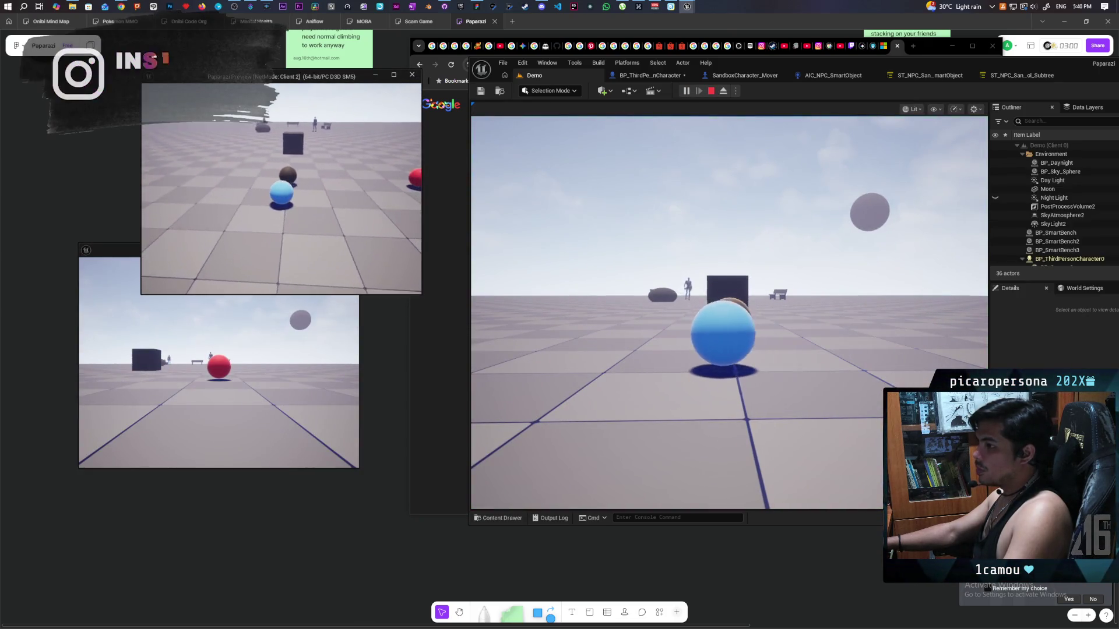
pyautogui.press('e')
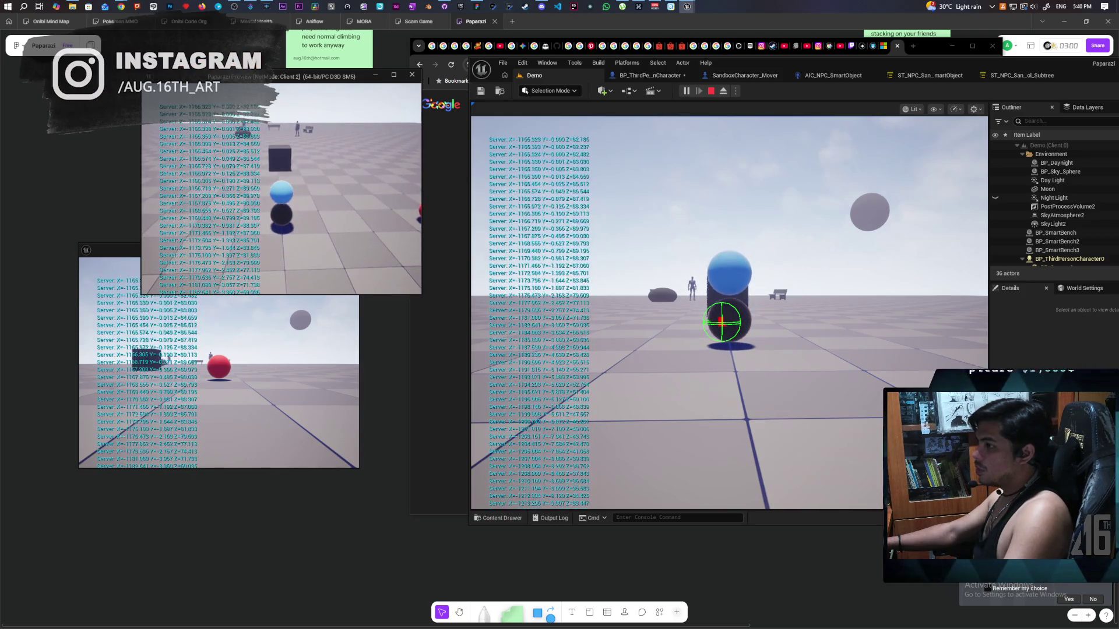
pyautogui.press('e')
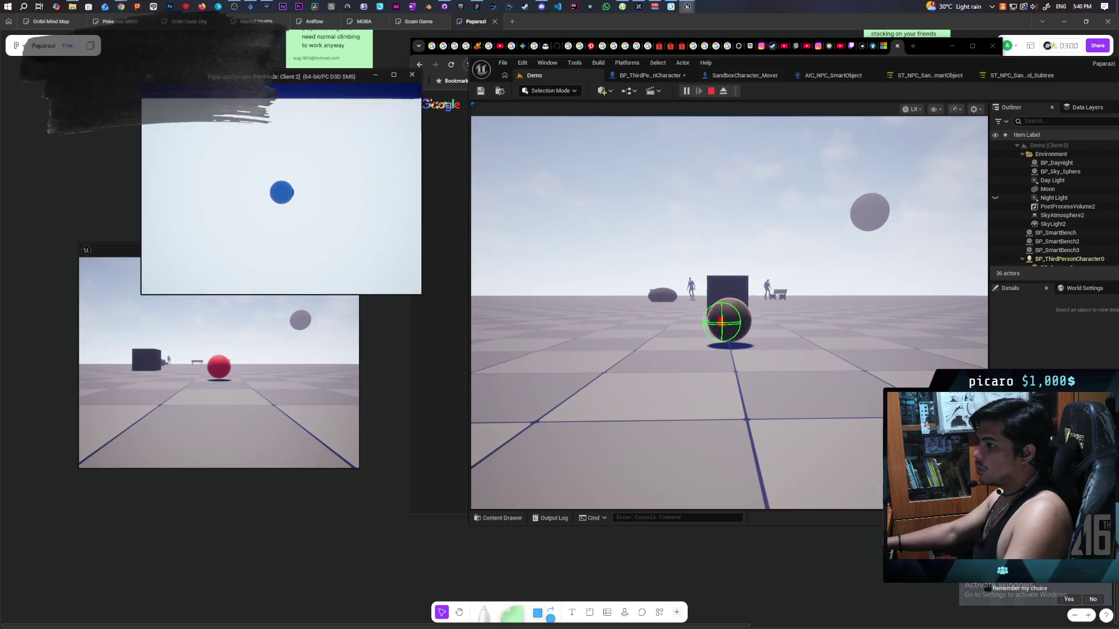
pyautogui.press('Escape')
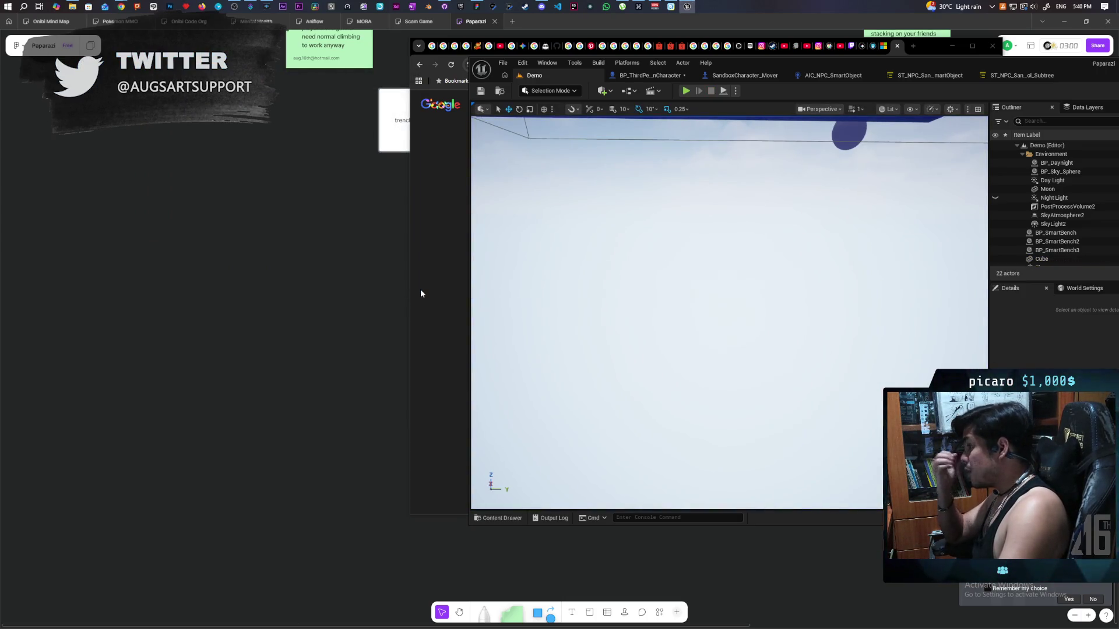
pyautogui.click(653, 76)
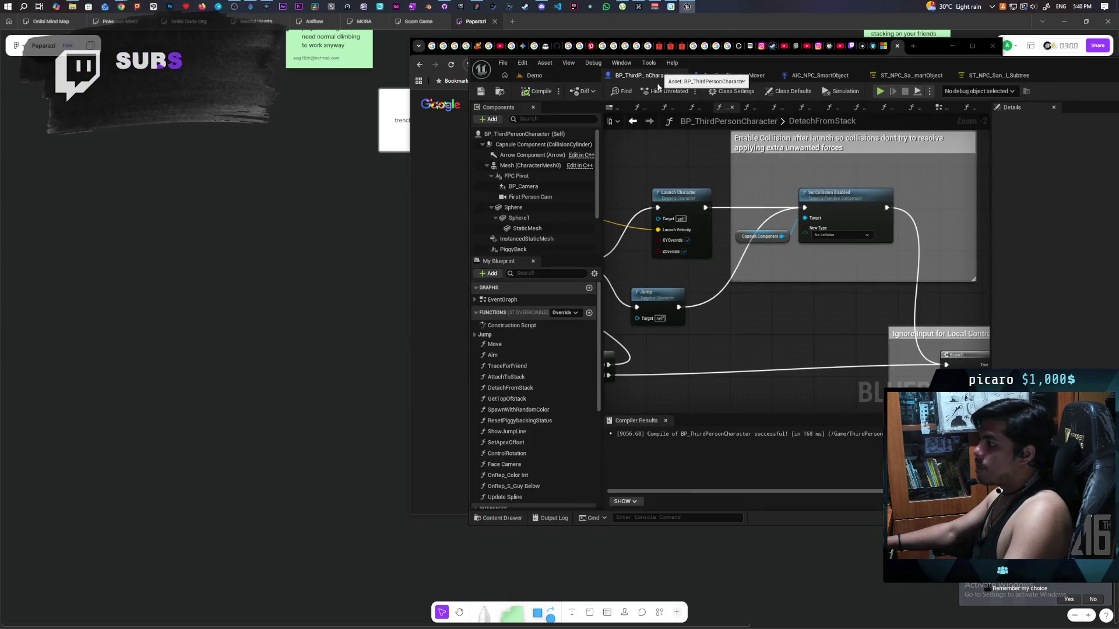
pyautogui.moveTo(606, 273)
pyautogui.mouseDown()
pyautogui.moveTo(702, 278)
pyautogui.moveTo(773, 219)
pyautogui.mouseUp()
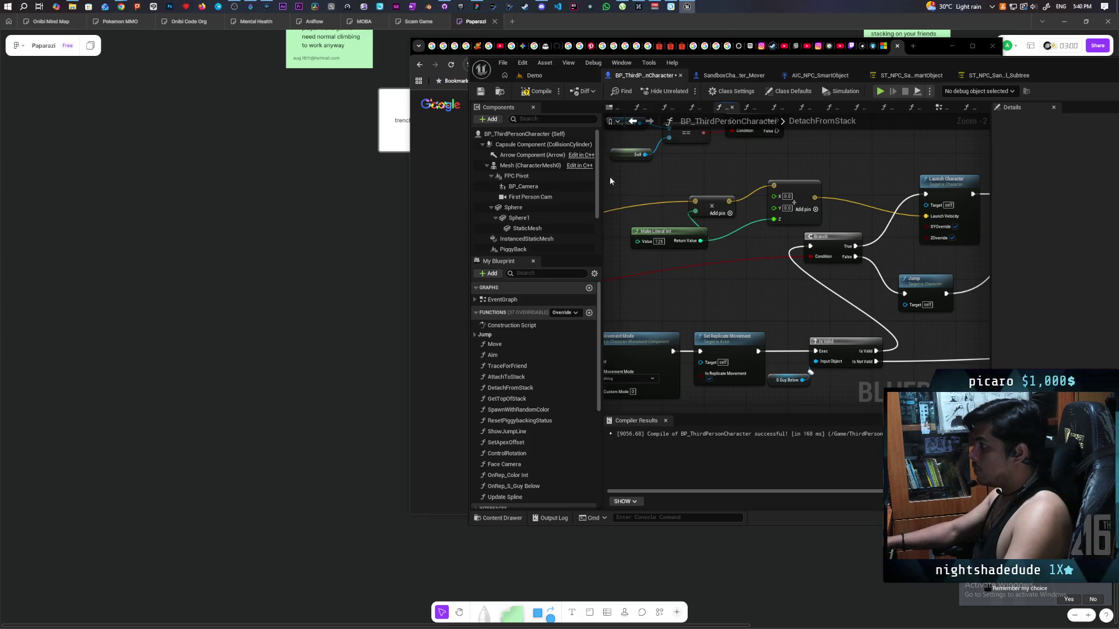
pyautogui.click(545, 76)
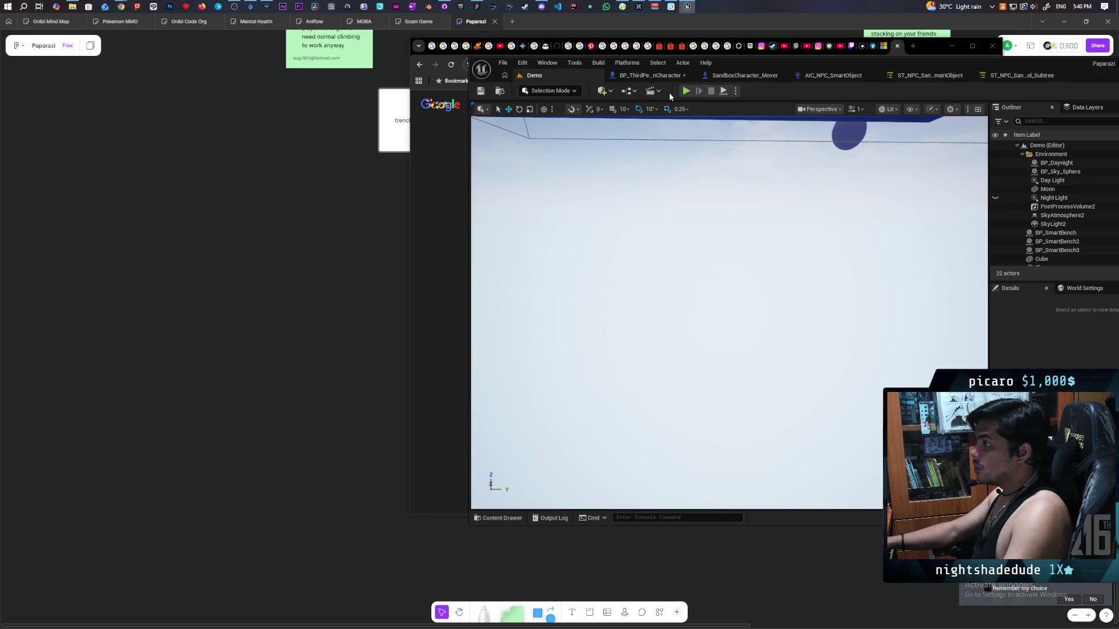
pyautogui.click(686, 92)
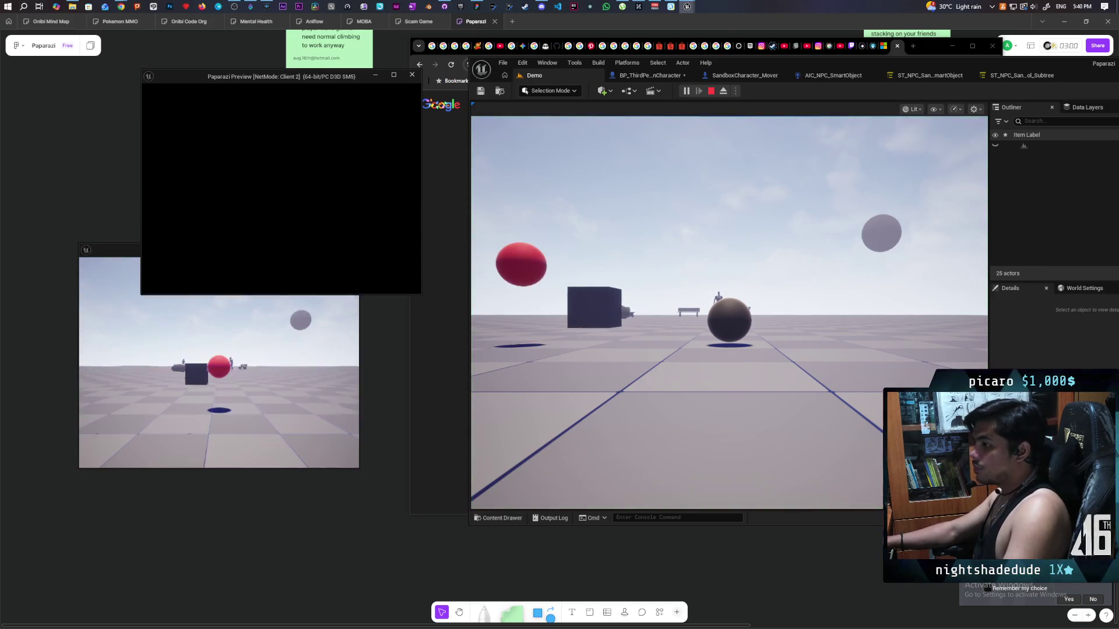
pyautogui.hotkey('alt', 'Tab')
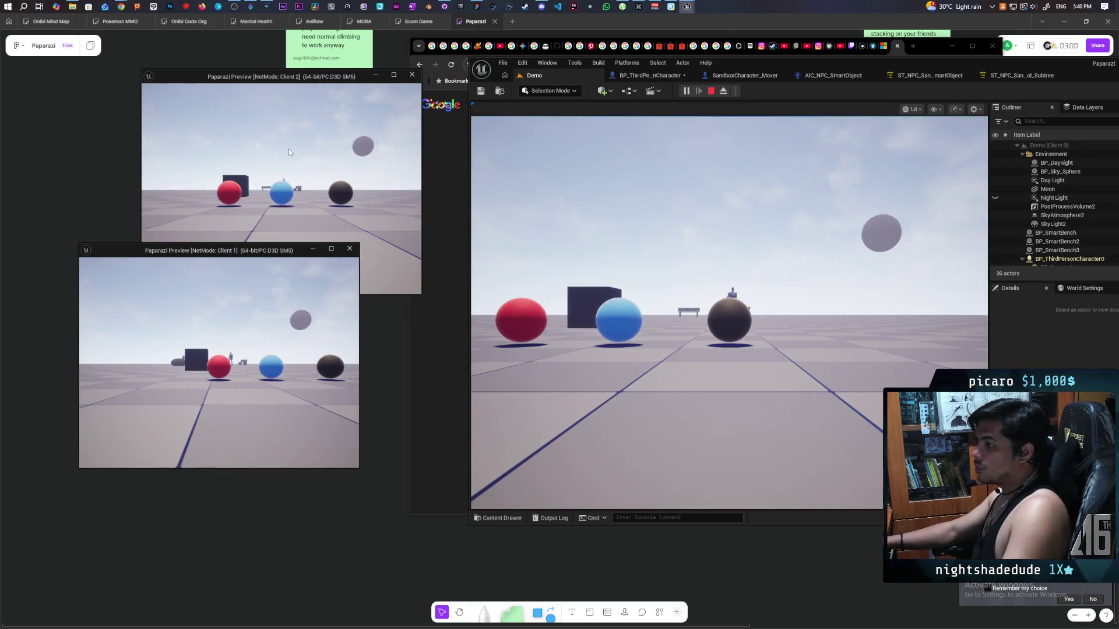
pyautogui.press('w')
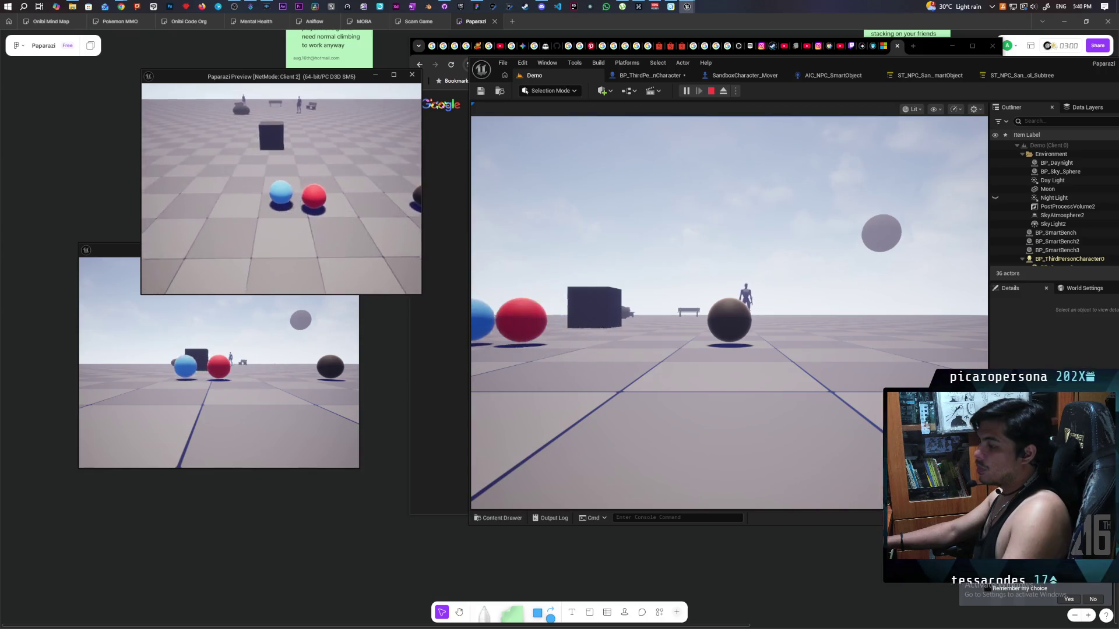
pyautogui.press('w')
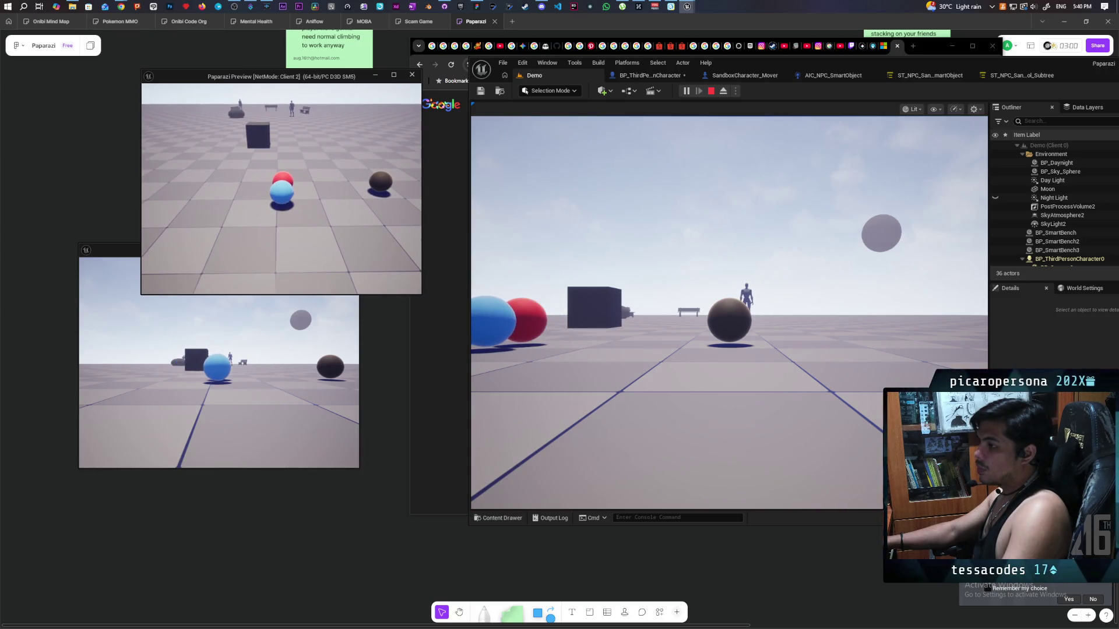
pyautogui.press('w')
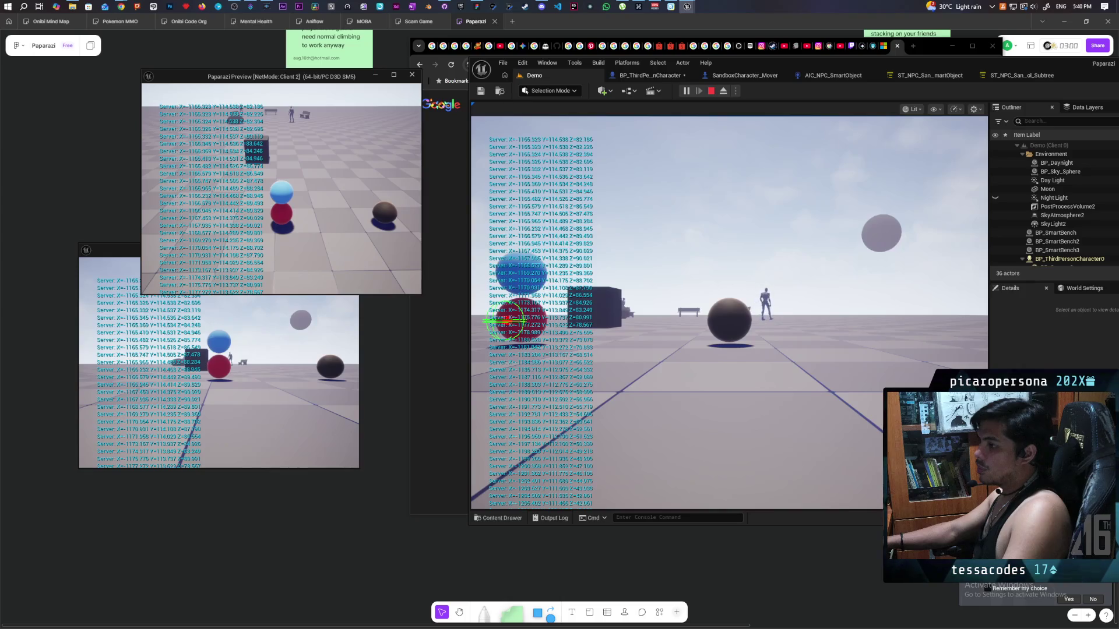
pyautogui.press('Escape')
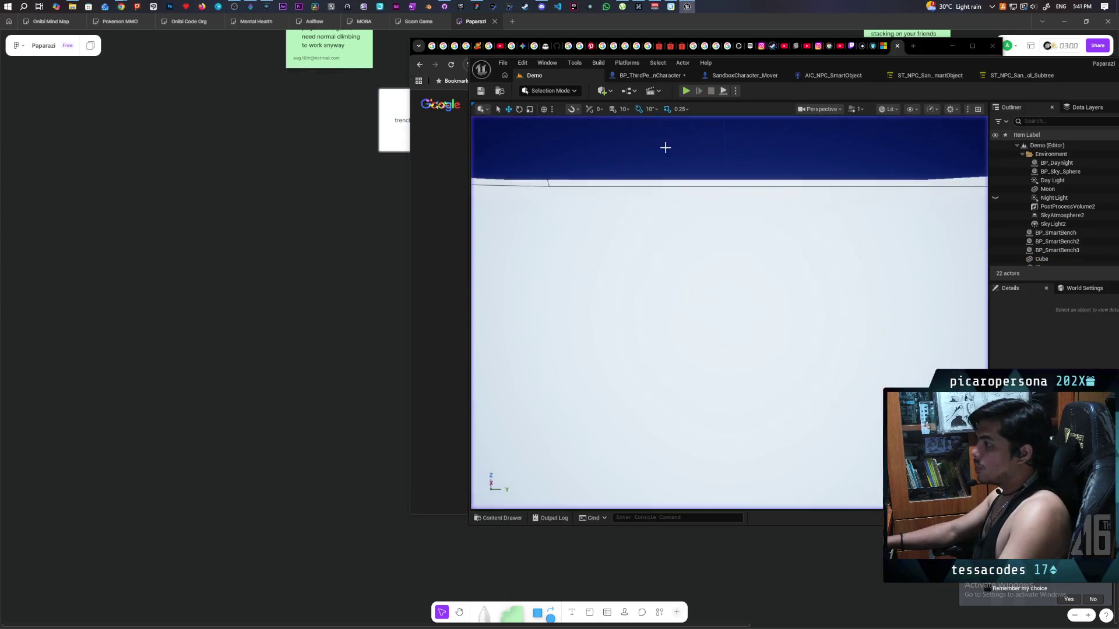
pyautogui.click(653, 75)
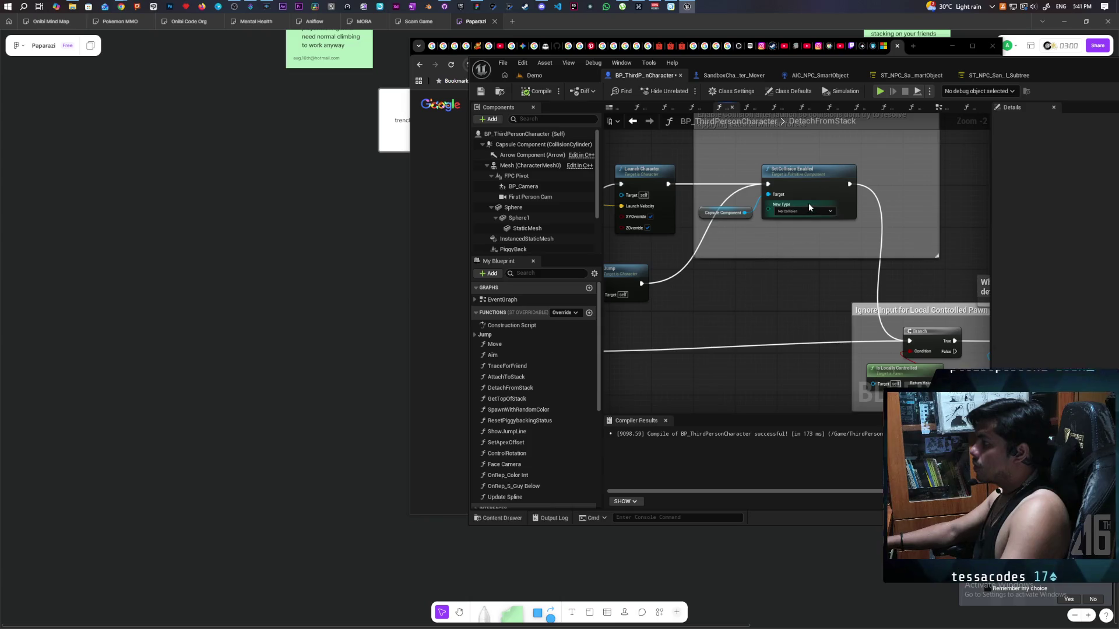
# Set the collision back to Query and Physics and start a two-client Demo level playtest.
pyautogui.click(809, 211)
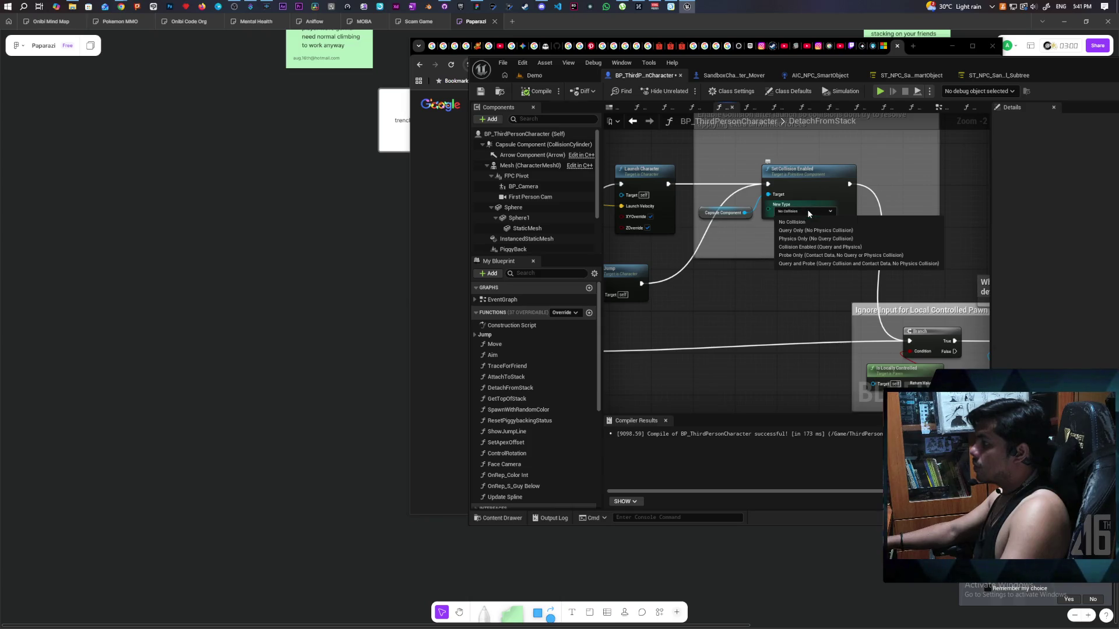
pyautogui.click(819, 250)
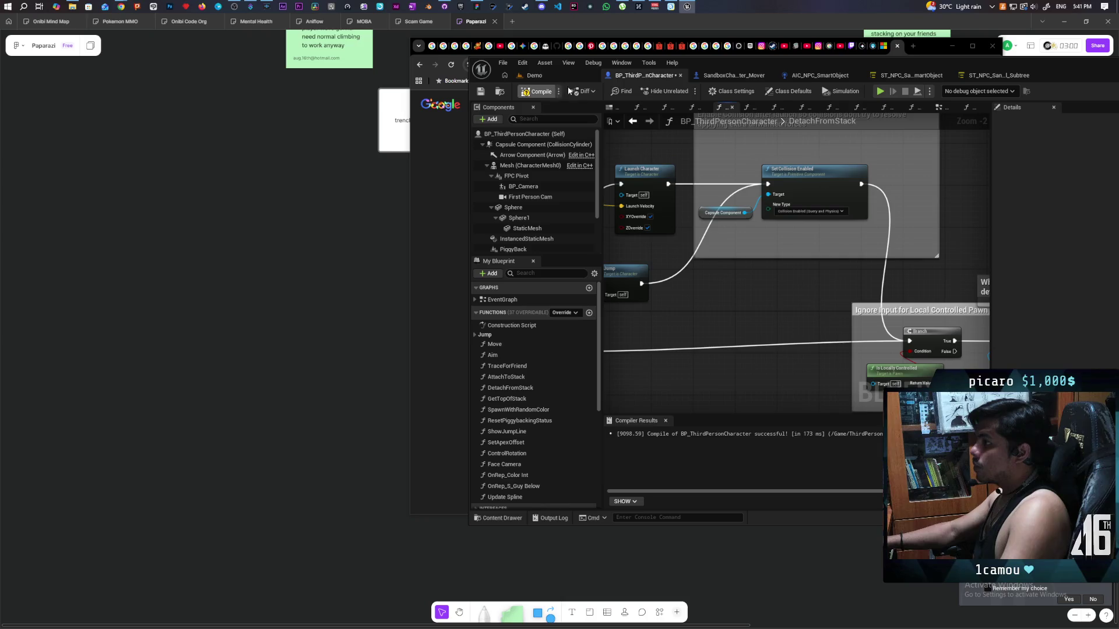
pyautogui.click(562, 75)
pyautogui.click(689, 91)
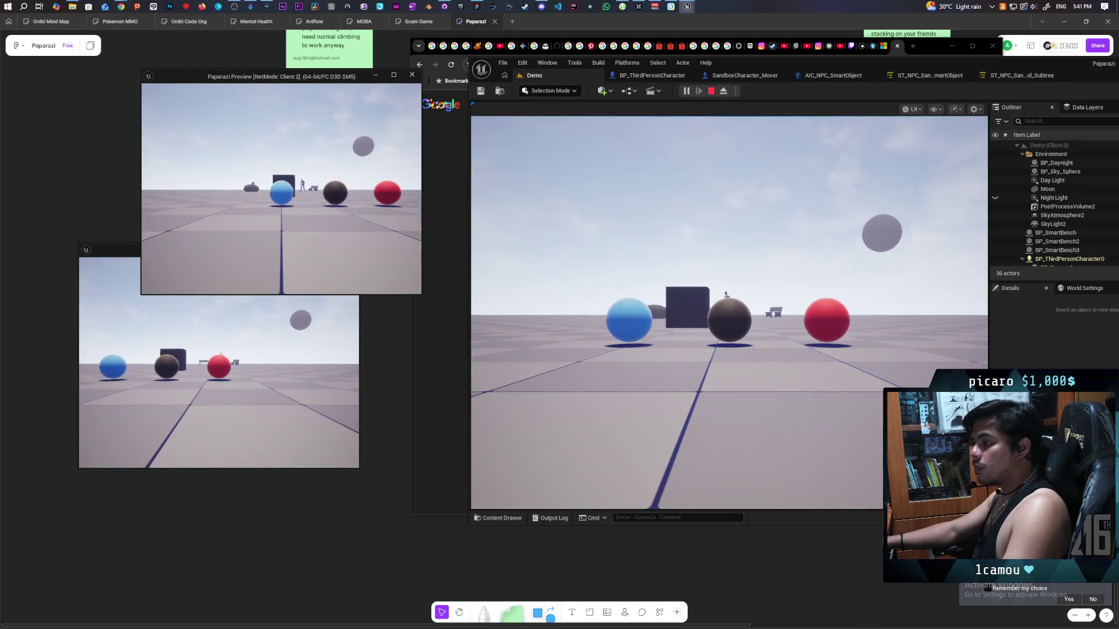
# In the second client, jump the blue sphere onto the black sphere.
pyautogui.click(265, 163)
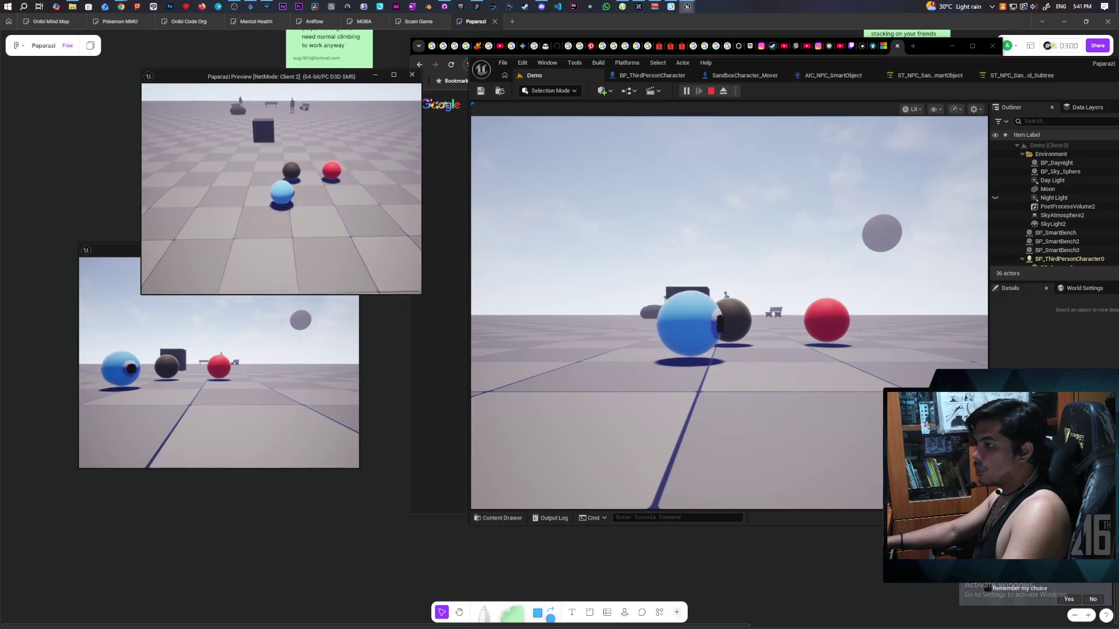
pyautogui.press('space')
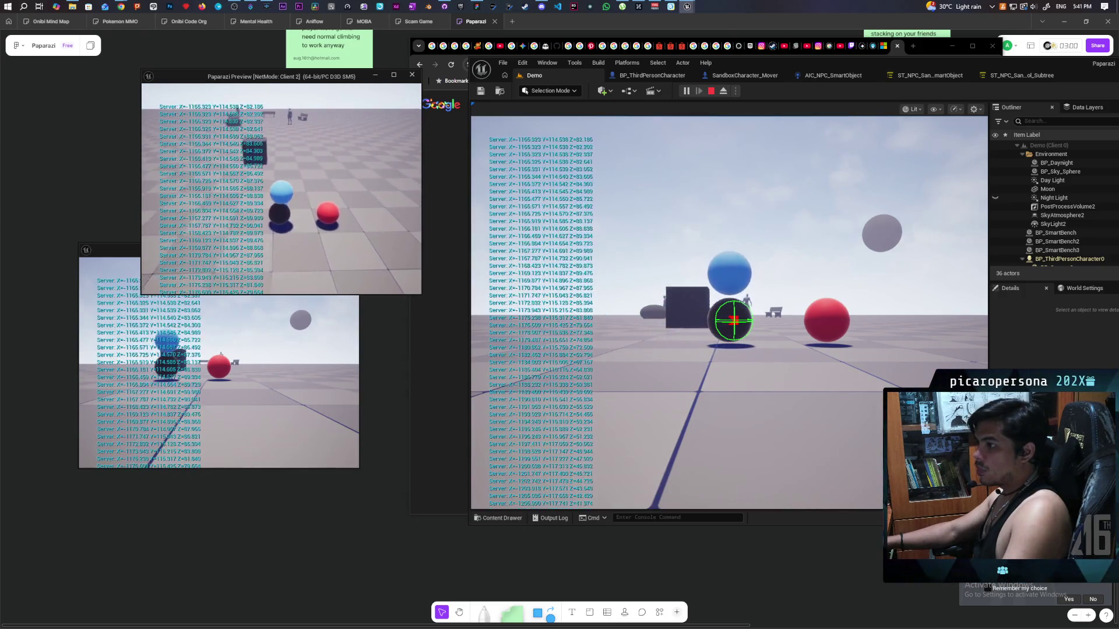
pyautogui.press('w')
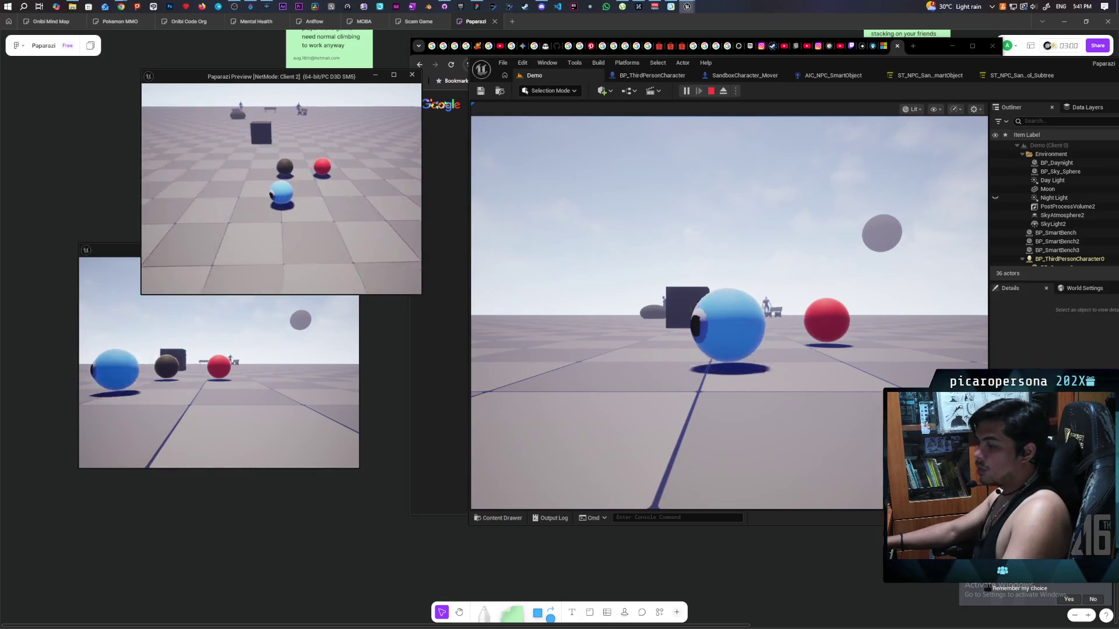
pyautogui.press('space')
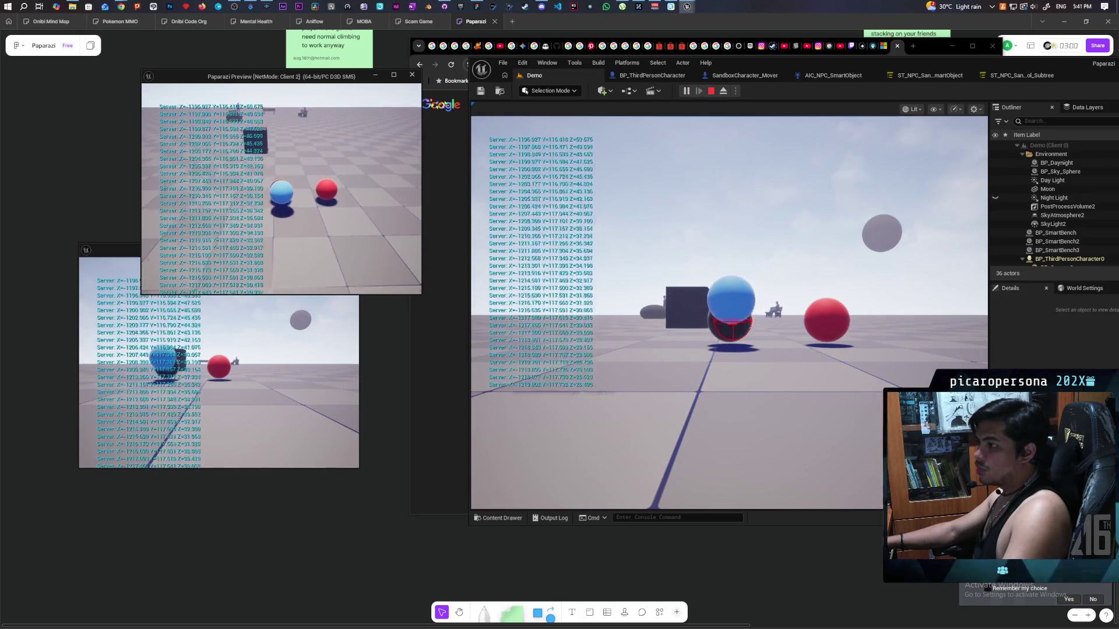
pyautogui.press('a')
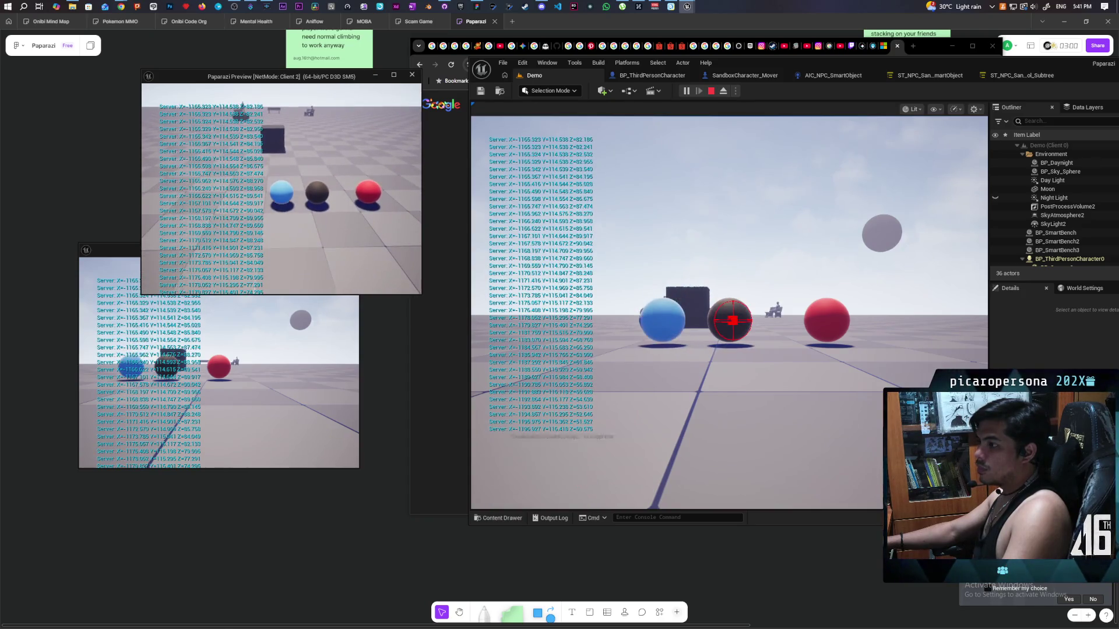
pyautogui.press('d')
pyautogui.press('space')
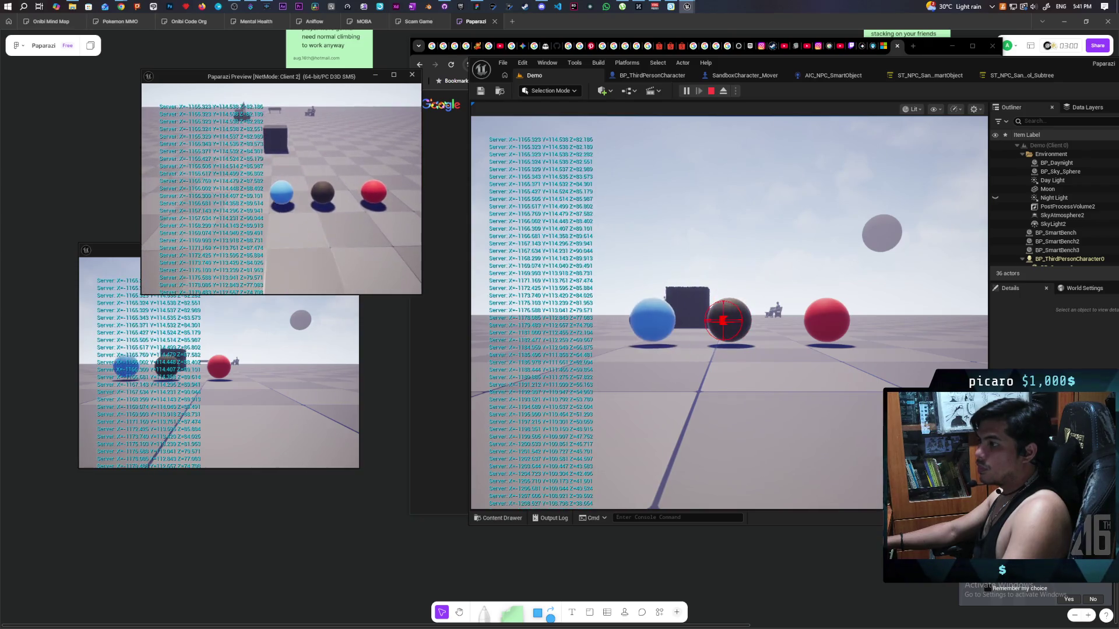
# In the first client, roll the black sphere onto and past the blue one, then stop the session.
pyautogui.hotkey('alt', 'Tab')
pyautogui.click(780, 367)
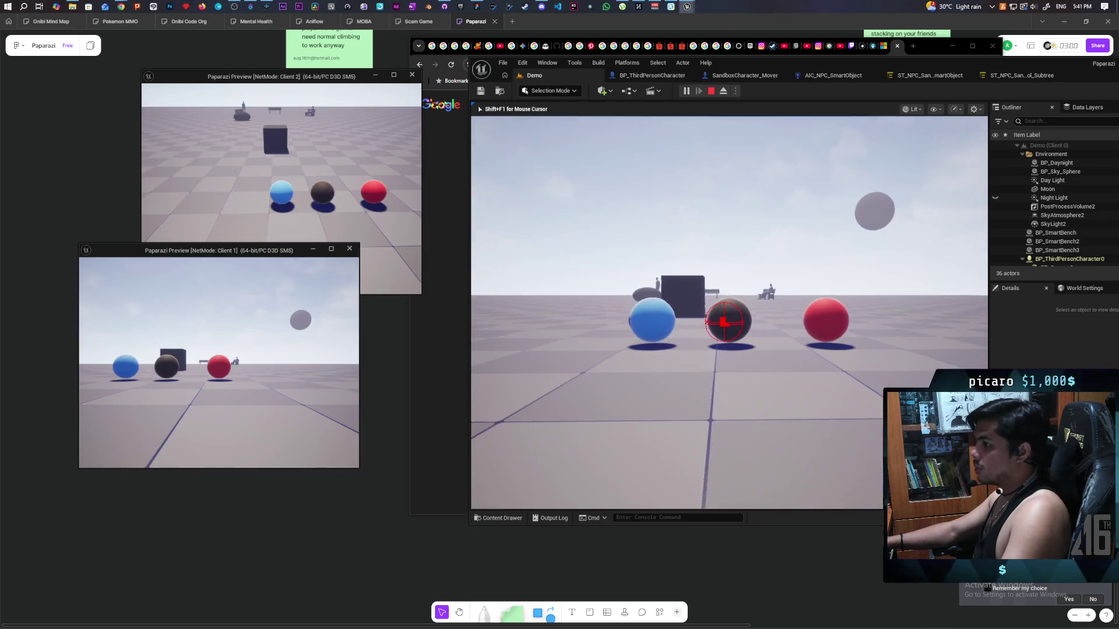
pyautogui.press('a')
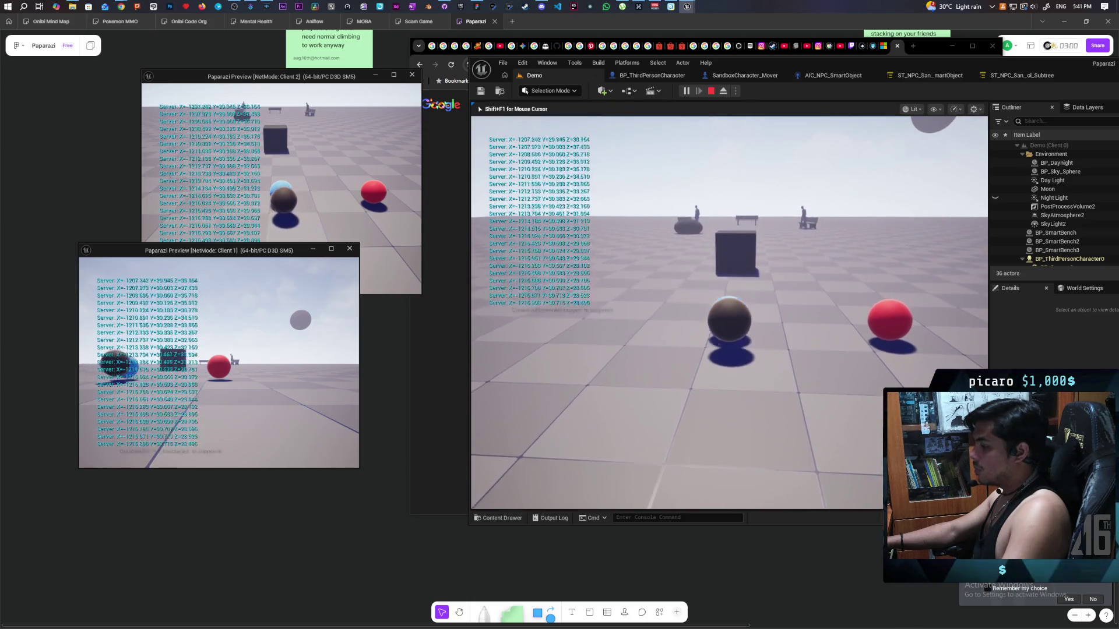
pyautogui.press('w')
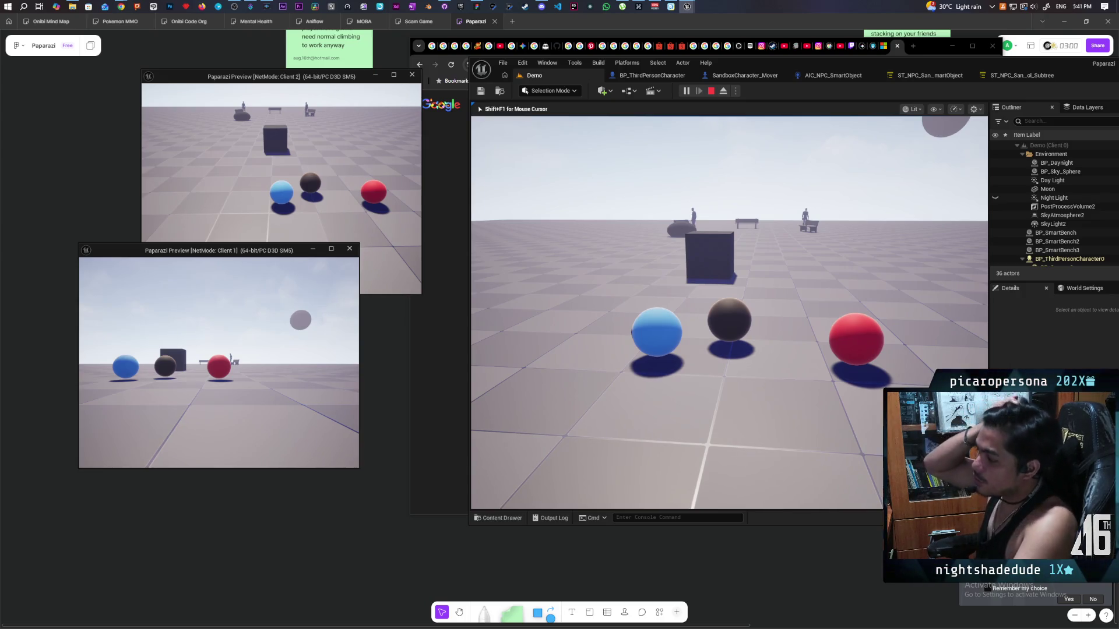
pyautogui.press('Escape')
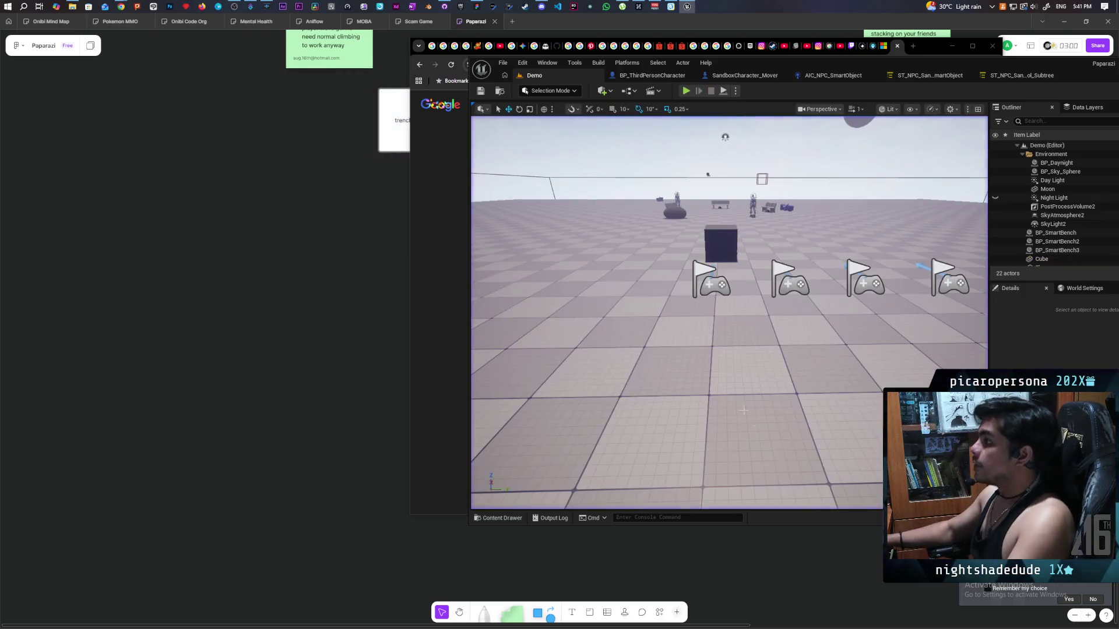
# In BP_ThirdPersonCharacter's DetachFromStack graph, add a Select Int node feeding Make Literal Int's Value.
pyautogui.click(647, 77)
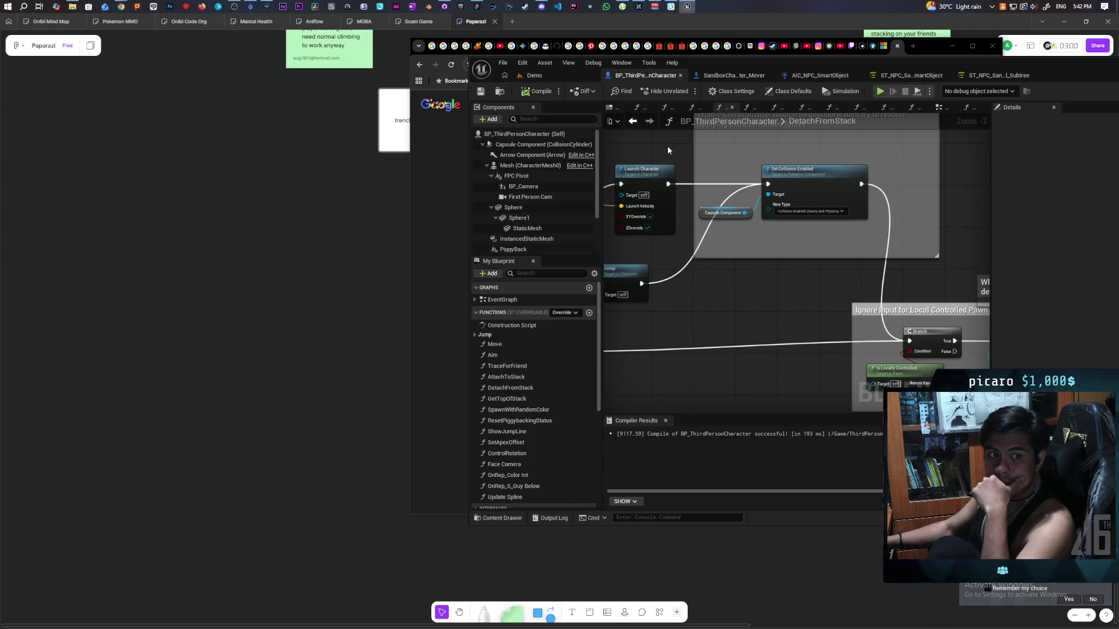
pyautogui.scroll(-2, 667, 151)
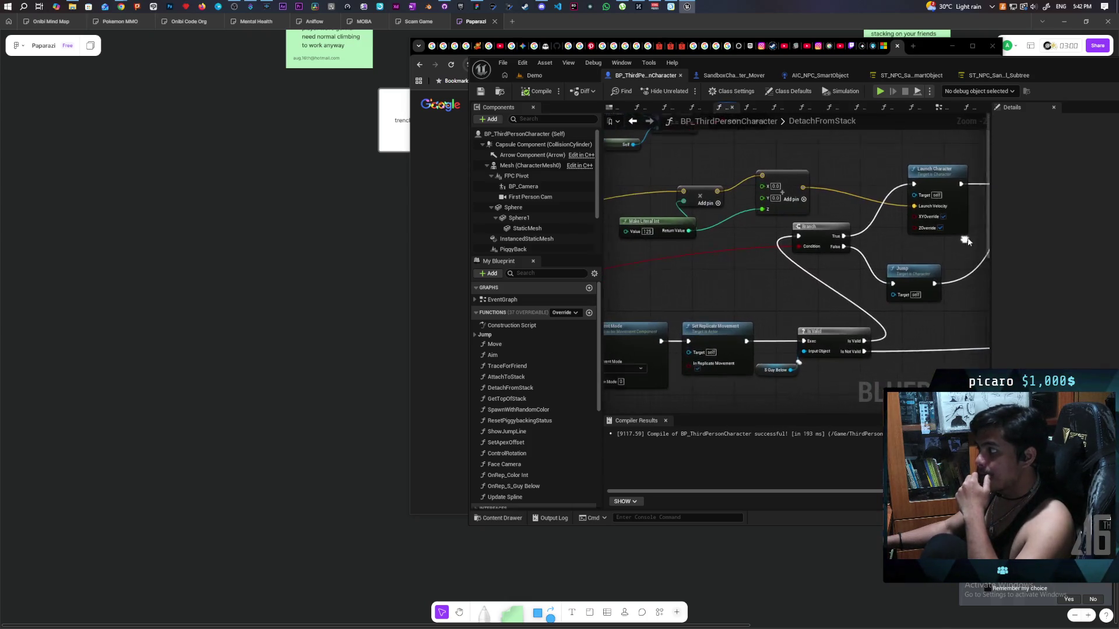
pyautogui.scroll(3, 808, 270)
pyautogui.scroll(1, 825, 271)
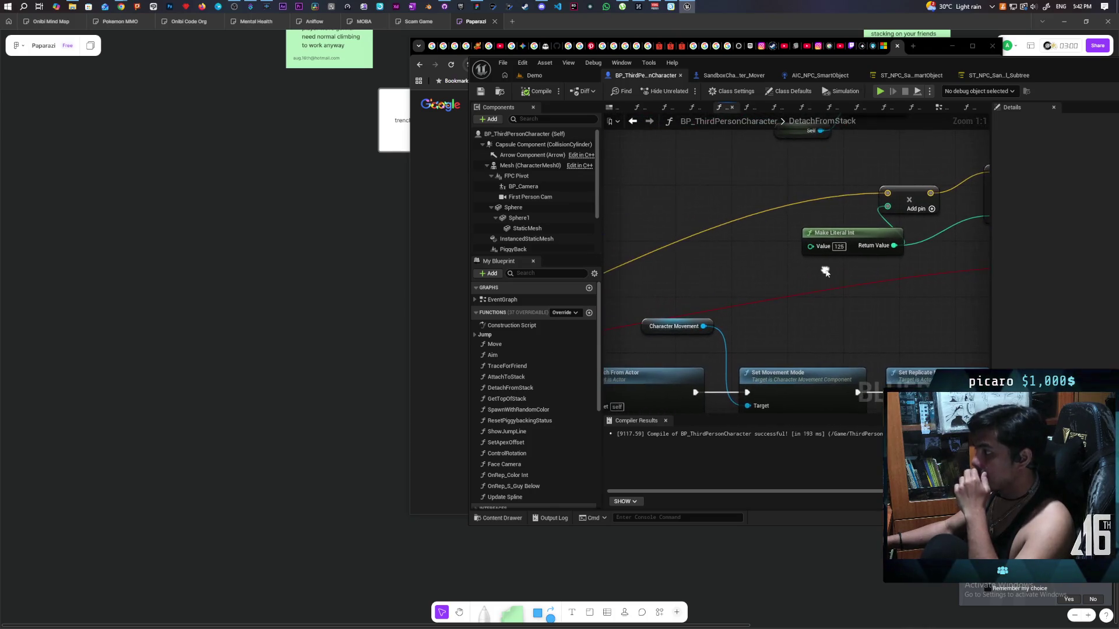
pyautogui.moveTo(830, 265); pyautogui.dragTo(732, 269)
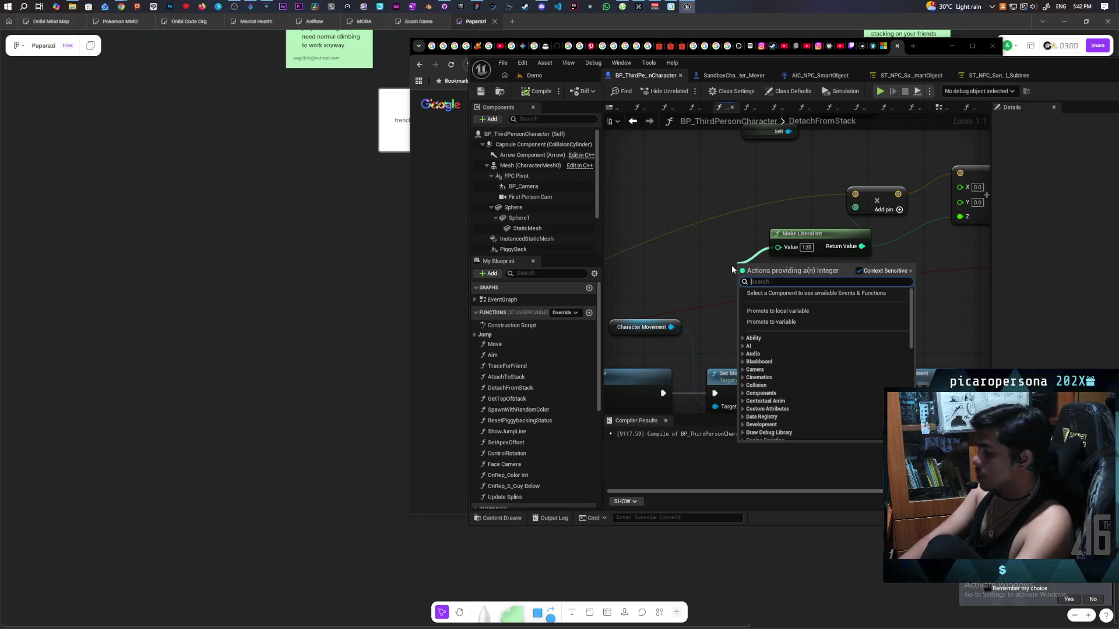
pyautogui.write('selec')
pyautogui.press('Return')
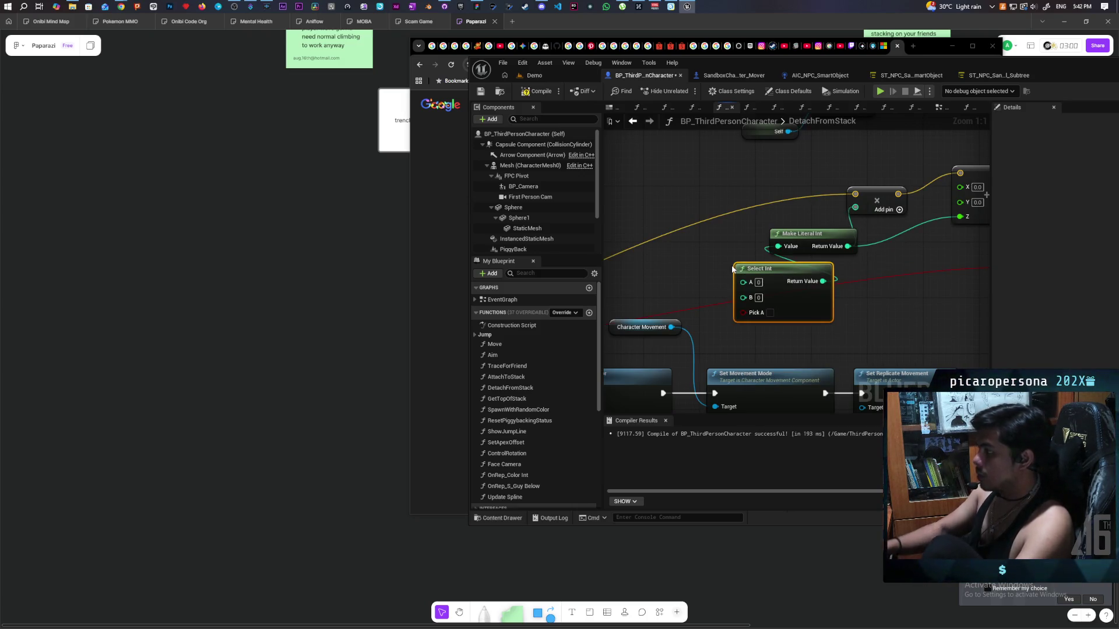
# Position the Select Int node beside Make Literal Int and reframe the graph around it.
pyautogui.moveTo(774, 296); pyautogui.dragTo(696, 261)
pyautogui.moveTo(699, 196); pyautogui.dragTo(831, 191)
pyautogui.moveTo(780, 247); pyautogui.dragTo(634, 277)
pyautogui.scroll(-4, 634, 277)
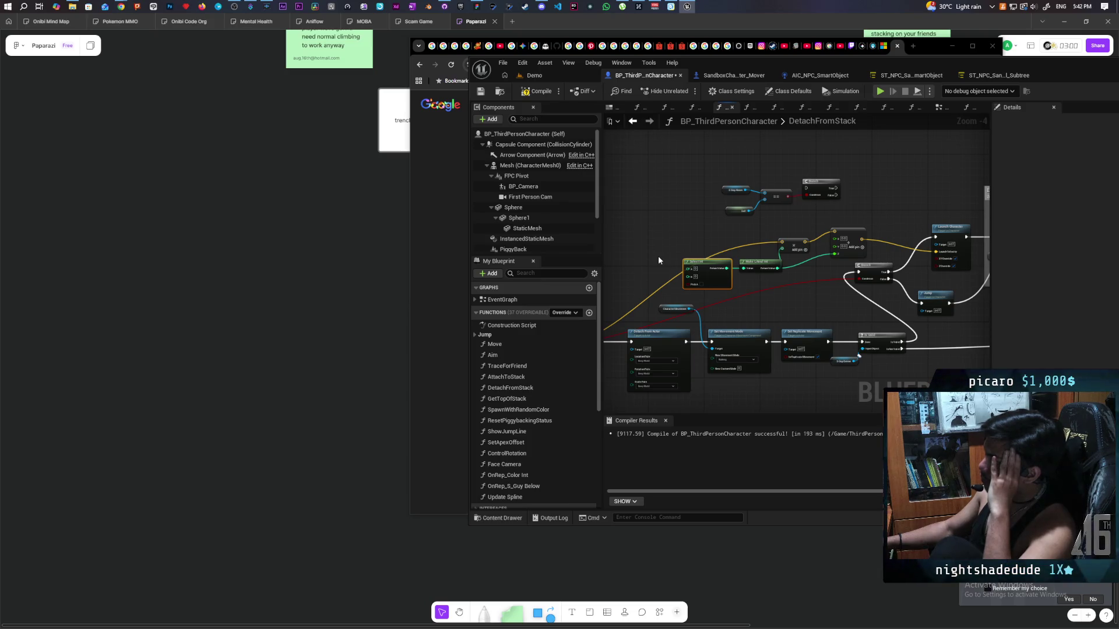
pyautogui.moveTo(659, 261)
pyautogui.mouseDown()
pyautogui.moveTo(700, 182)
pyautogui.moveTo(794, 187)
pyautogui.moveTo(844, 233)
pyautogui.moveTo(781, 225)
pyautogui.mouseUp()
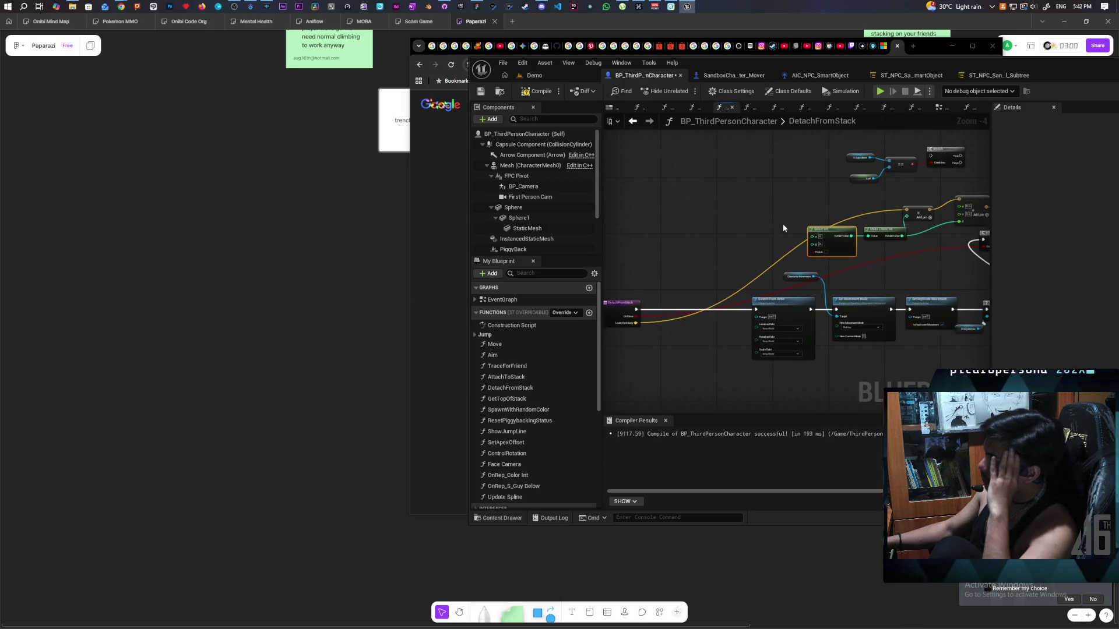
# Add an Is Locally Controlled node and wire it into Select Int's Pick A.
pyautogui.scroll(2, 781, 239)
pyautogui.rightClick(725, 243)
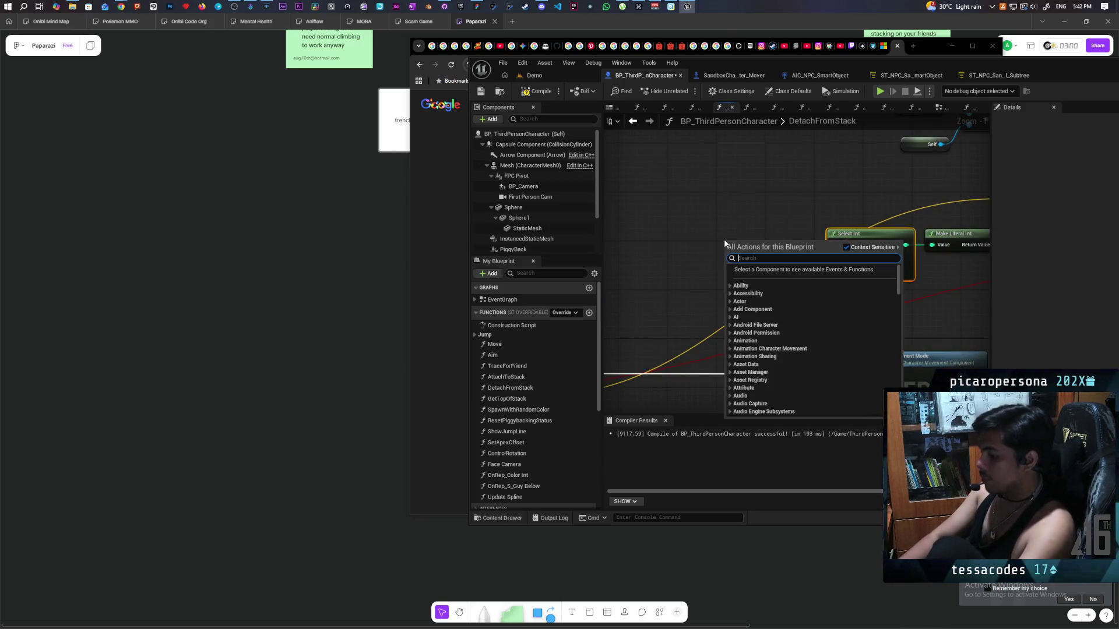
pyautogui.write('is lco')
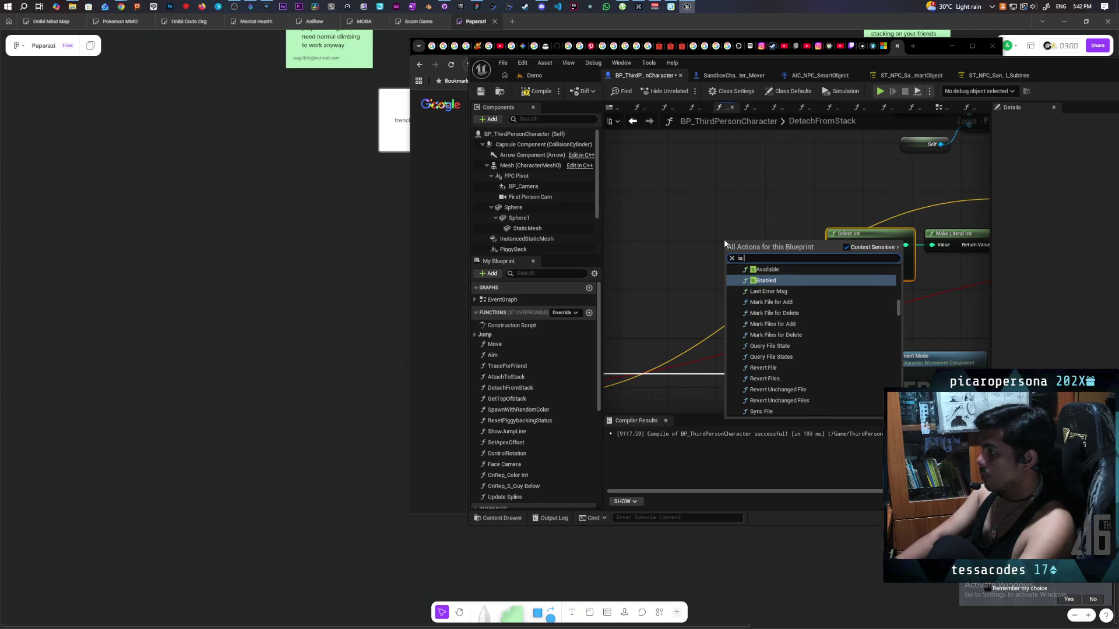
pyautogui.press('BackSpace')
pyautogui.press('BackSpace')
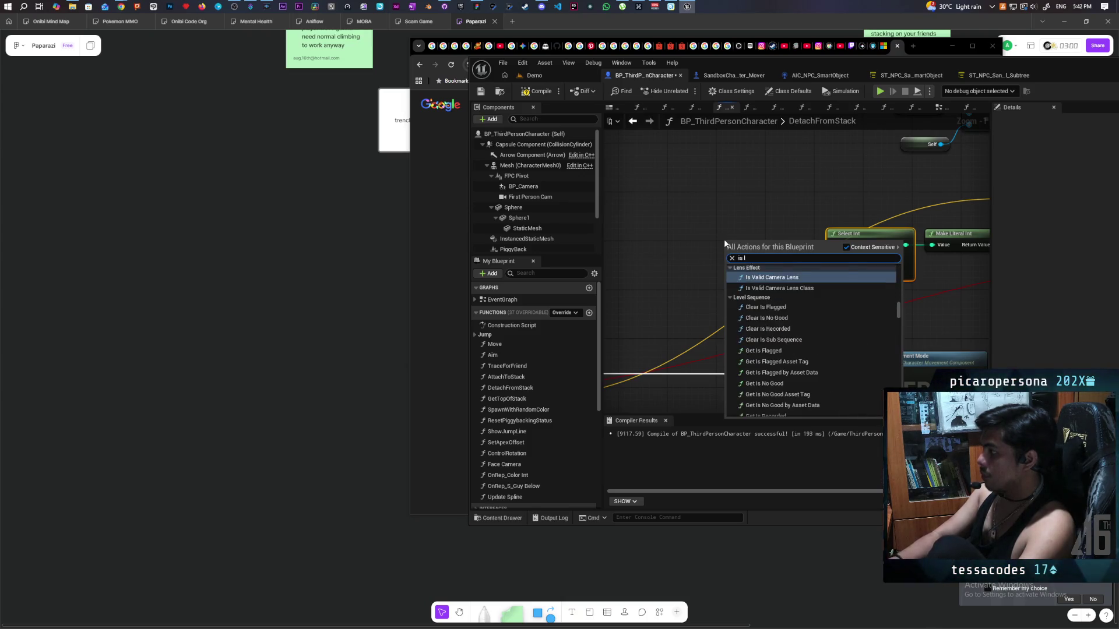
pyautogui.write('ocal')
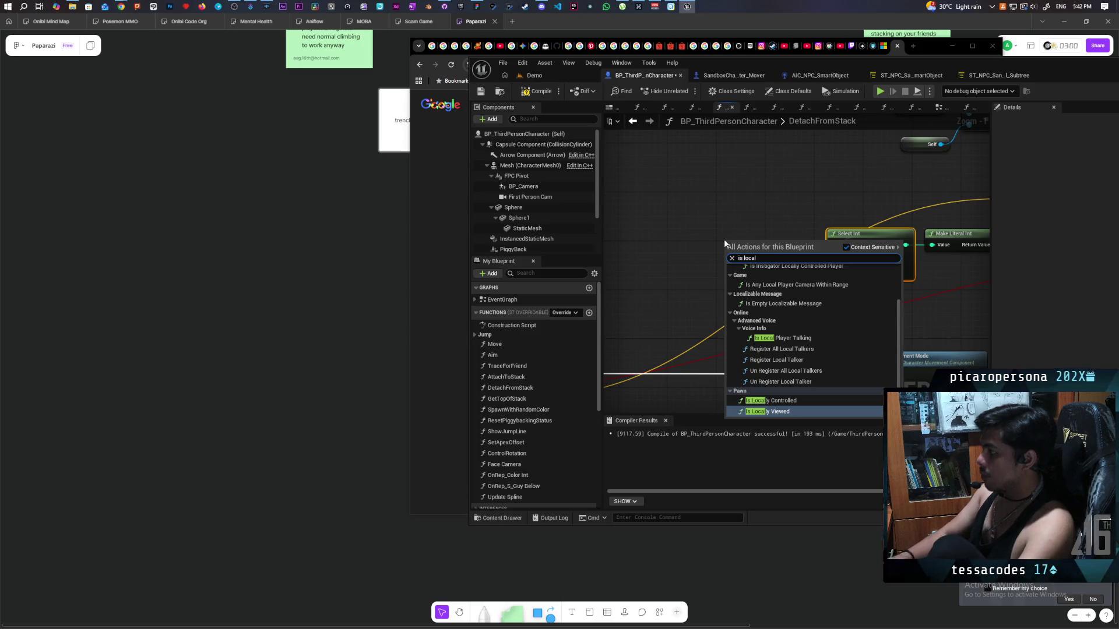
pyautogui.click(770, 400)
pyautogui.moveTo(796, 252)
pyautogui.mouseDown()
pyautogui.moveTo(777, 271)
pyautogui.moveTo(842, 277)
pyautogui.mouseUp()
# Set Select Int's A value to 250 and B value to 125.
pyautogui.moveTo(757, 272); pyautogui.dragTo(769, 290)
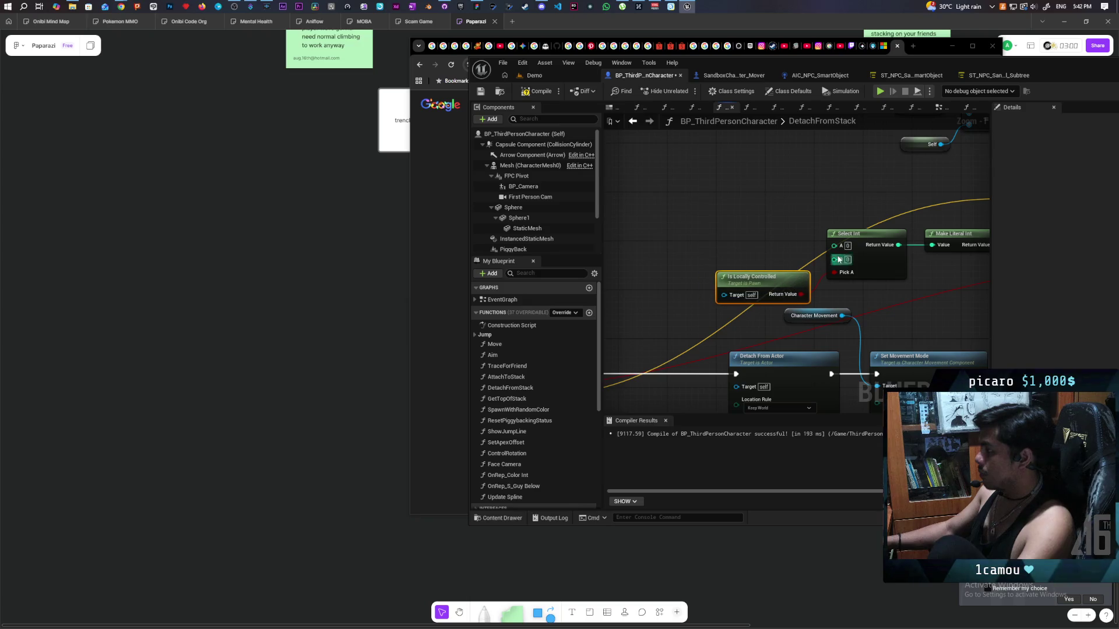
pyautogui.write('25')
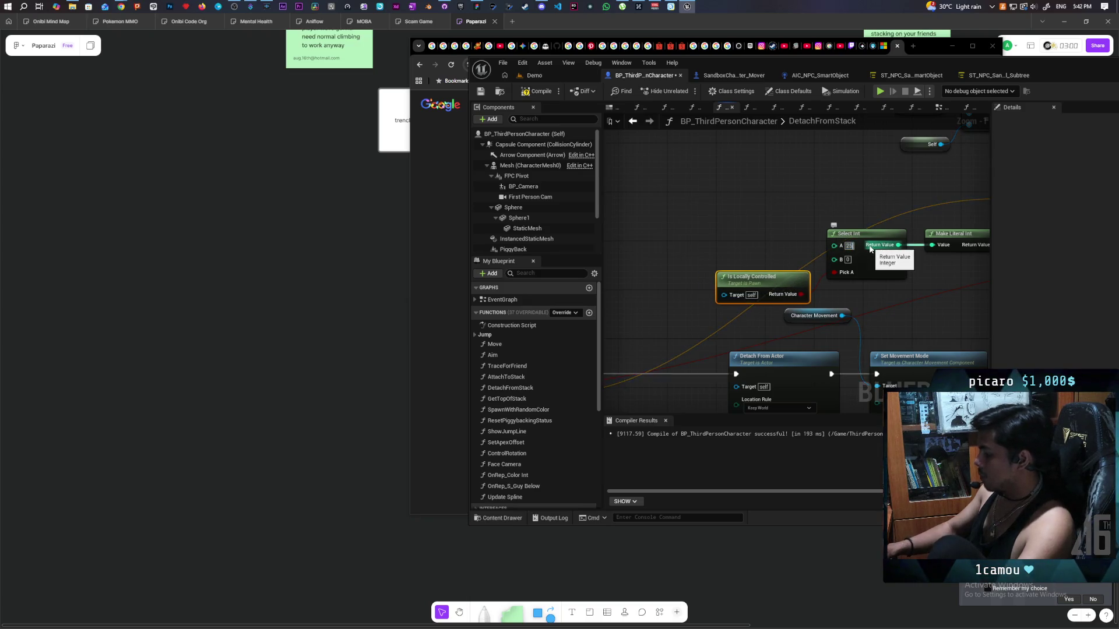
pyautogui.click(847, 259)
pyautogui.write('125')
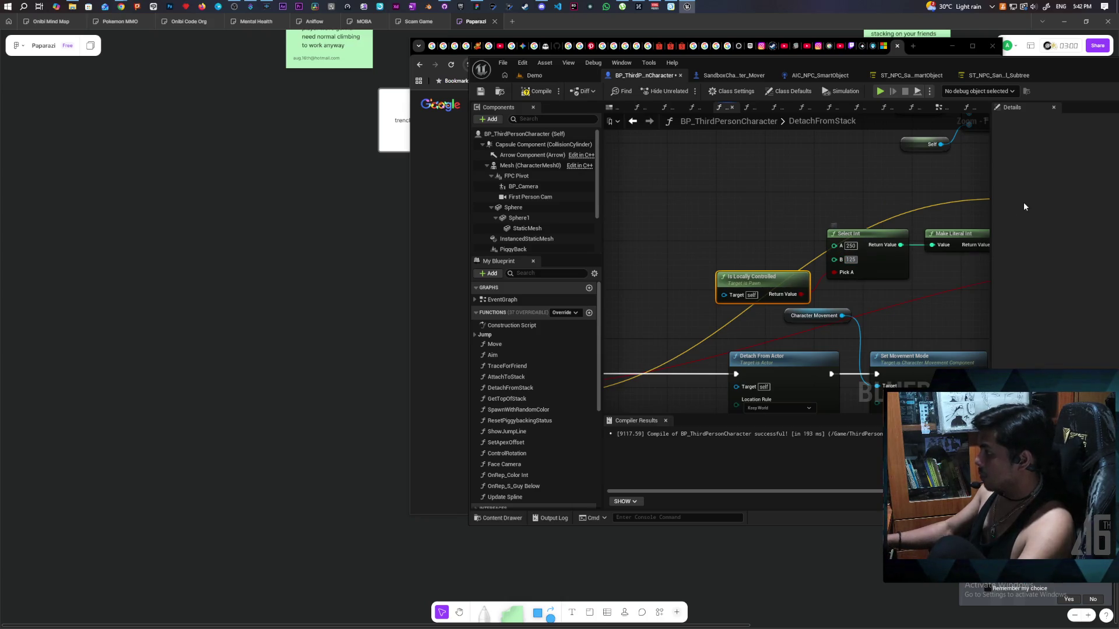
# Comment the Is Locally Controlled node as a scuffed launch fix, then compile the blueprint.
pyautogui.moveTo(761, 272); pyautogui.dragTo(695, 223)
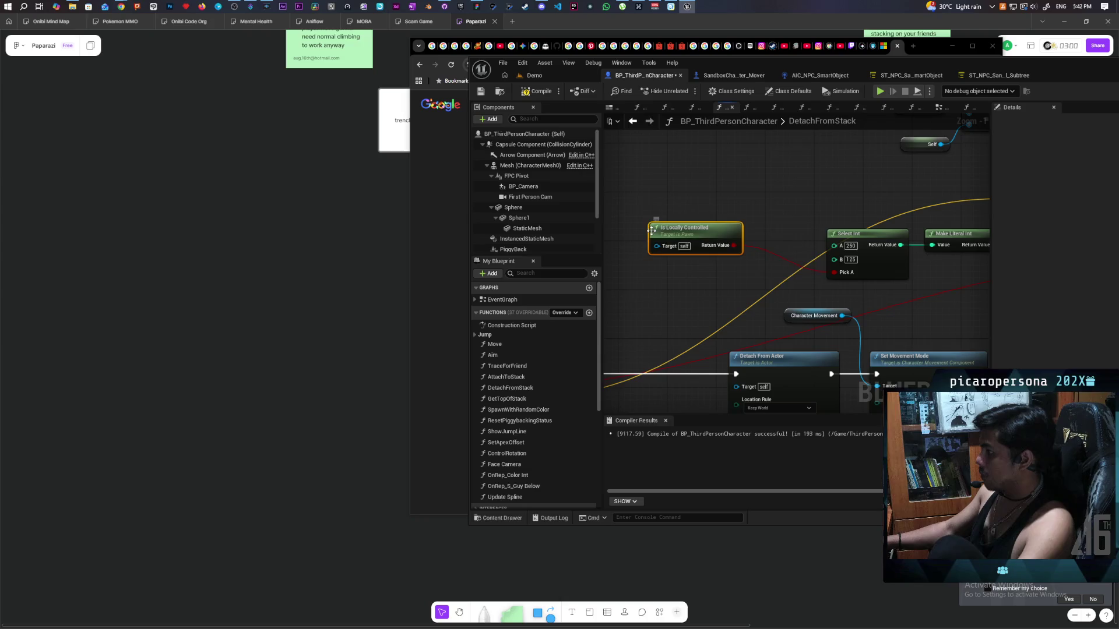
pyautogui.moveTo(664, 215)
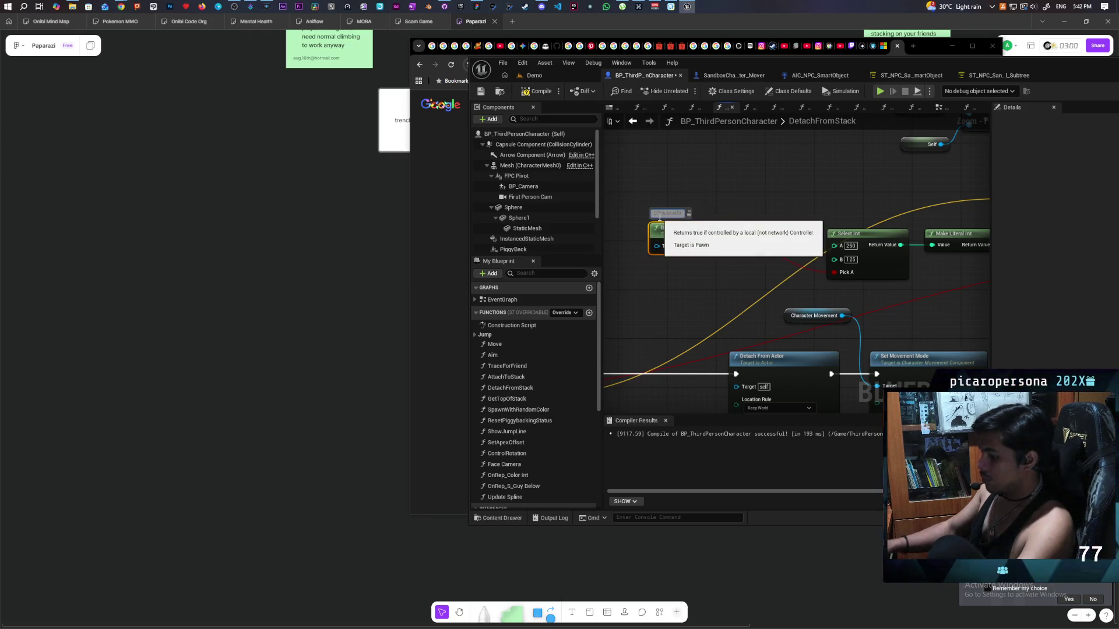
pyautogui.write('uffle ')
pyautogui.write('solution to clients gettig')
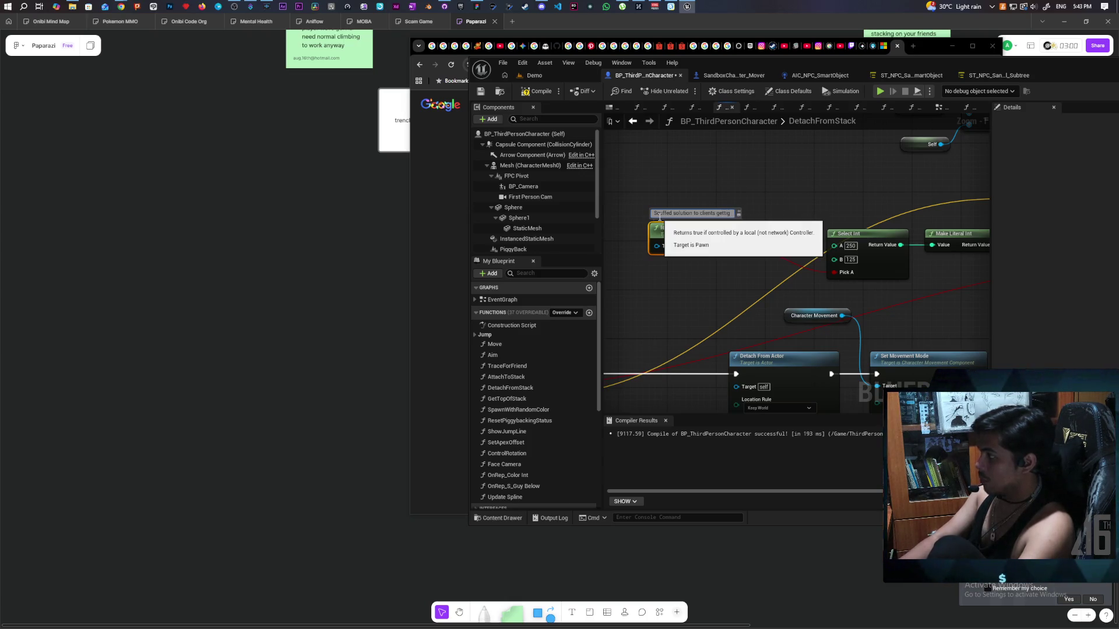
pyautogui.press('BackSpace')
pyautogui.write('ng launched furth')
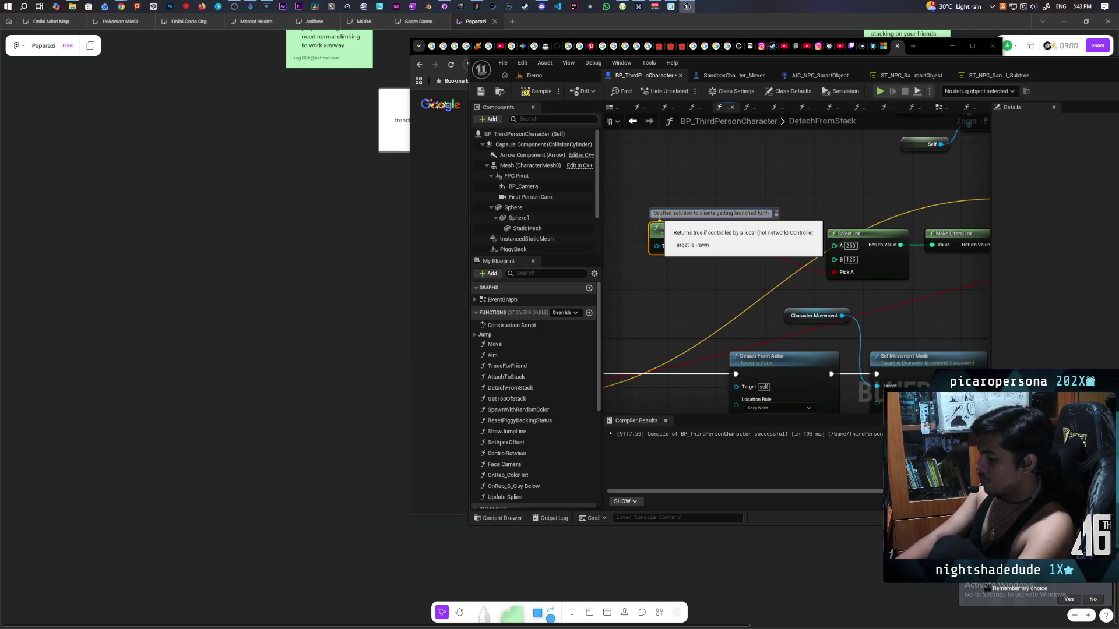
pyautogui.press('Return')
pyautogui.click(537, 90)
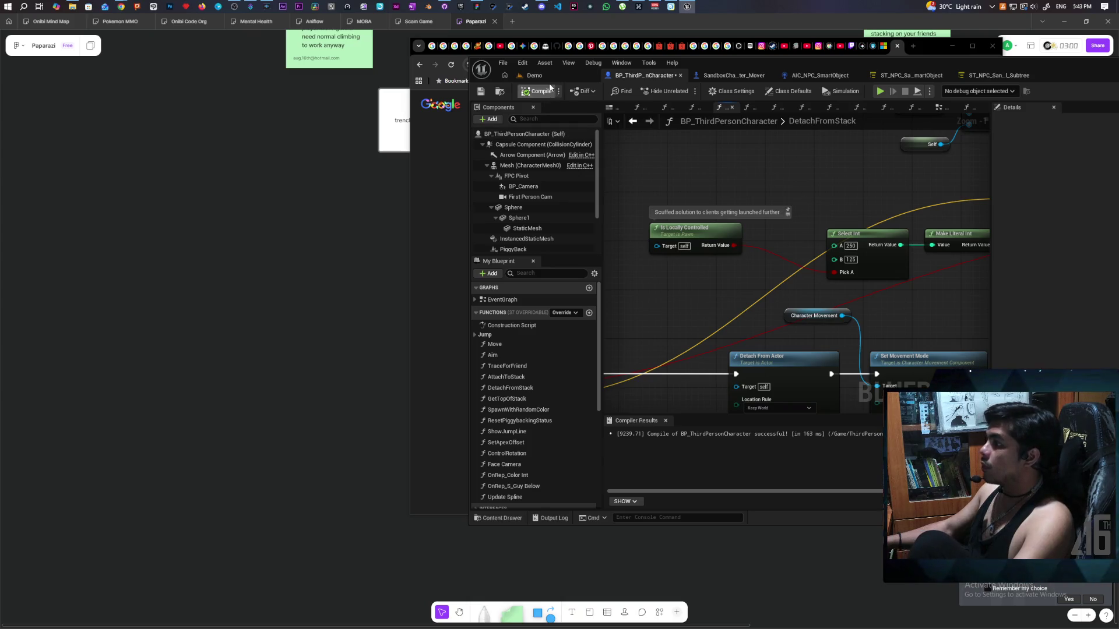
# Start a new playtest and roll the dark ball onto and off the blue ball.
pyautogui.hotkey('alt', 'p')
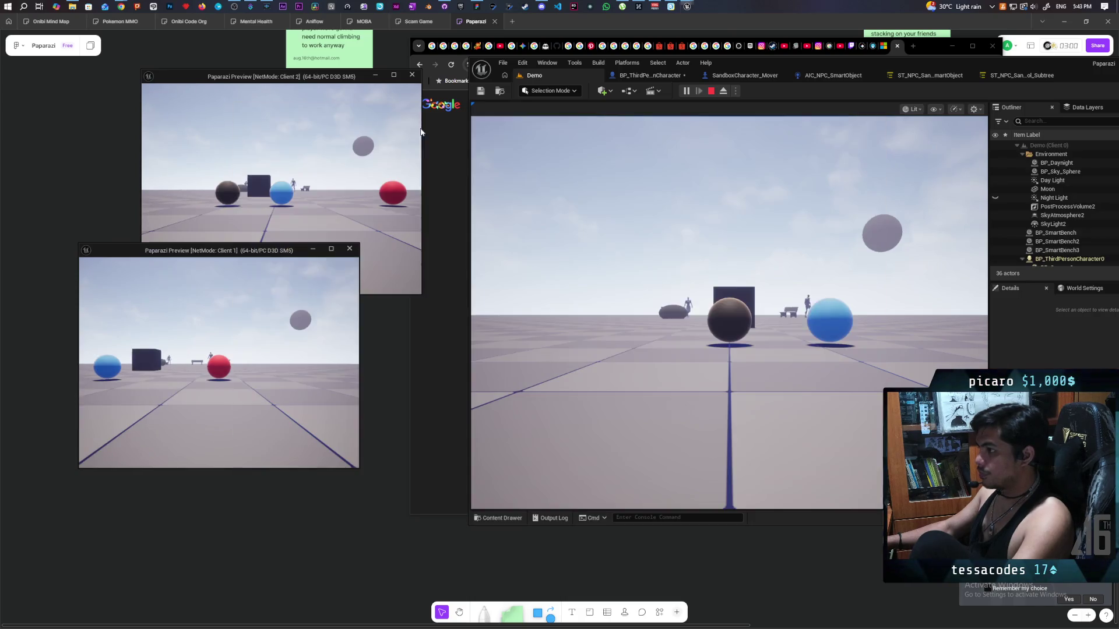
pyautogui.click(690, 250)
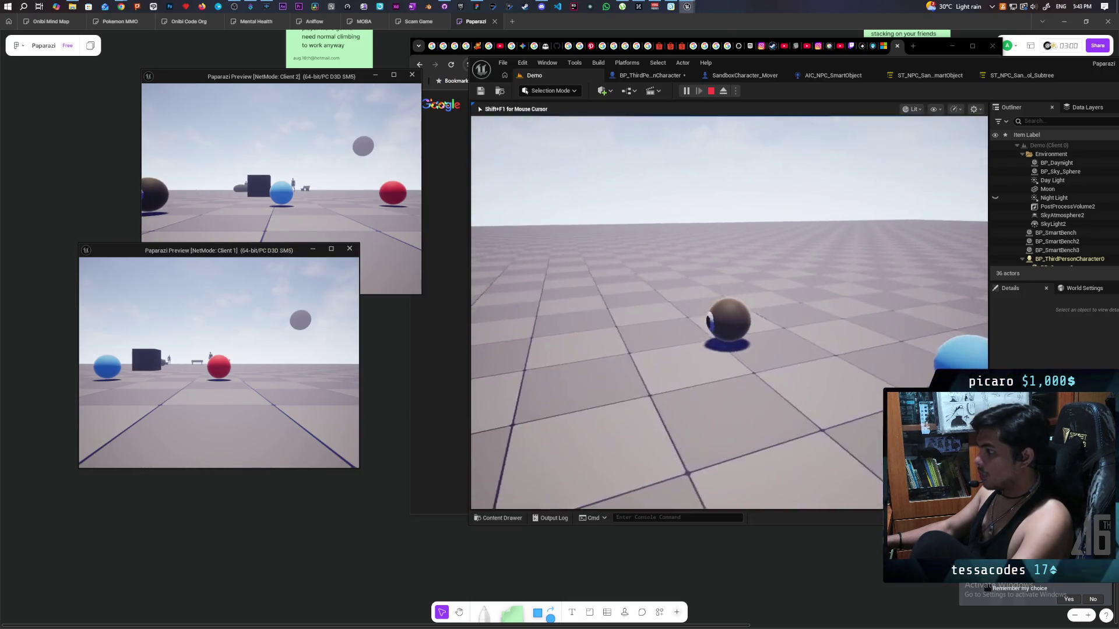
pyautogui.press('d')
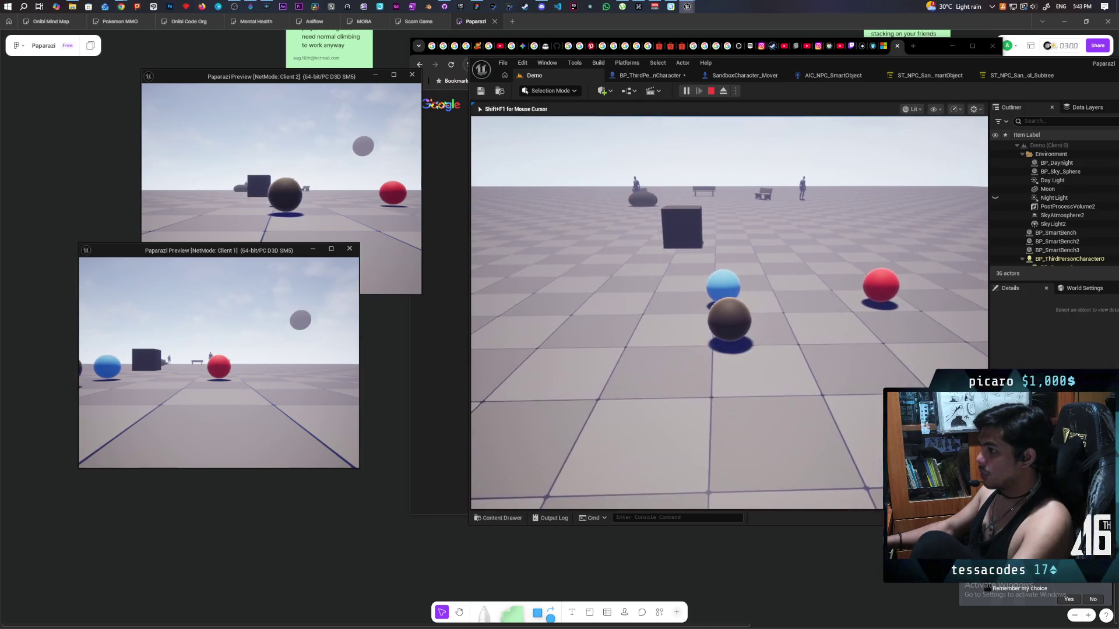
pyautogui.press('w')
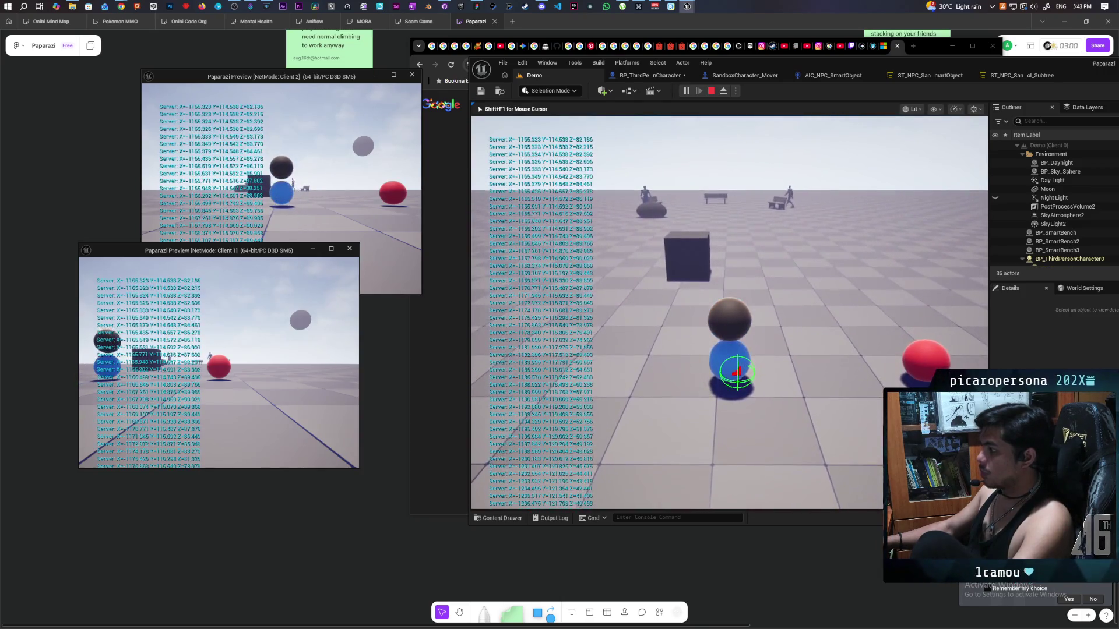
pyautogui.press('d')
# In the second client, maneuver the blue ball around the dark ball to its left.
pyautogui.hotkey('shift', 'F1')
pyautogui.click(279, 174)
pyautogui.press('s')
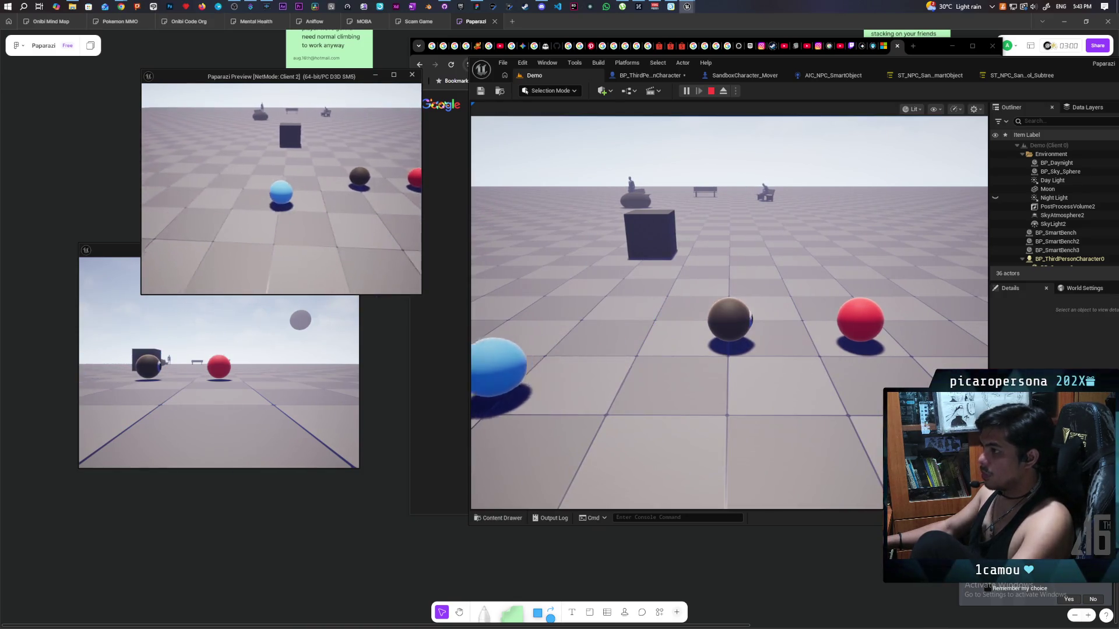
pyautogui.press('d')
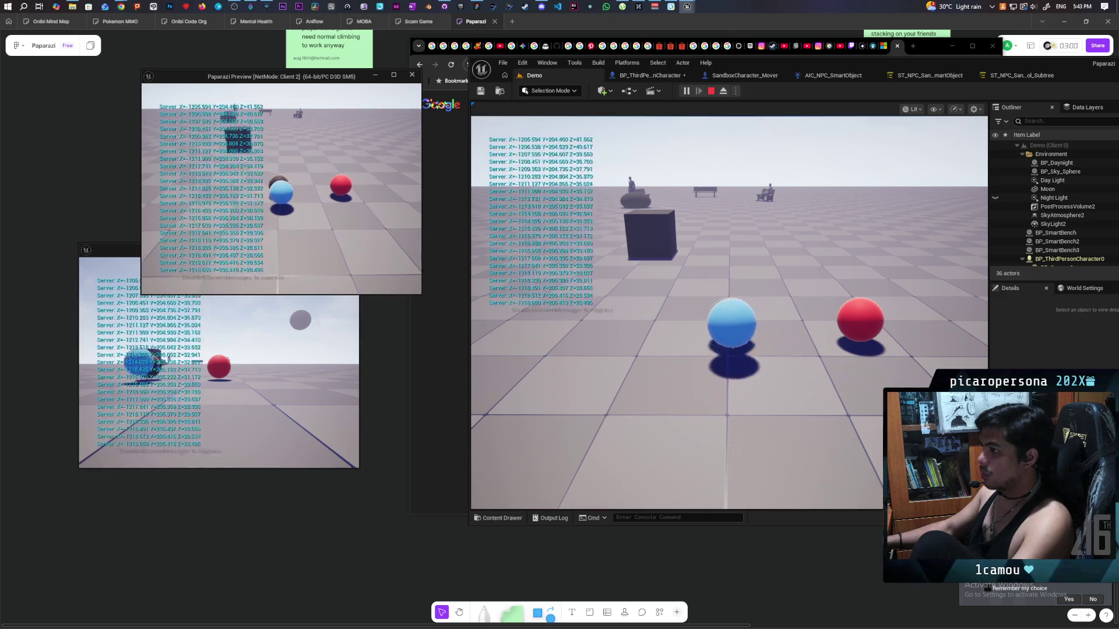
pyautogui.press('w')
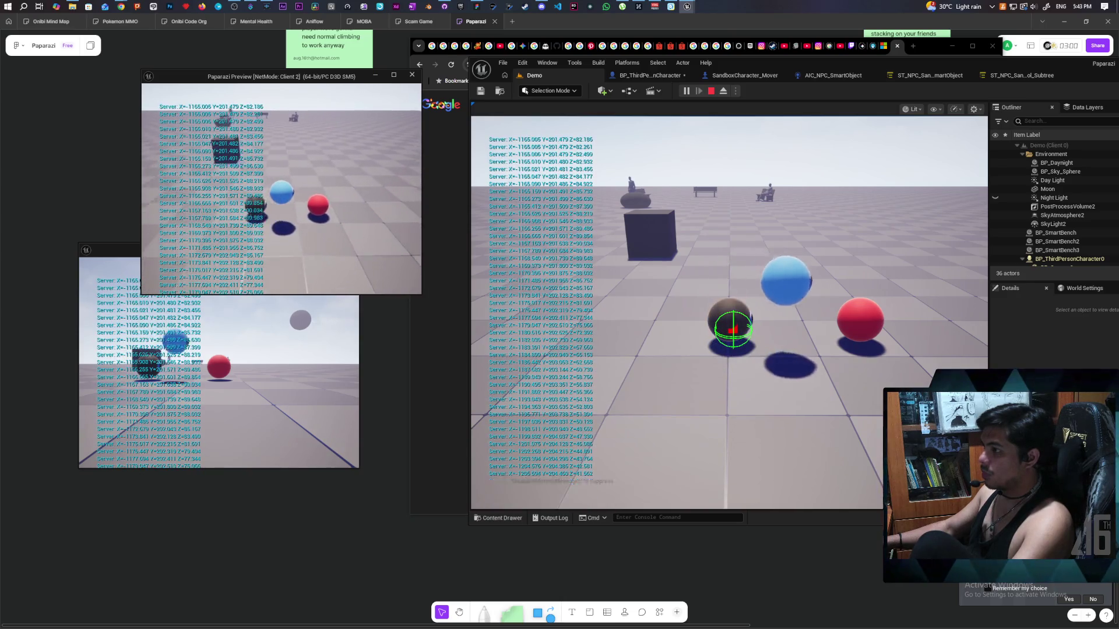
pyautogui.press('s')
pyautogui.press('w')
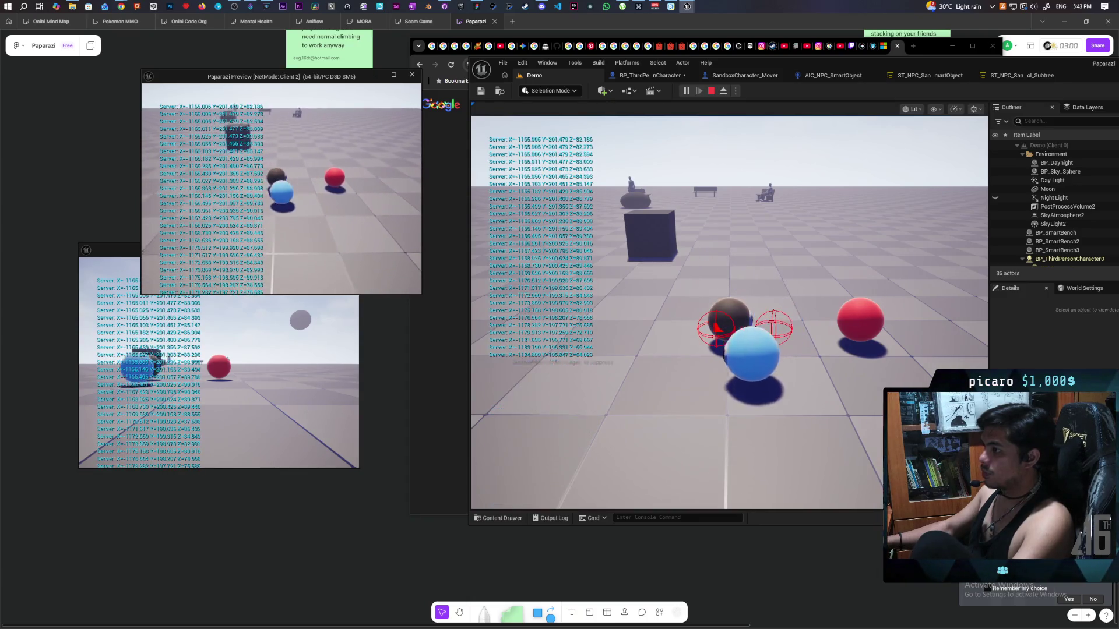
pyautogui.press('s')
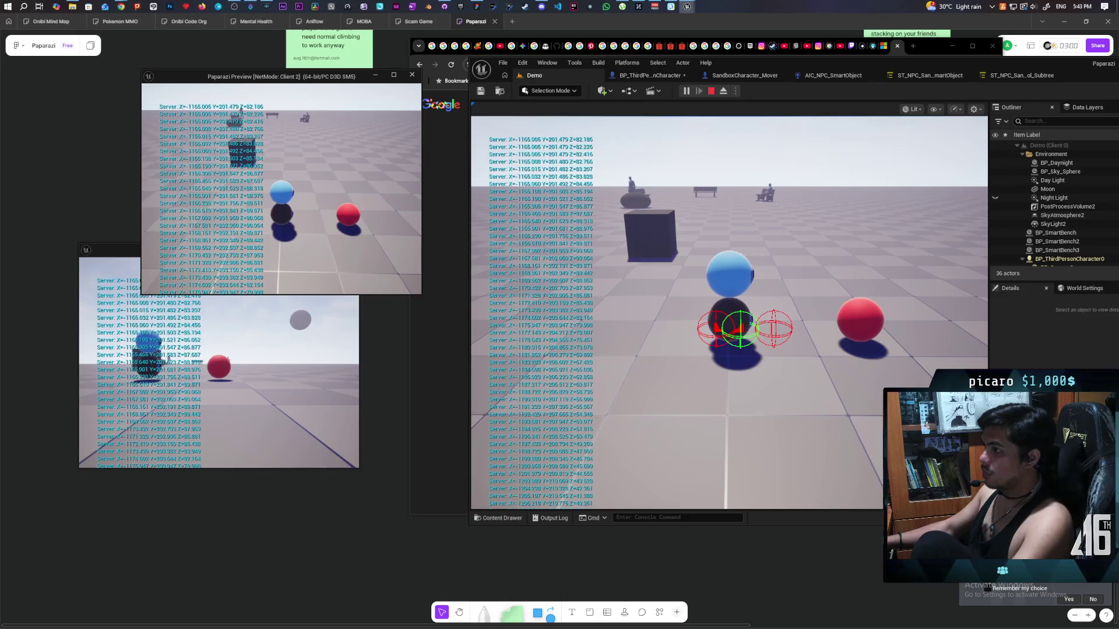
pyautogui.press('a')
# Walk the dark ball toward the cube, then jump the blue ball onto the cube.
pyautogui.click(603, 298)
pyautogui.click(603, 298)
pyautogui.press('w')
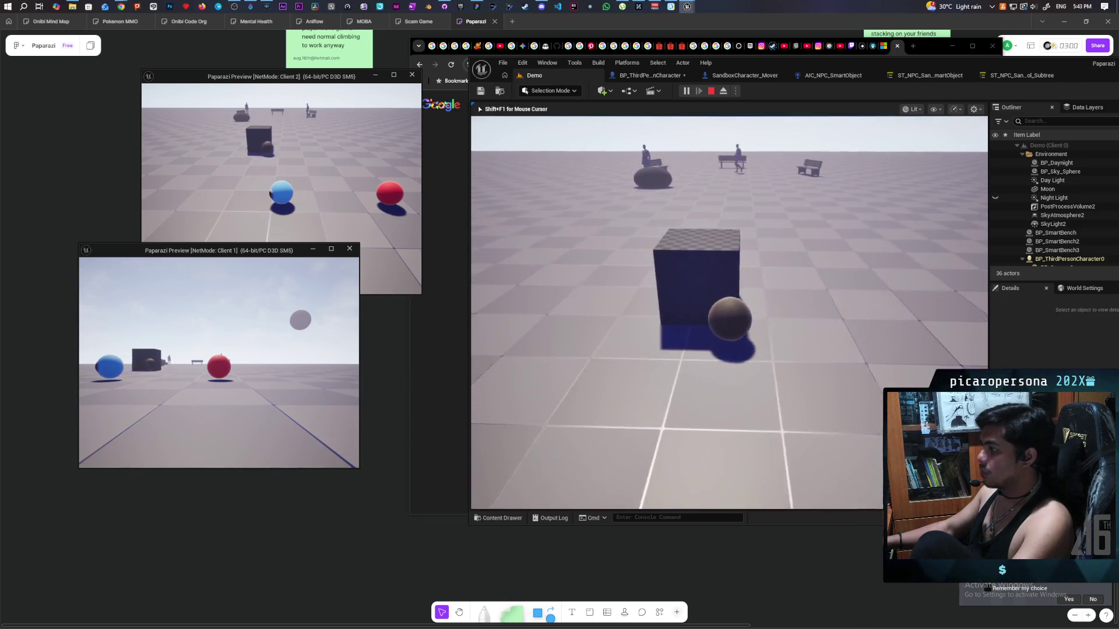
pyautogui.press('a')
pyautogui.hotkey('shift', 'F1')
pyautogui.click(279, 163)
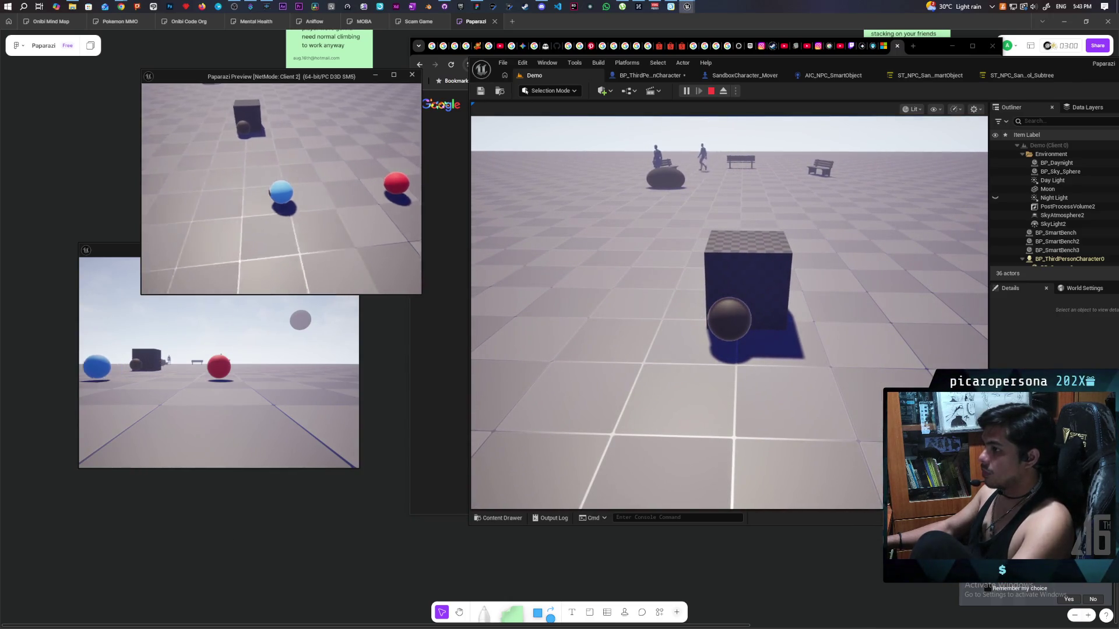
pyautogui.press('w')
pyautogui.press('space')
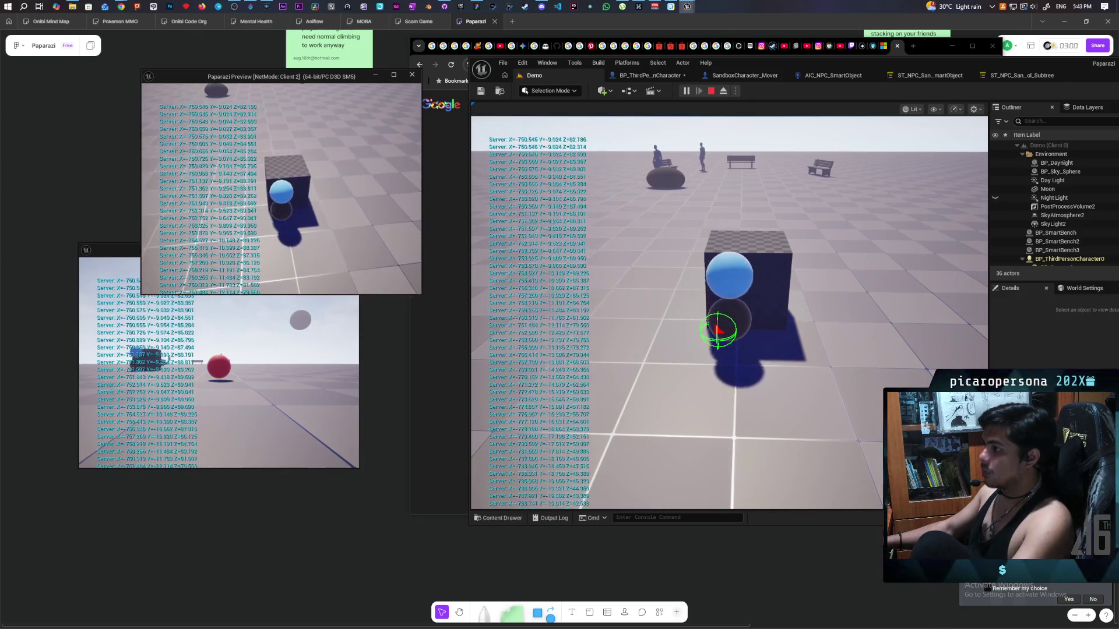
# Jump the red ball on top of the stack, then stop the play session.
pyautogui.click(219, 350)
pyautogui.press('w')
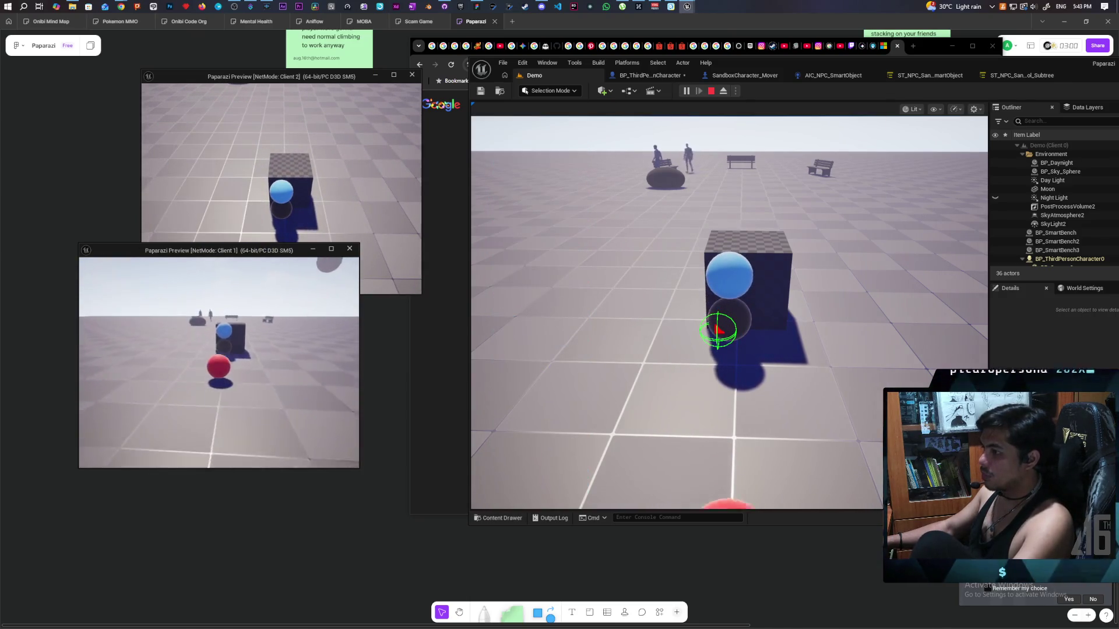
pyautogui.press('space')
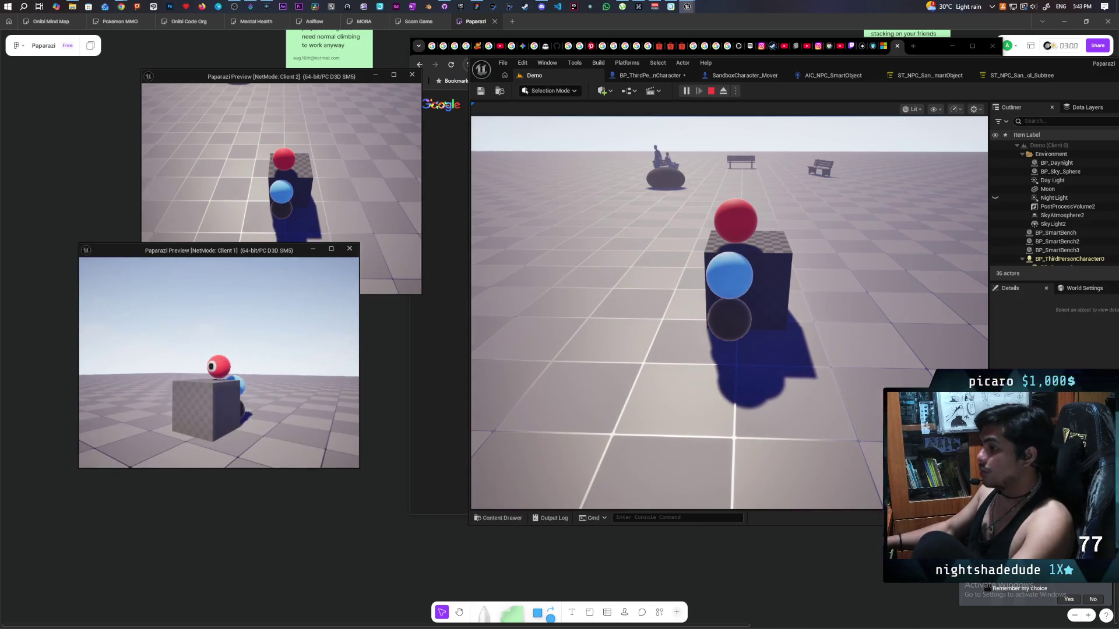
pyautogui.press('Escape')
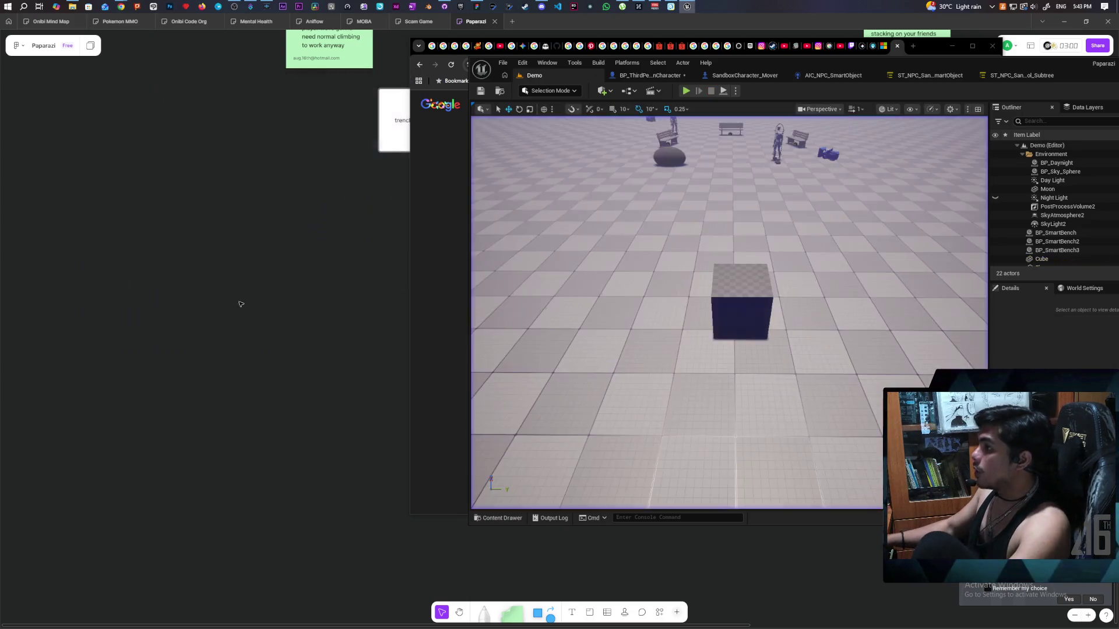
# Commit the three files to main as 'added directional detachment', fixing its spelling, and push to origin.
pyautogui.click(444, 6)
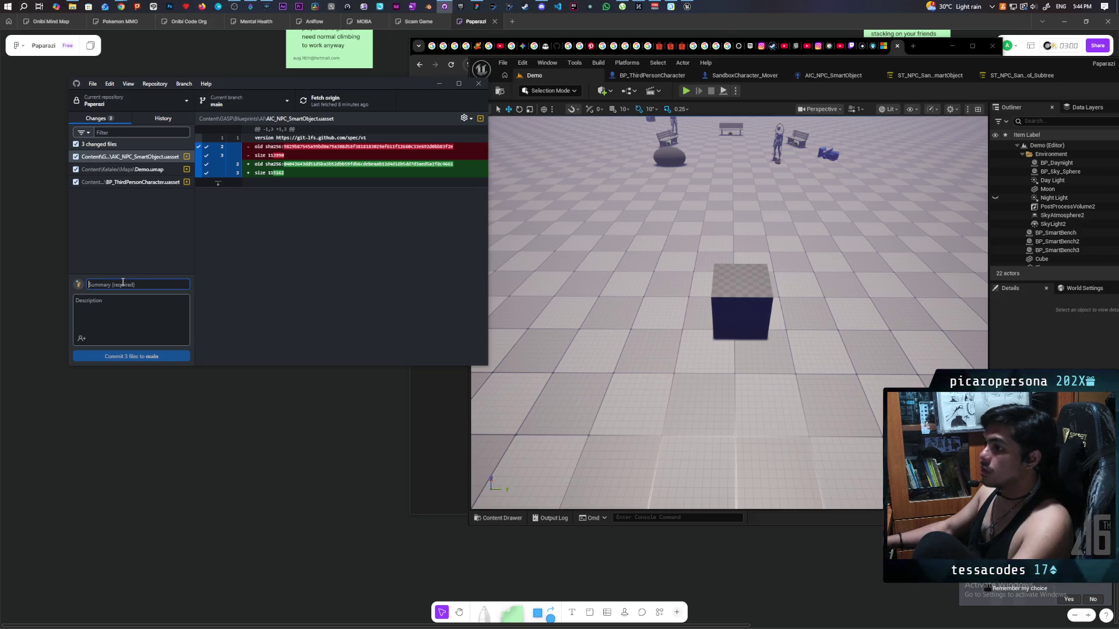
pyautogui.write('added directional detatchment')
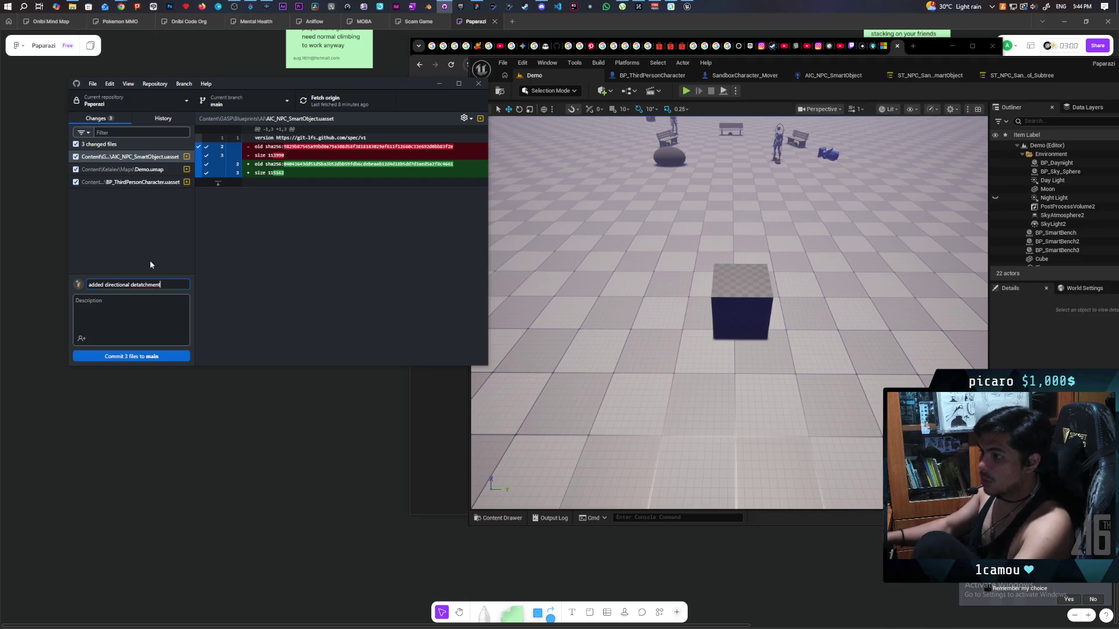
pyautogui.rightClick(148, 283)
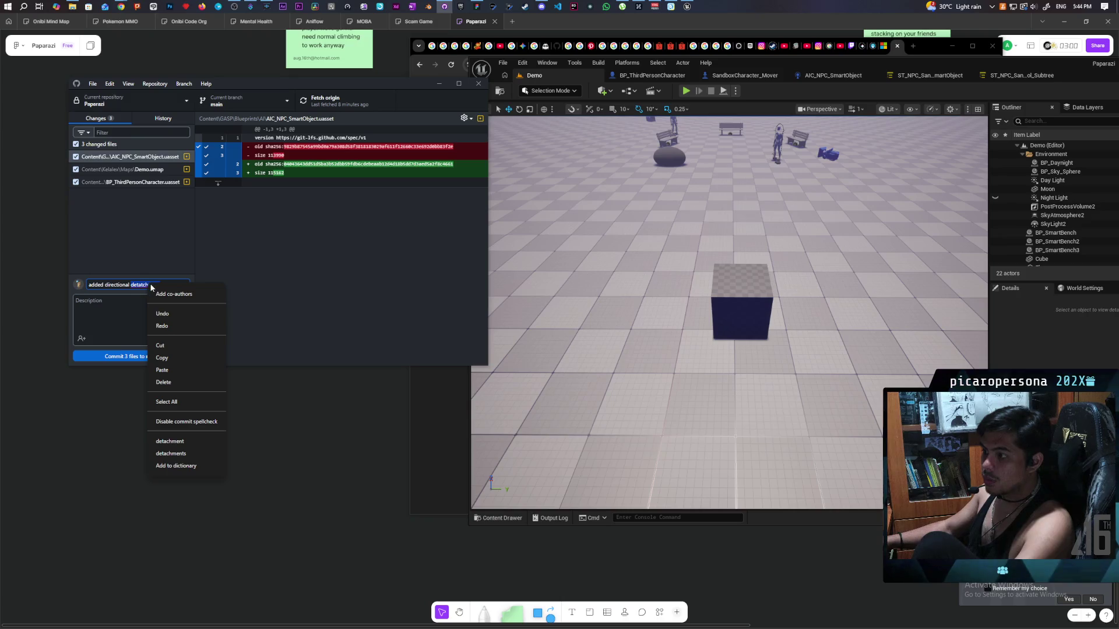
pyautogui.click(195, 443)
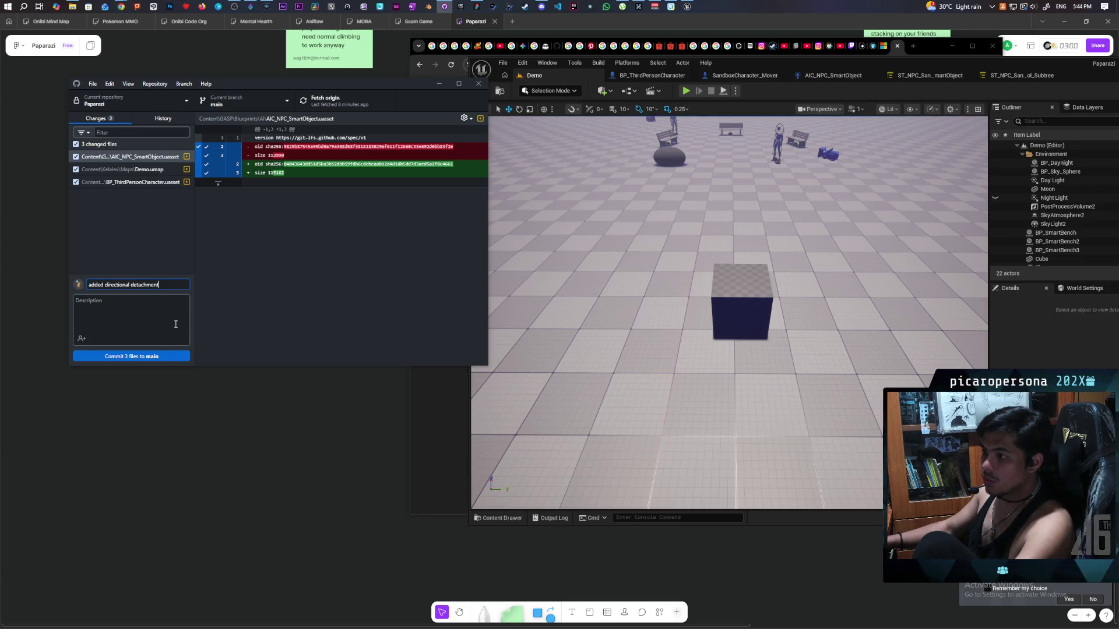
pyautogui.click(150, 356)
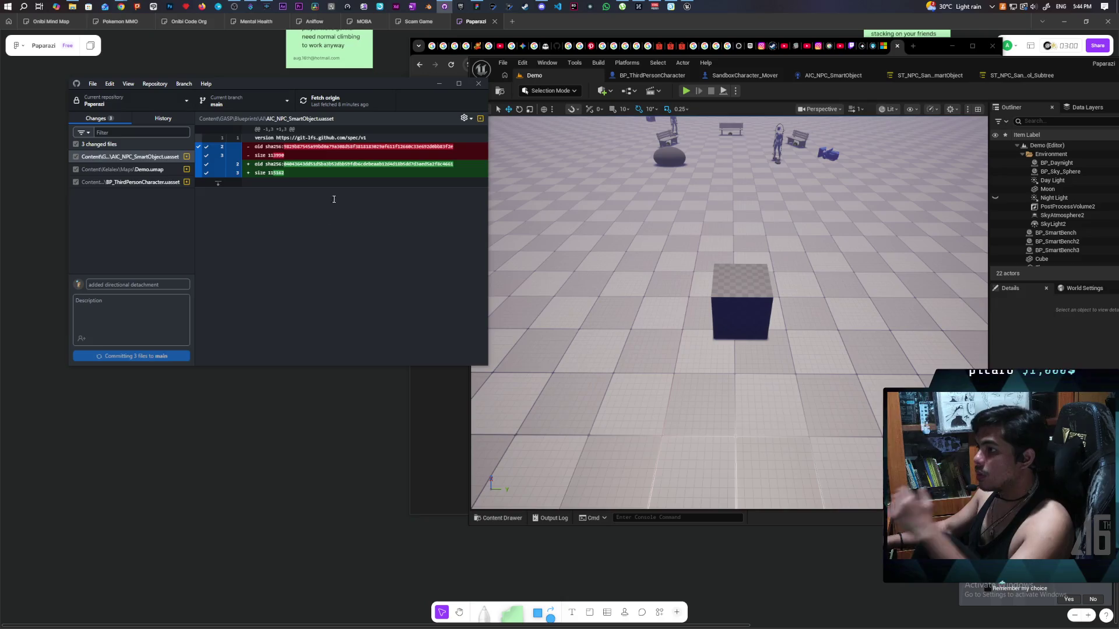
pyautogui.hotkey('ctrl', 'p')
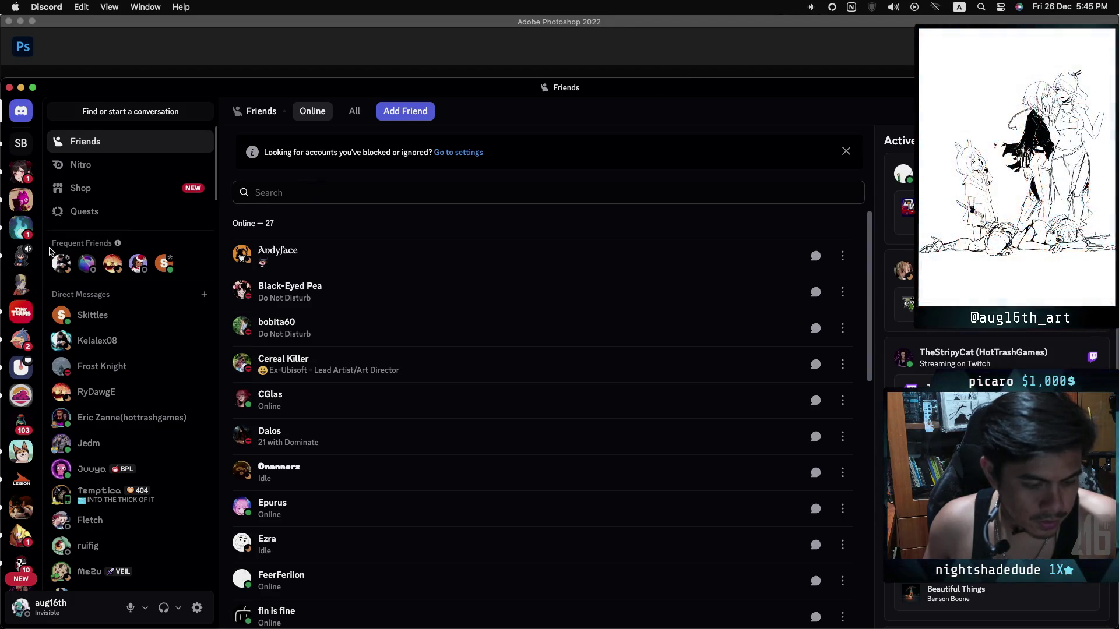
# Close Discord and return to the Oni Designs sketch in Photoshop, toggling the creature layer's visibility.
pyautogui.moveTo(203, 96); pyautogui.dragTo(202, 133)
pyautogui.press('super+w')
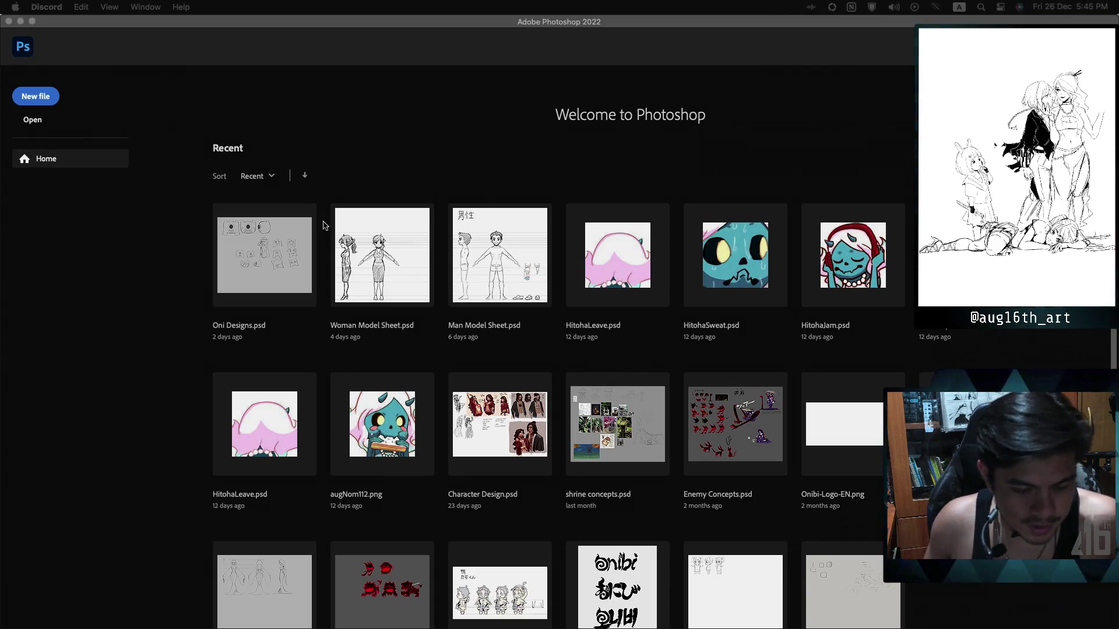
pyautogui.click(380, 267)
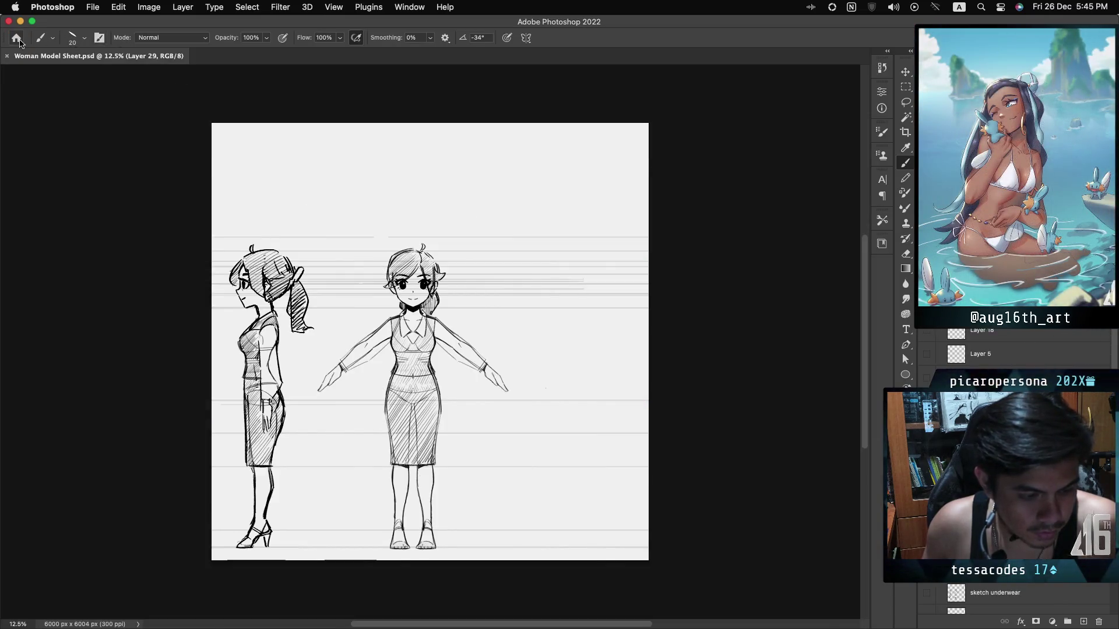
pyautogui.press('super+w')
pyautogui.press('Escape')
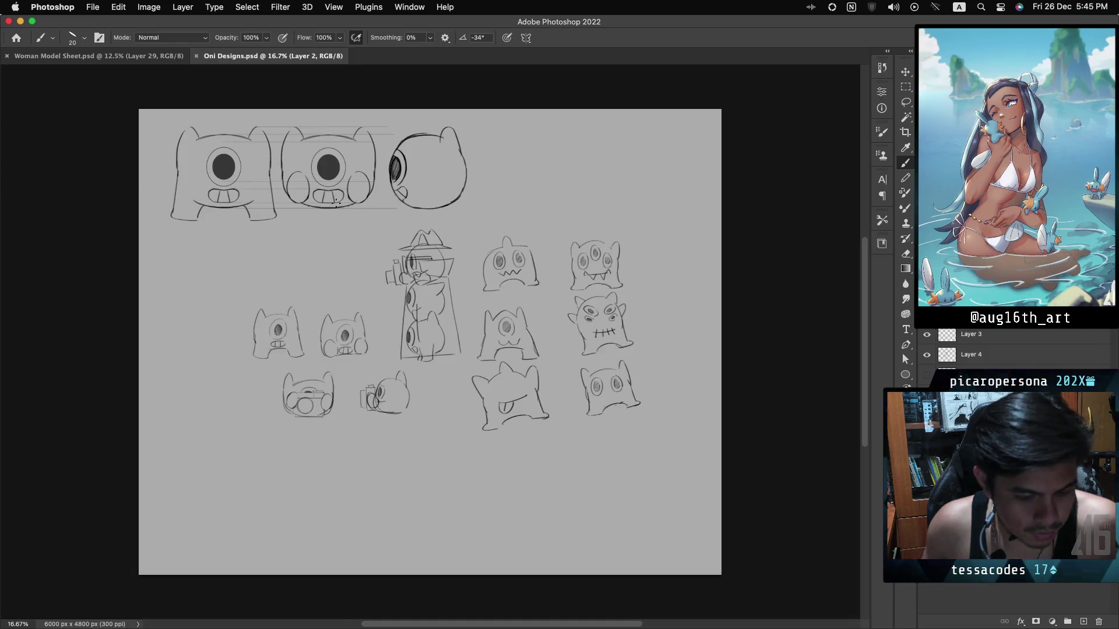
pyautogui.press('super+comma')
pyautogui.press('super+comma')
pyautogui.press('super+comma')
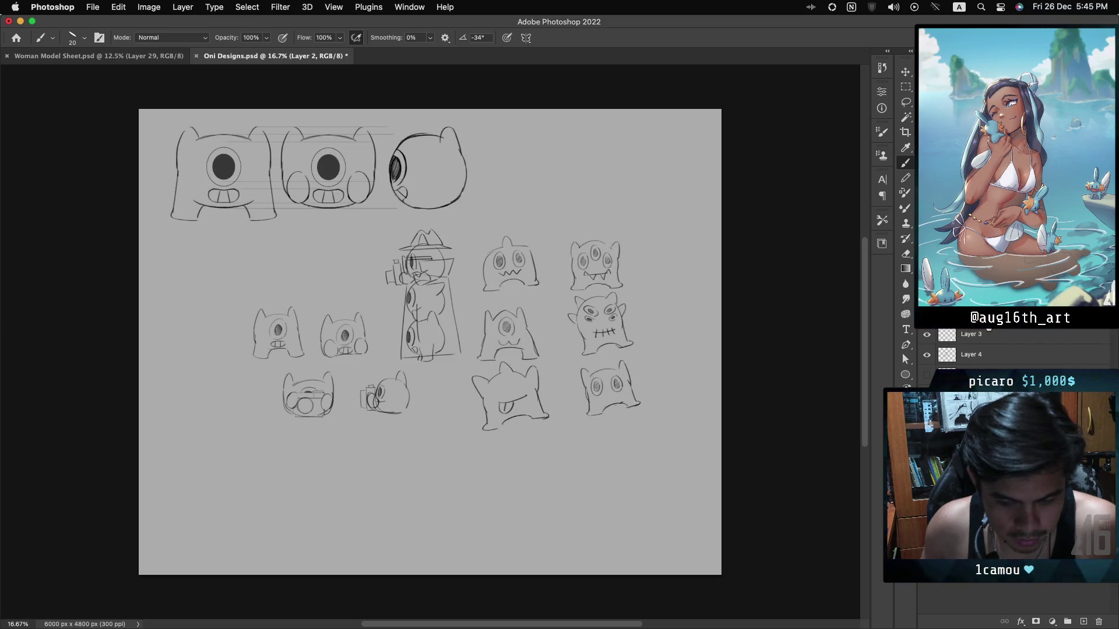
# Move the creature sketches into the Woman Model Sheet and place them along its bottom edge.
pyautogui.click(909, 72)
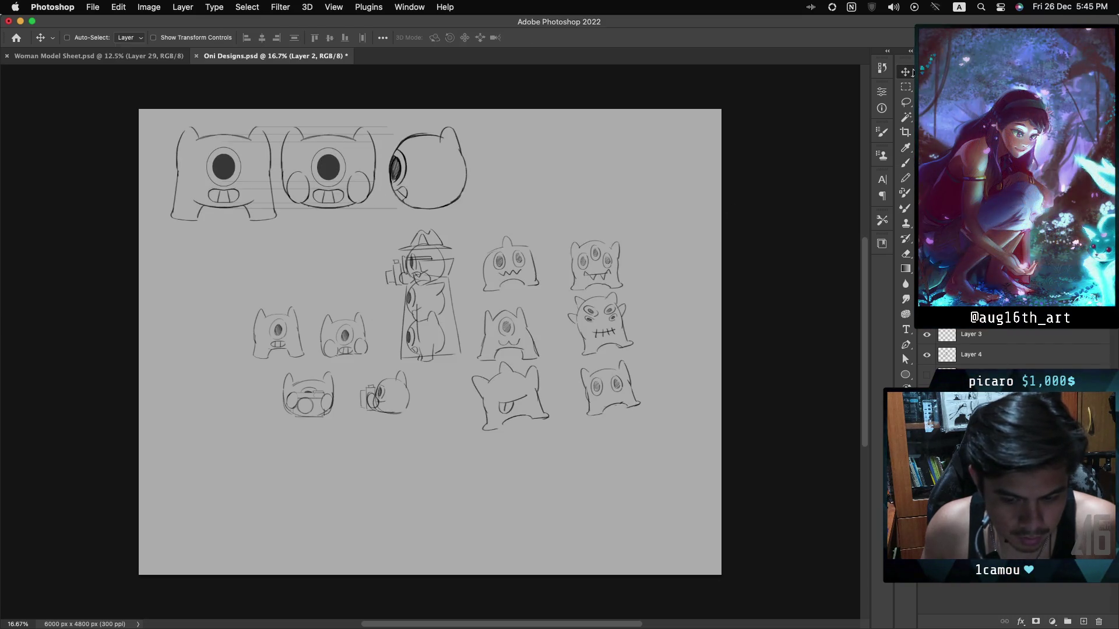
pyautogui.moveTo(236, 181)
pyautogui.mouseDown()
pyautogui.moveTo(187, 95)
pyautogui.moveTo(172, 98)
pyautogui.moveTo(136, 54)
pyautogui.mouseUp()
pyautogui.click(136, 56)
pyautogui.moveTo(518, 392)
pyautogui.mouseDown()
pyautogui.moveTo(512, 305)
pyautogui.moveTo(599, 412)
pyautogui.moveTo(593, 530)
pyautogui.mouseUp()
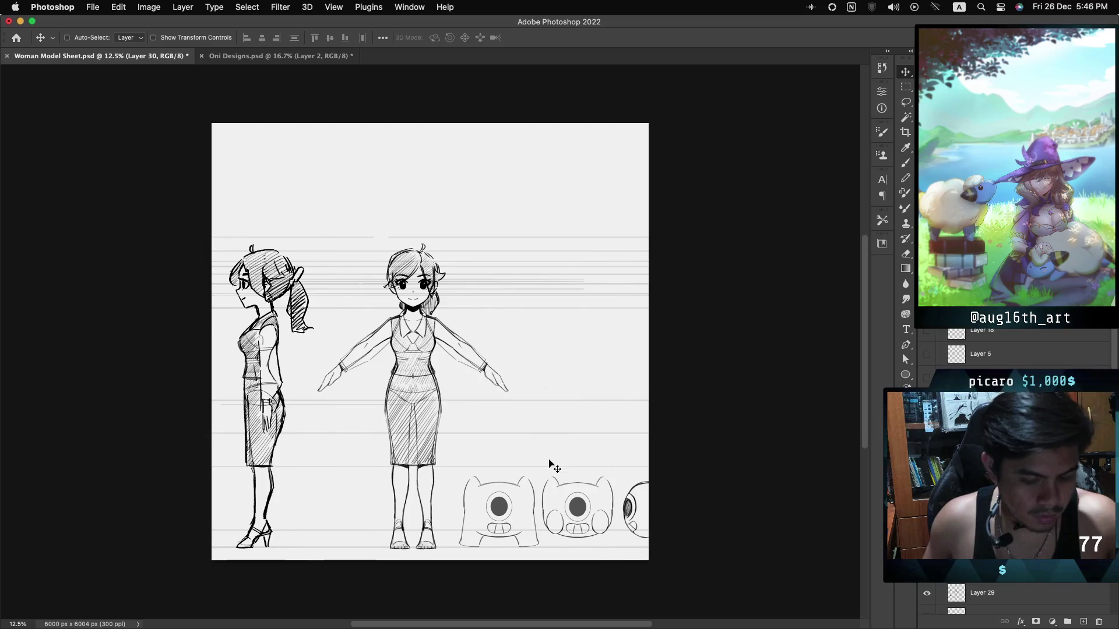
# Cut the first monster onto its own layer and delete Layer 30 with the extra sketches.
pyautogui.click(906, 89)
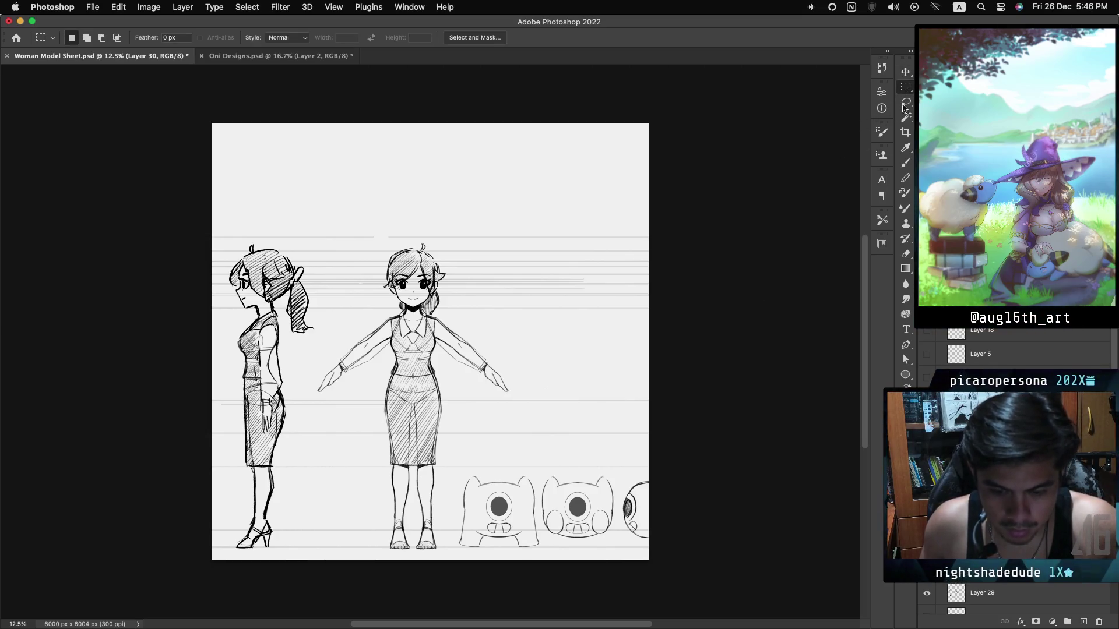
pyautogui.moveTo(446, 462); pyautogui.dragTo(541, 560)
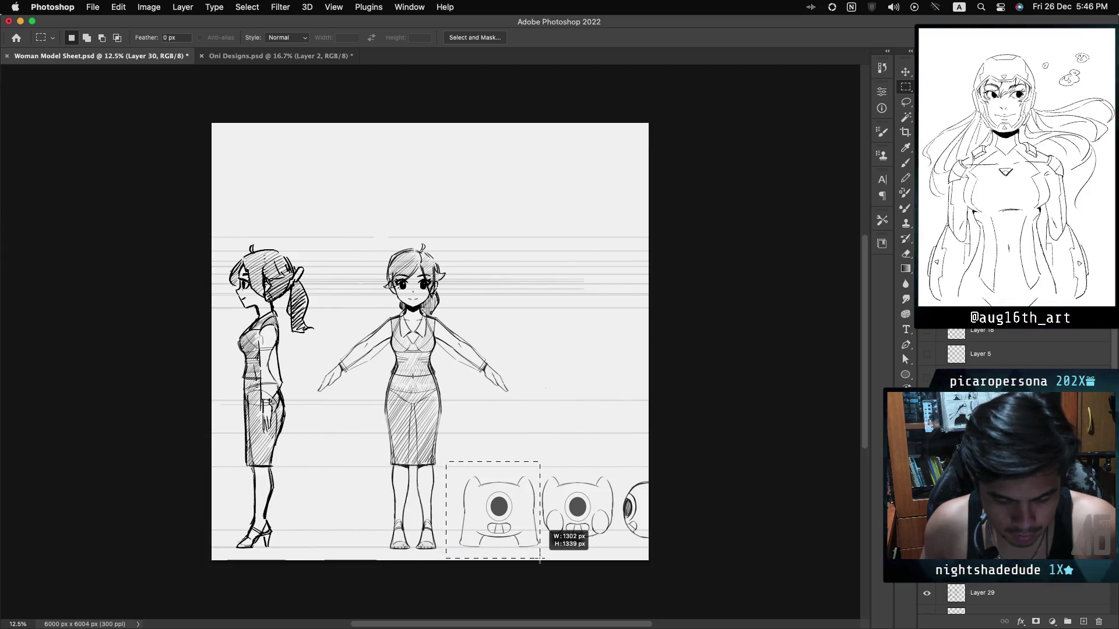
pyautogui.rightClick(509, 516)
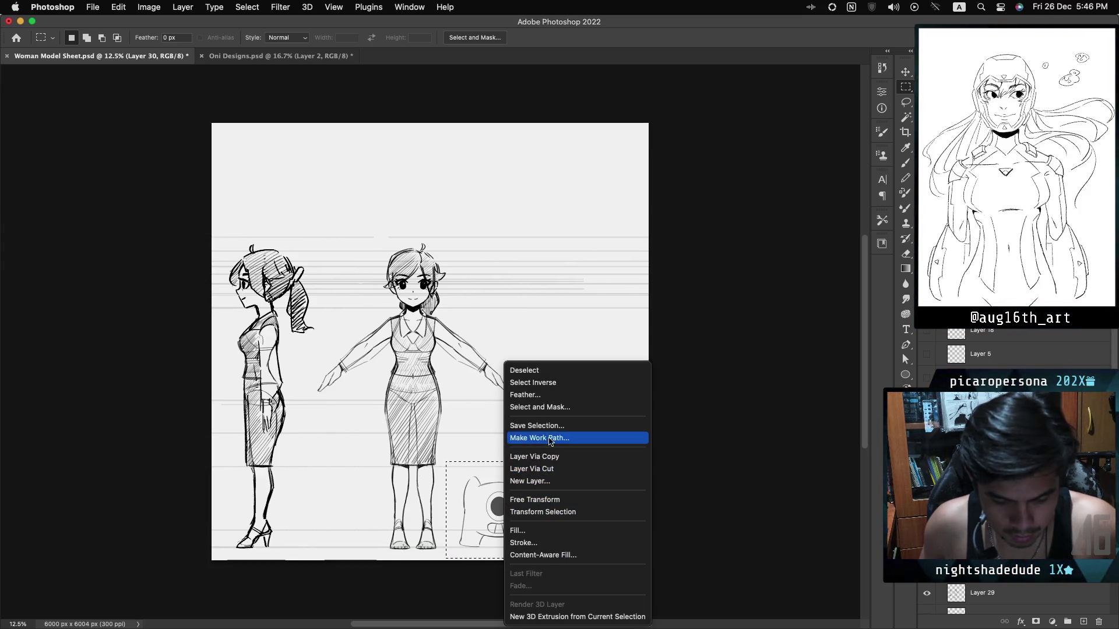
pyautogui.click(565, 469)
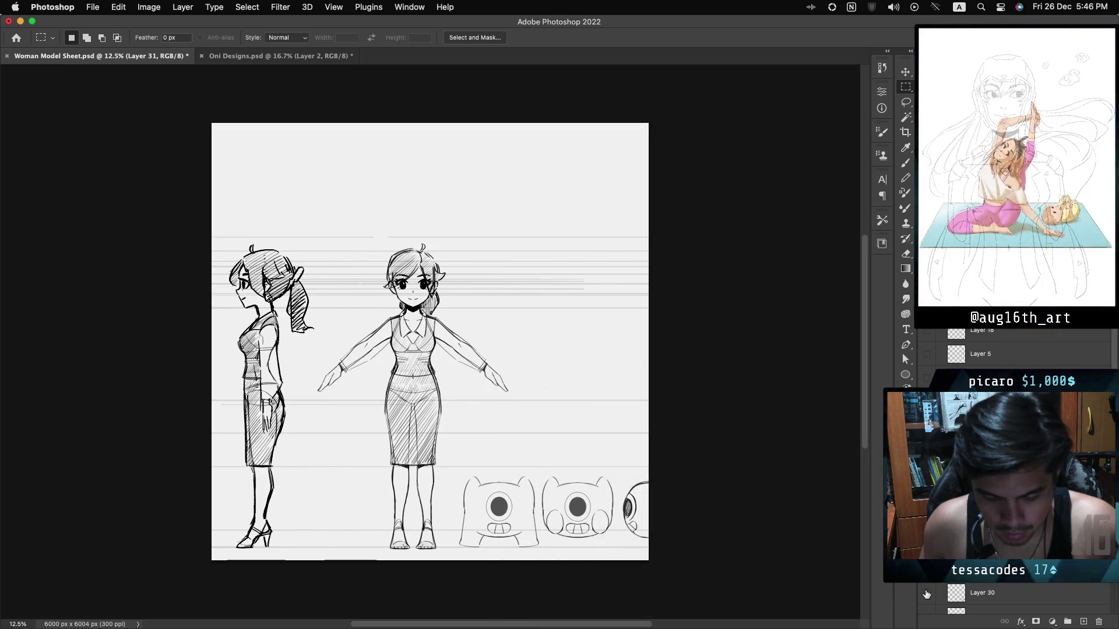
pyautogui.click(996, 595)
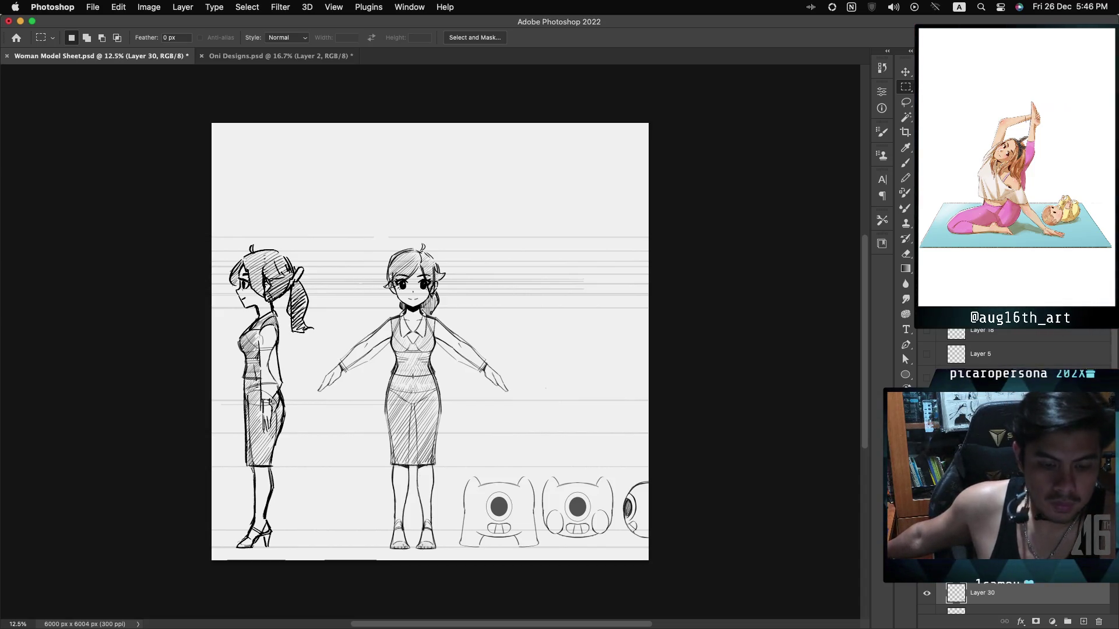
pyautogui.press('Delete')
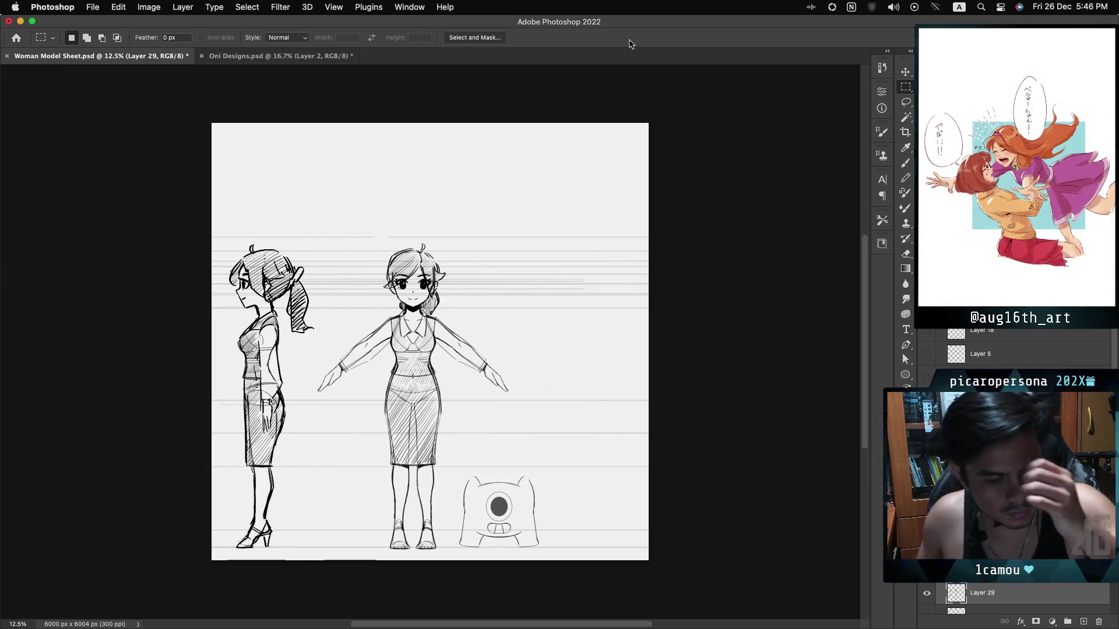
# Enlarge the one-eyed creature to about 160%, nudge it right, and duplicate a copy above it.
pyautogui.press('v')
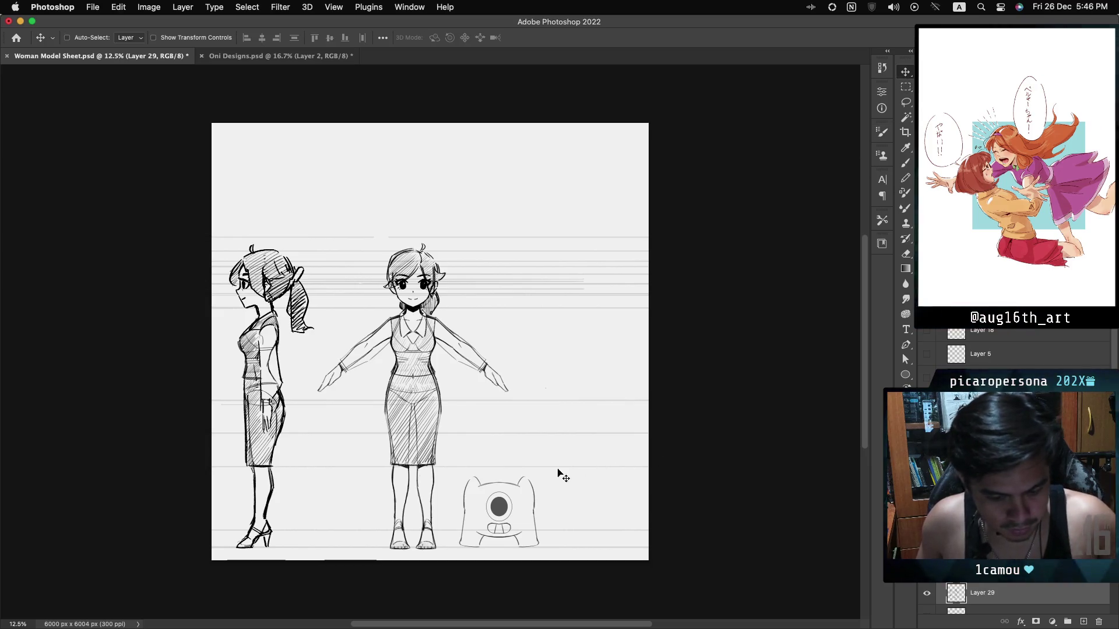
pyautogui.press('super+t')
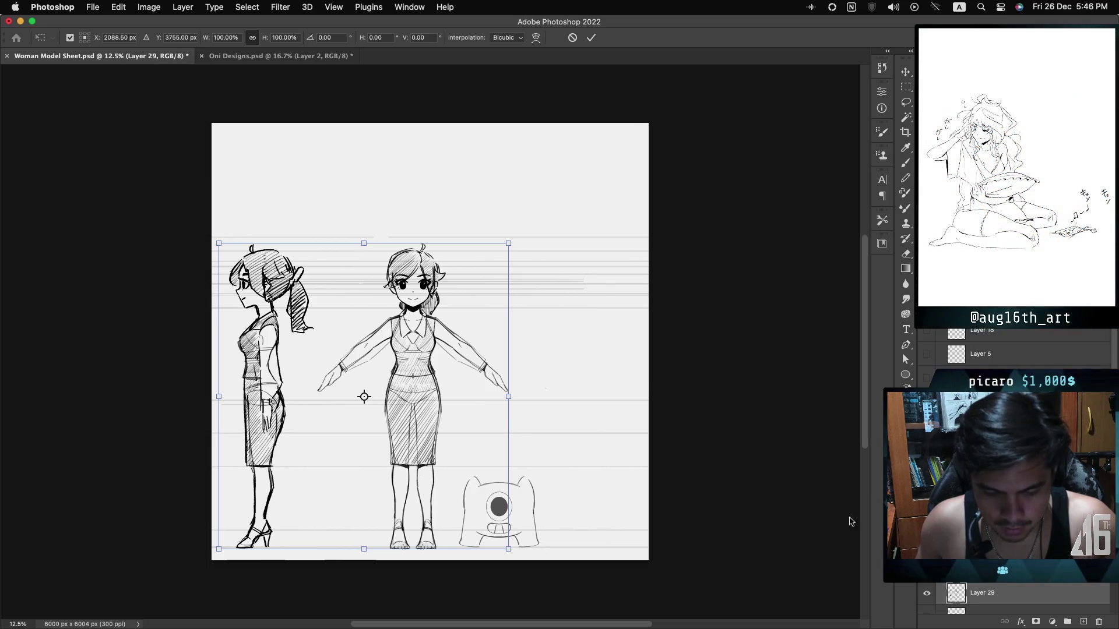
pyautogui.click(572, 39)
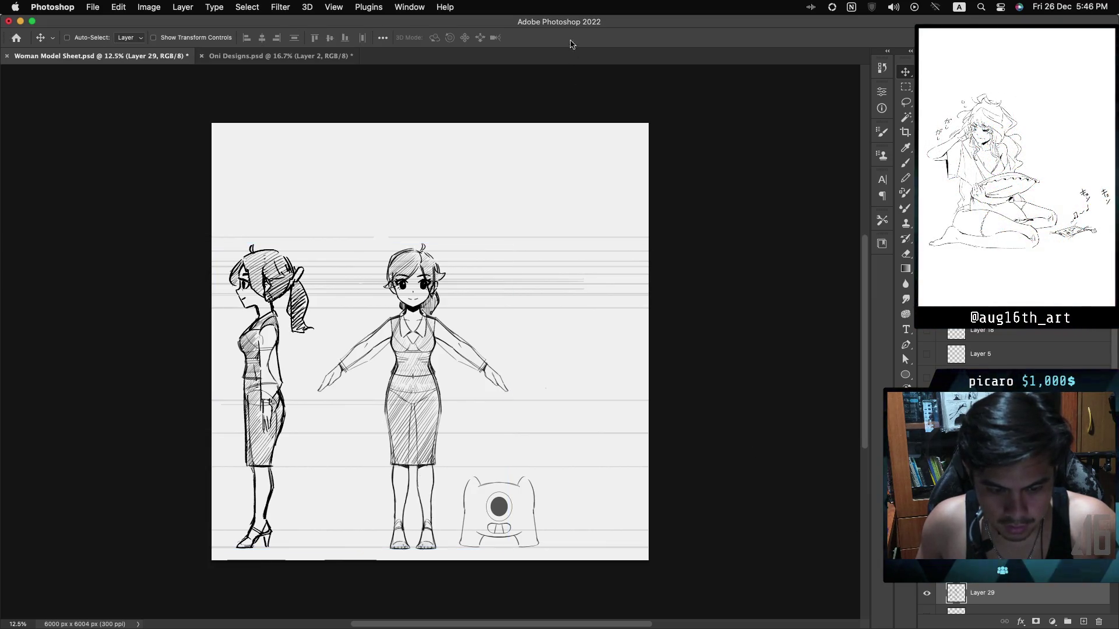
pyautogui.click(1066, 611)
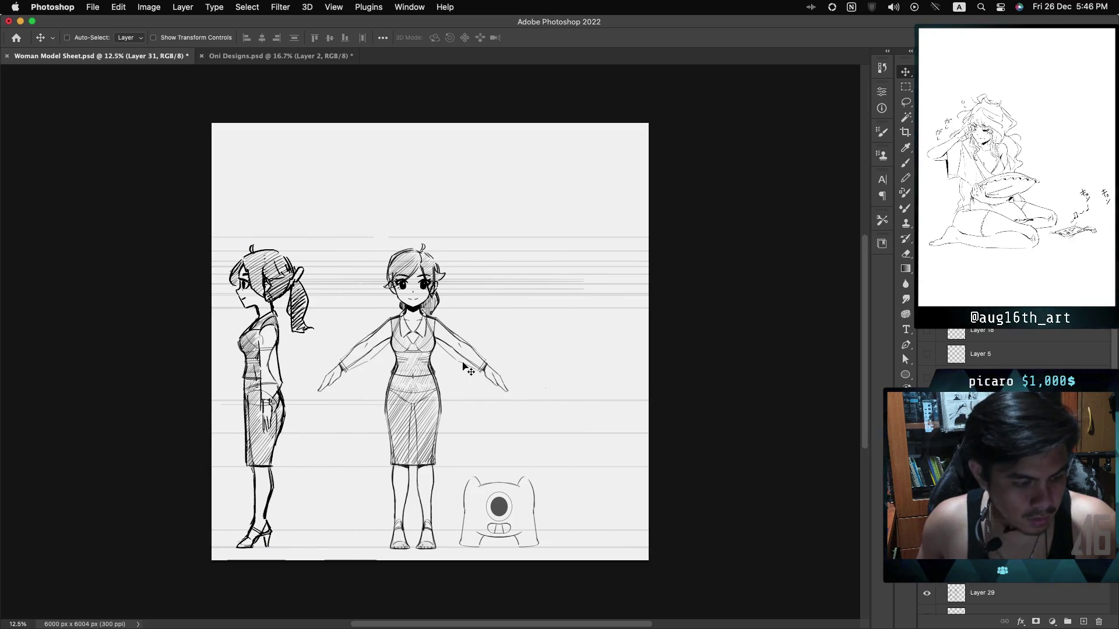
pyautogui.hotkey('ctrl', 't')
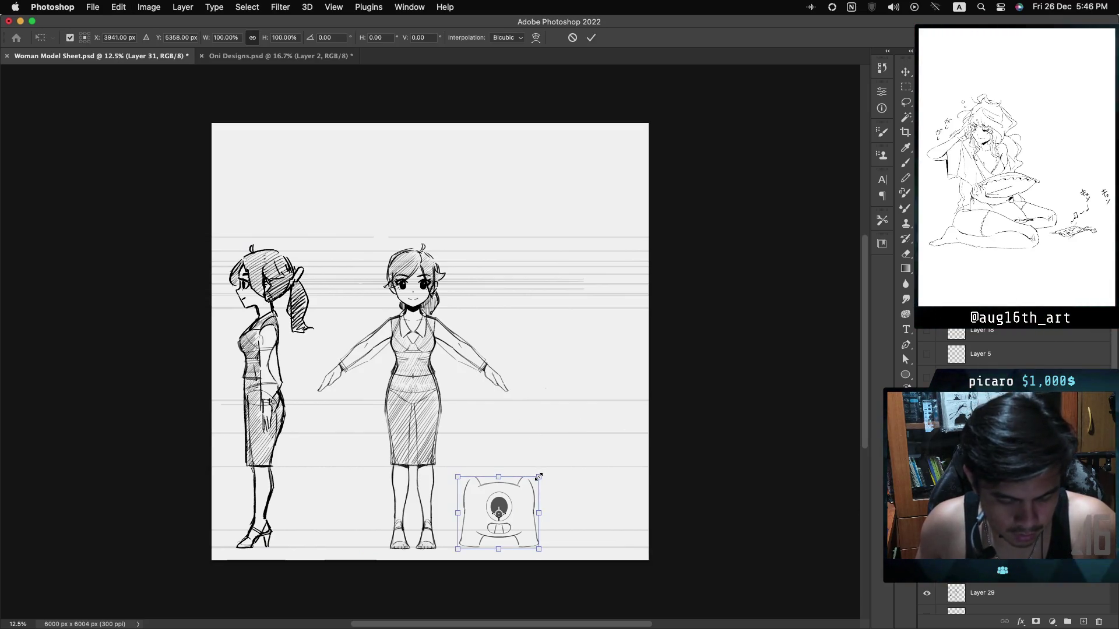
pyautogui.moveTo(539, 476); pyautogui.dragTo(584, 429)
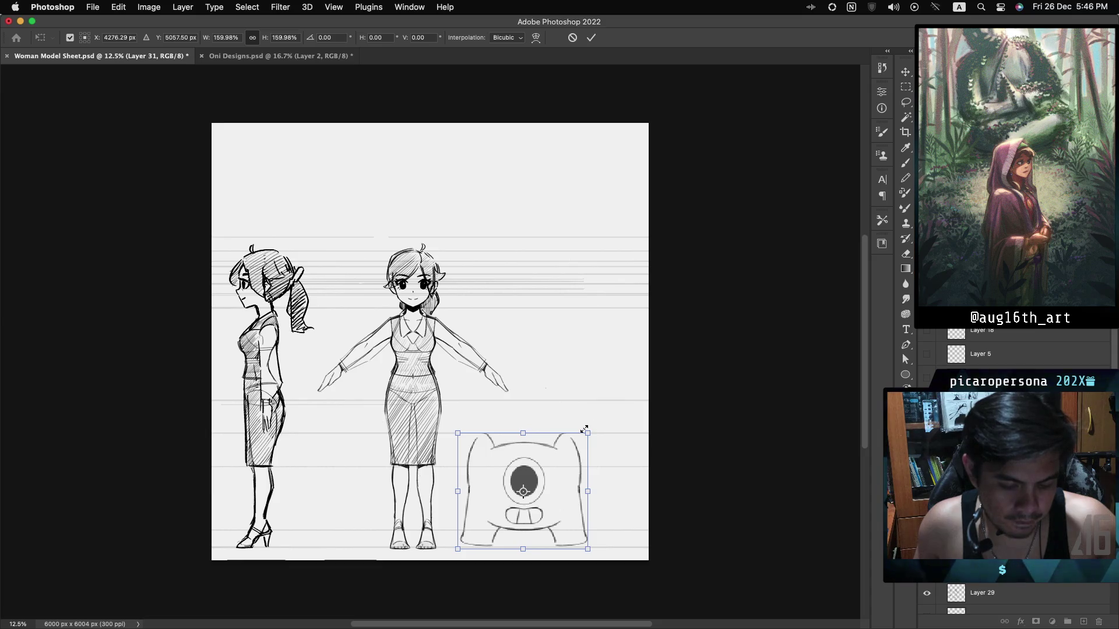
pyautogui.click(591, 38)
pyautogui.moveTo(535, 478); pyautogui.dragTo(562, 477)
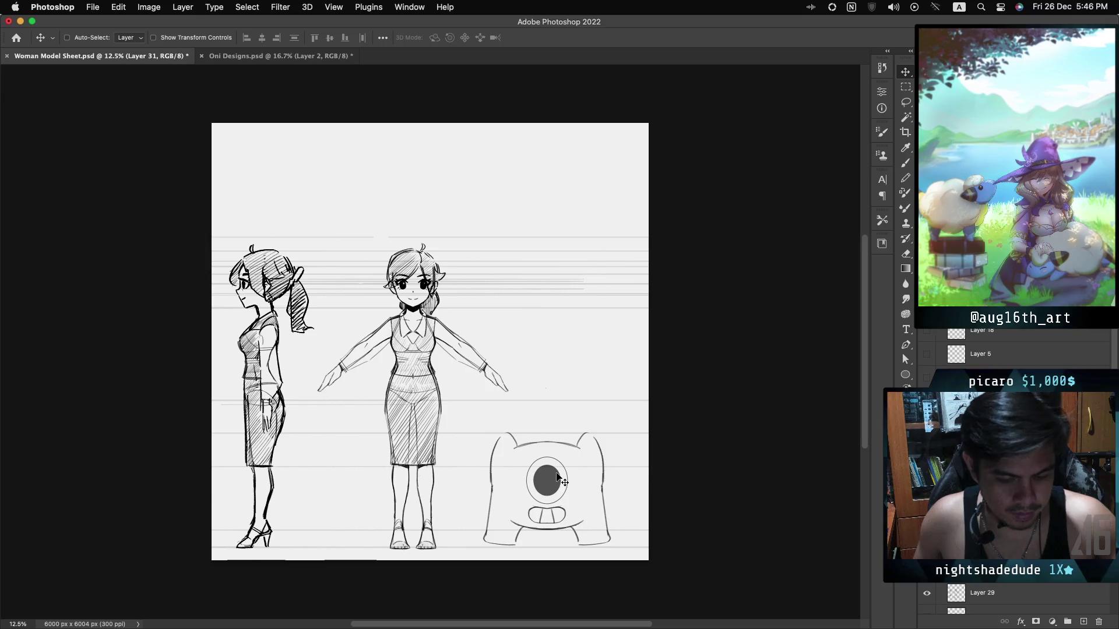
pyautogui.moveTo(553, 481)
pyautogui.mouseDown()
pyautogui.moveTo(548, 372)
pyautogui.moveTo(556, 394)
pyautogui.mouseUp()
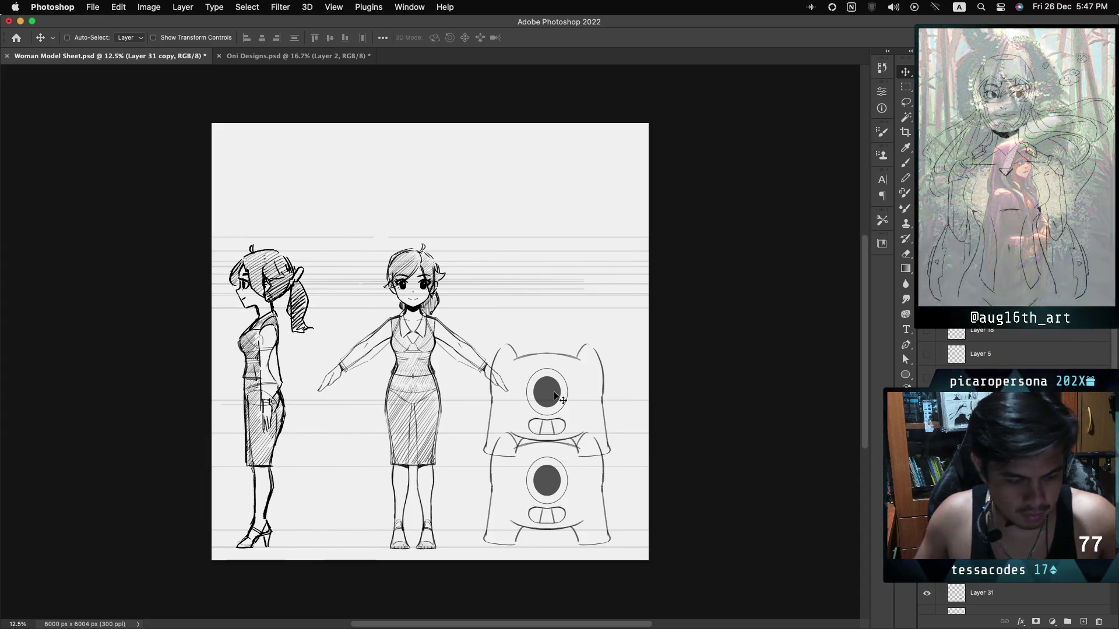
# Add a third creature copy above the others beside the front-view woman.
pyautogui.moveTo(558, 398); pyautogui.dragTo(547, 302)
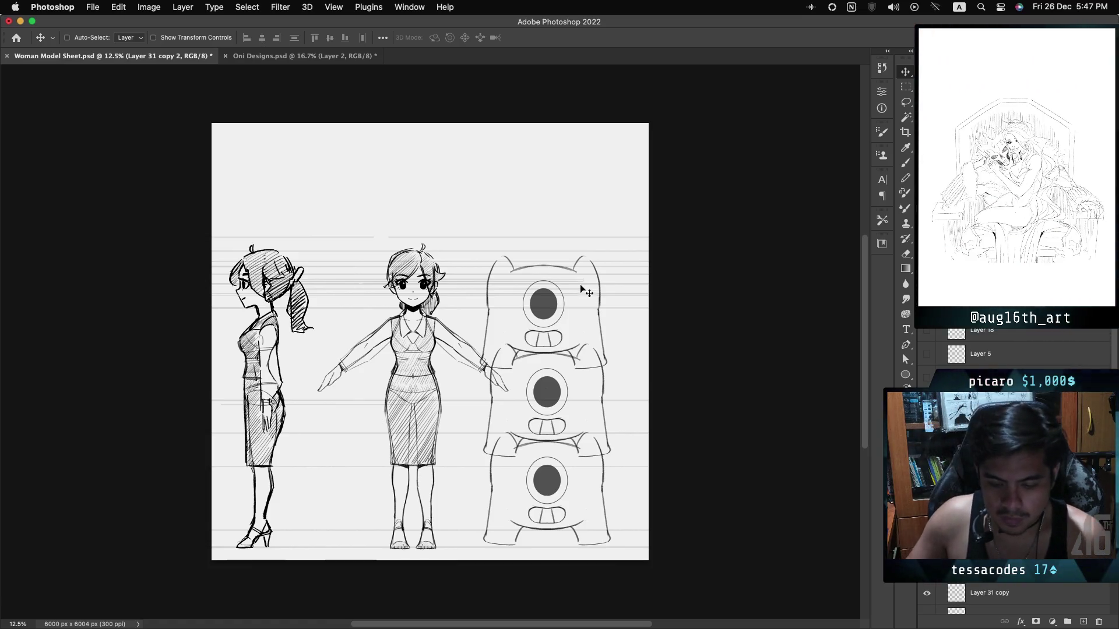
pyautogui.scroll(-3, 1017, 466)
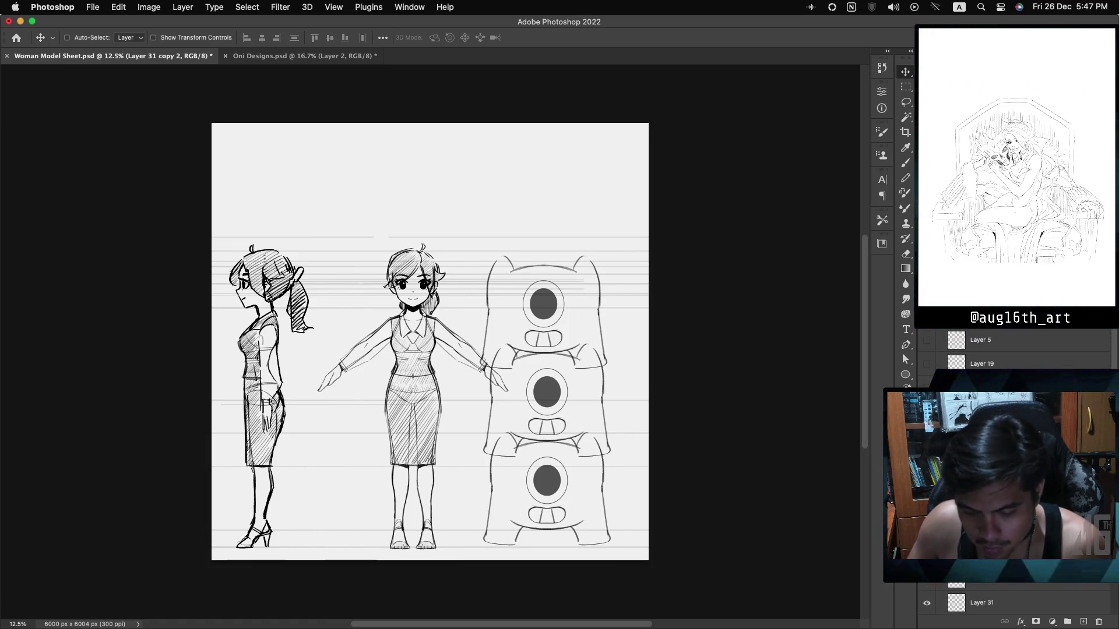
# Scale the selected creature layers down together to about 80%.
pyautogui.click(1017, 466)
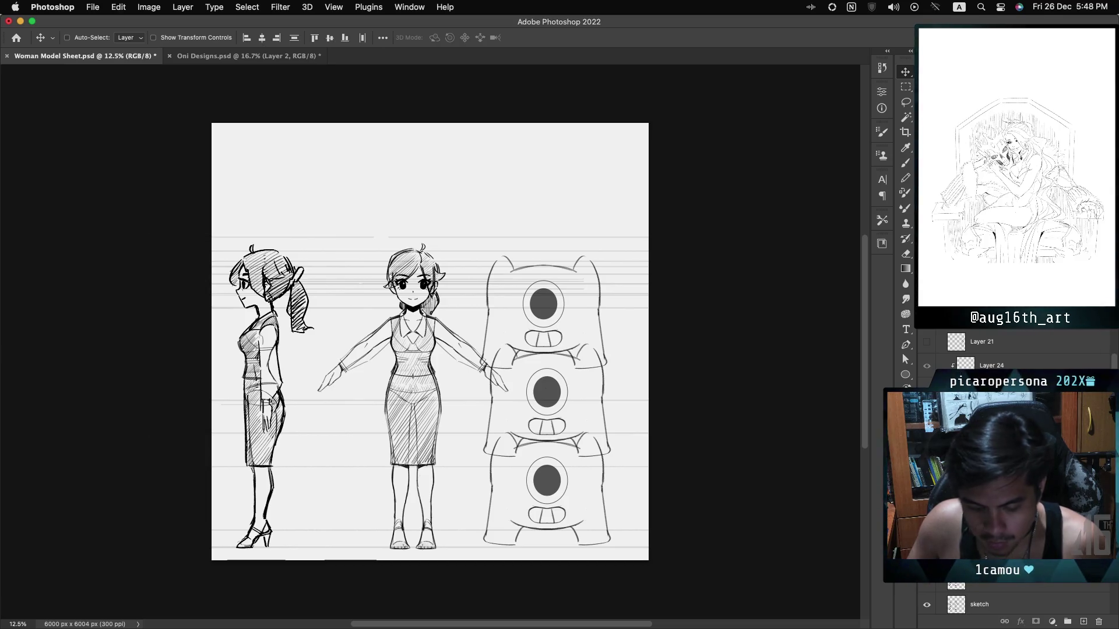
pyautogui.hotkey('ctrl', 't')
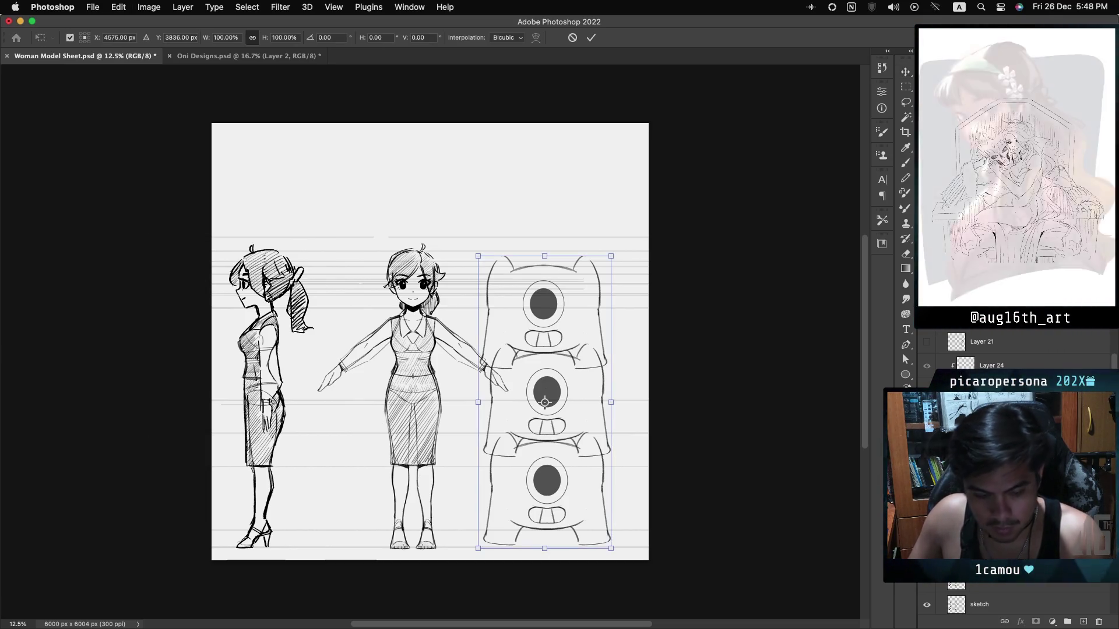
pyautogui.moveTo(545, 256); pyautogui.dragTo(547, 302)
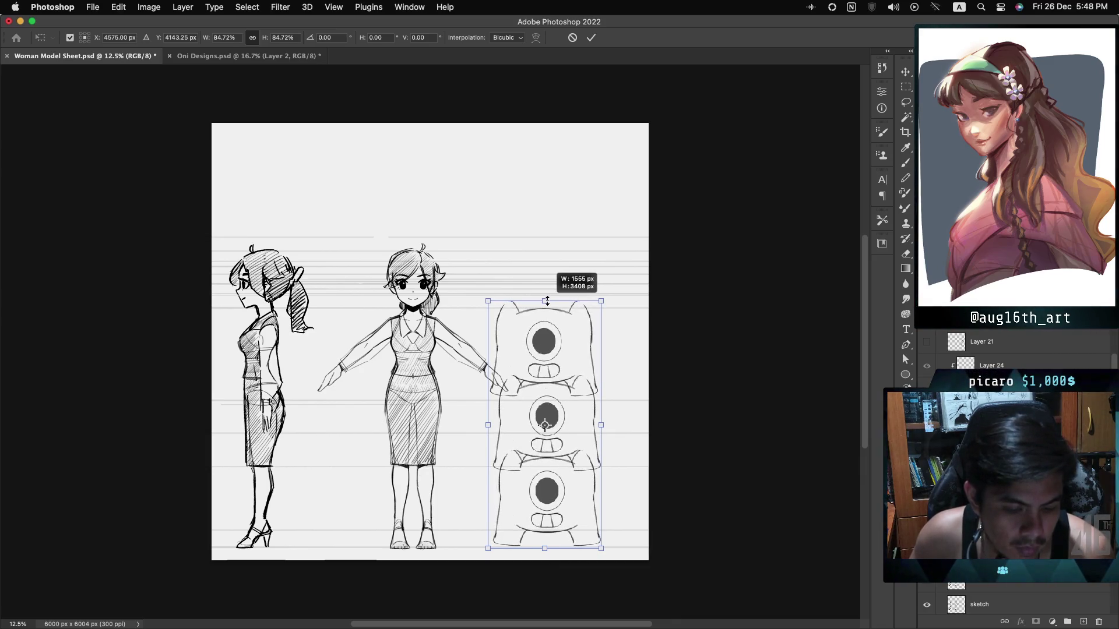
pyautogui.moveTo(547, 301); pyautogui.dragTo(546, 311)
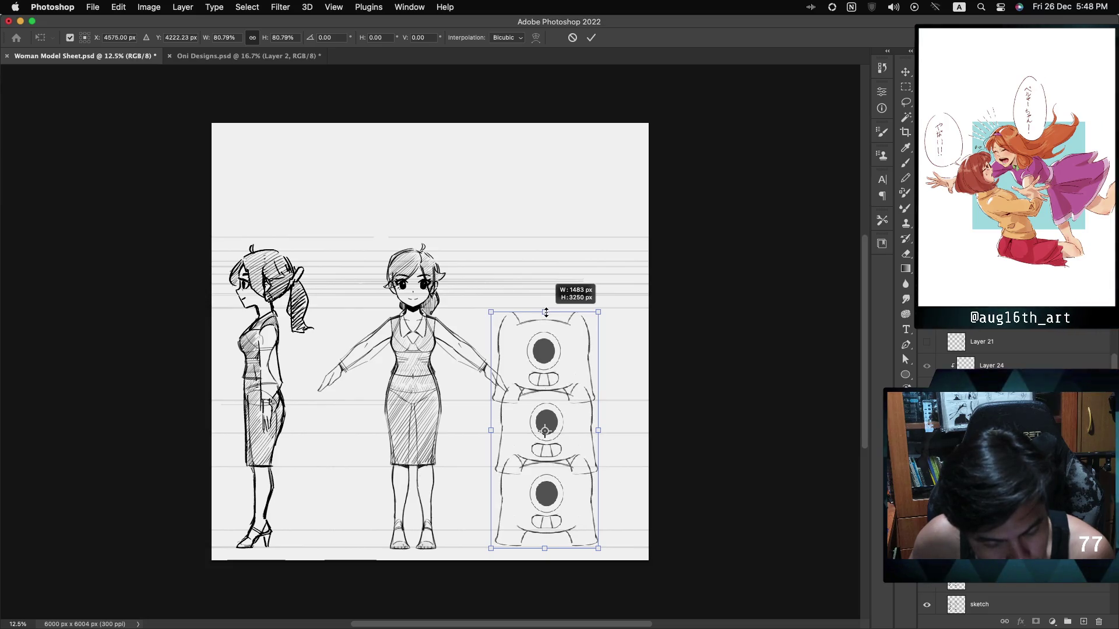
pyautogui.moveTo(546, 311); pyautogui.dragTo(545, 312)
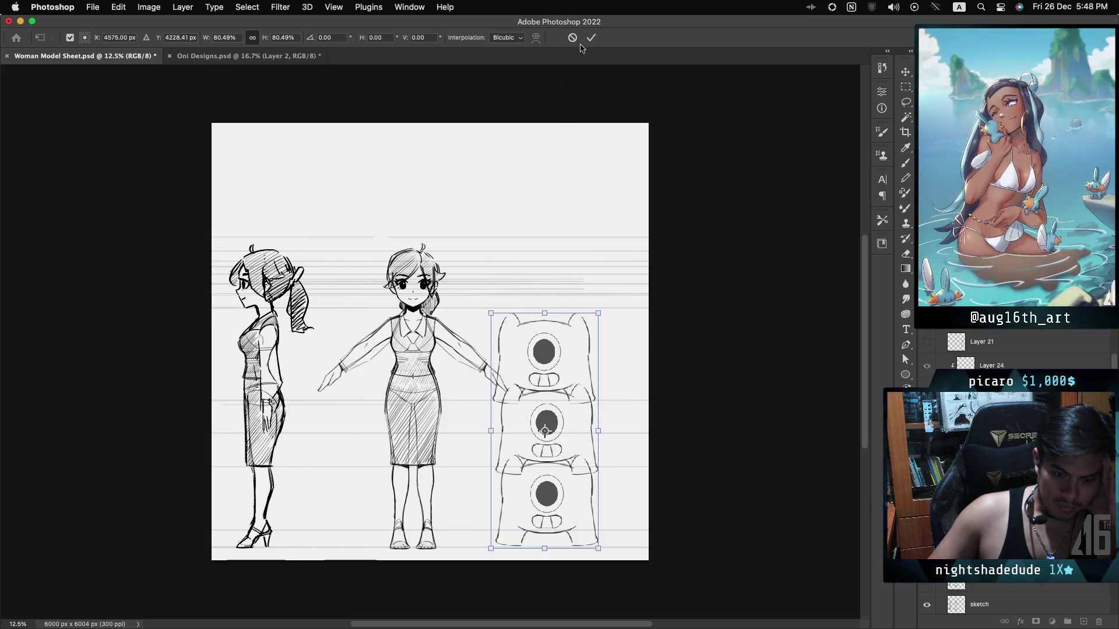
pyautogui.press('Return')
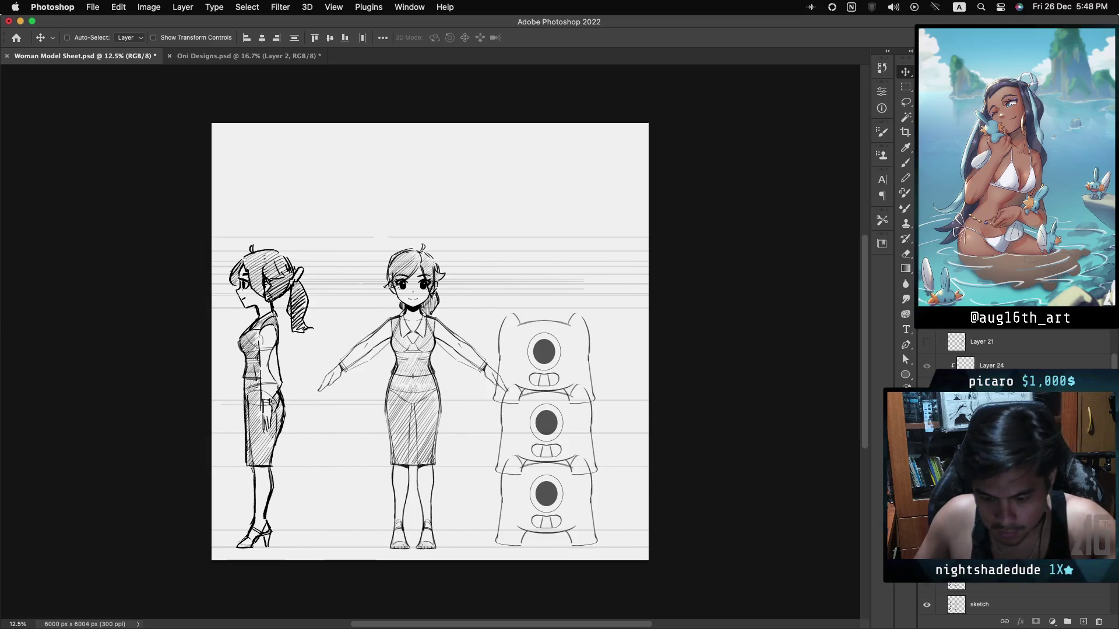
# Add a fourth creature copy on top of the stack and clear the layer selection.
pyautogui.click(991, 478)
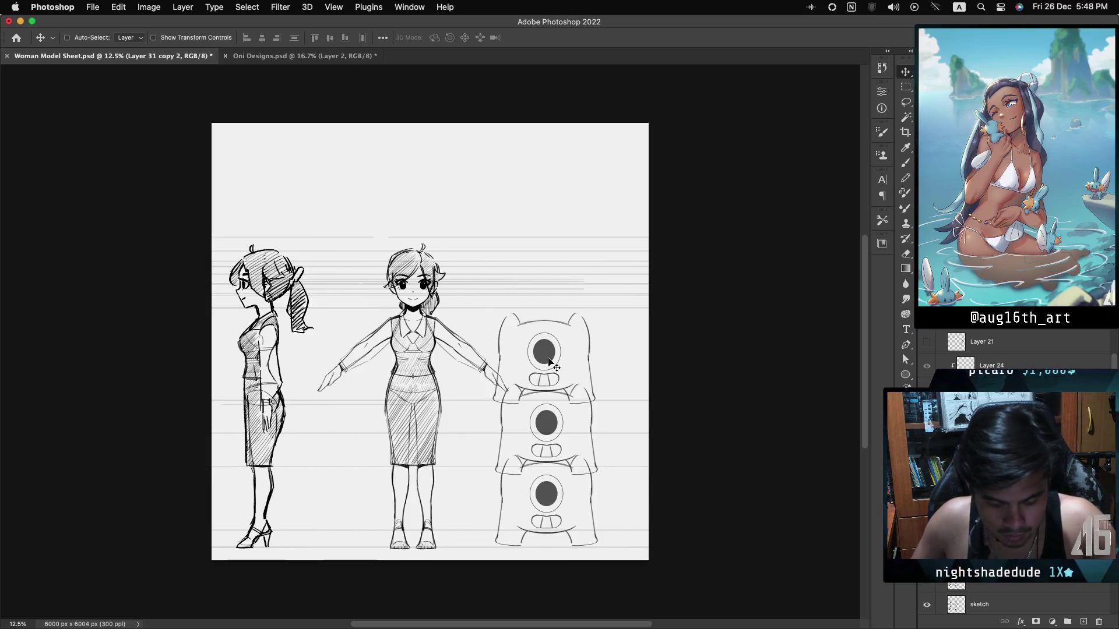
pyautogui.moveTo(543, 345); pyautogui.dragTo(533, 282)
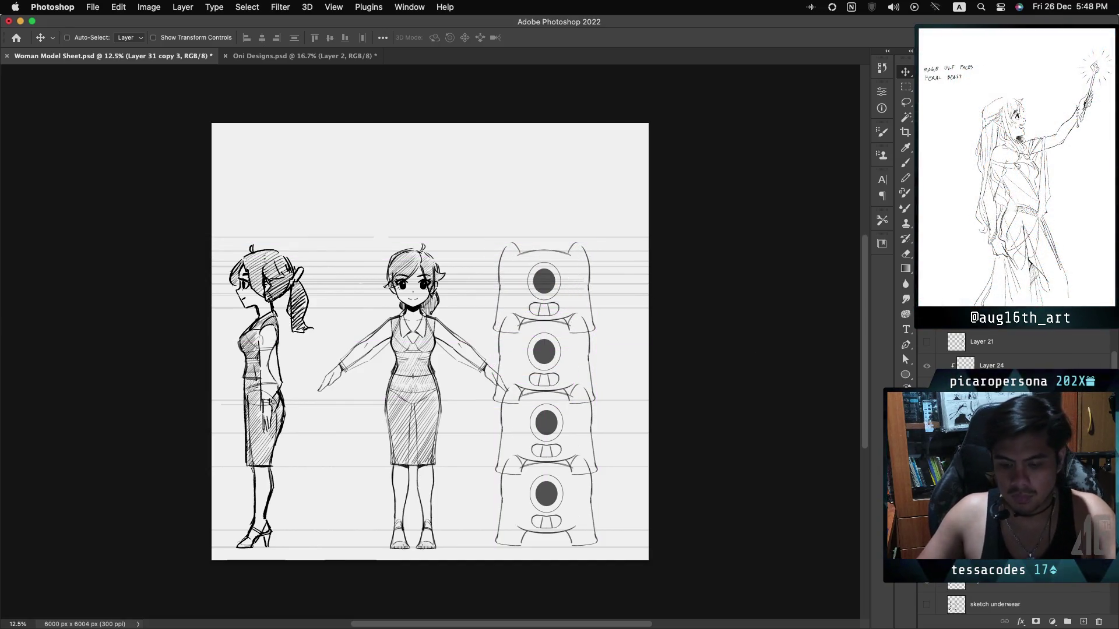
pyautogui.press('super+alt+a')
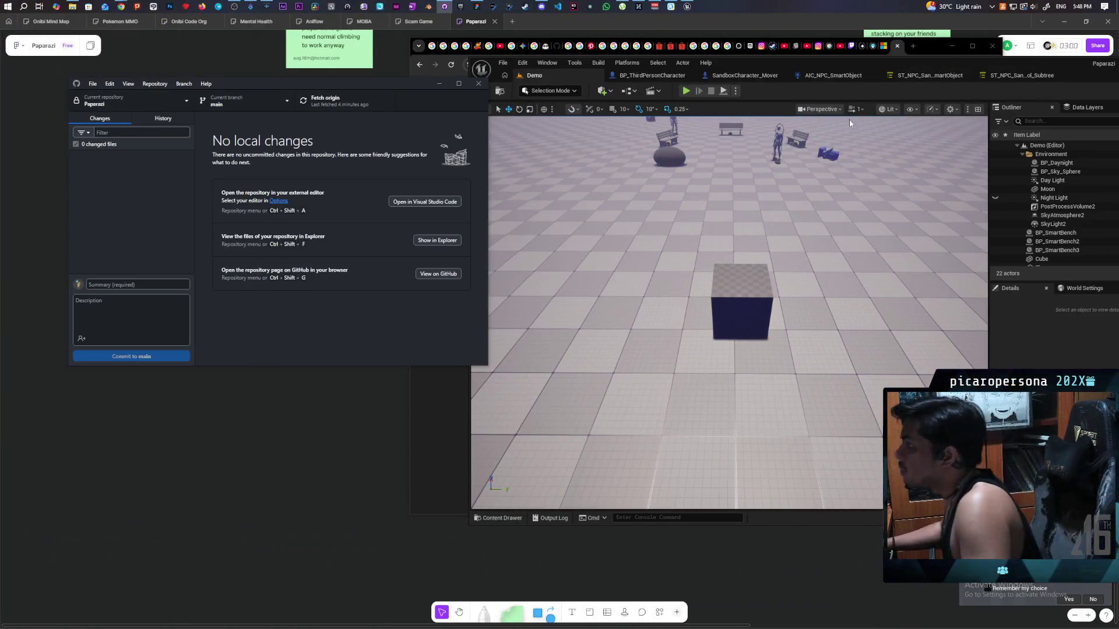
# Place a bench from the Content Drawer near the mannequin, then duplicate the character upward.
pyautogui.moveTo(728, 262)
pyautogui.mouseDown()
pyautogui.moveTo(728, 203)
pyautogui.moveTo(711, 187)
pyautogui.mouseUp()
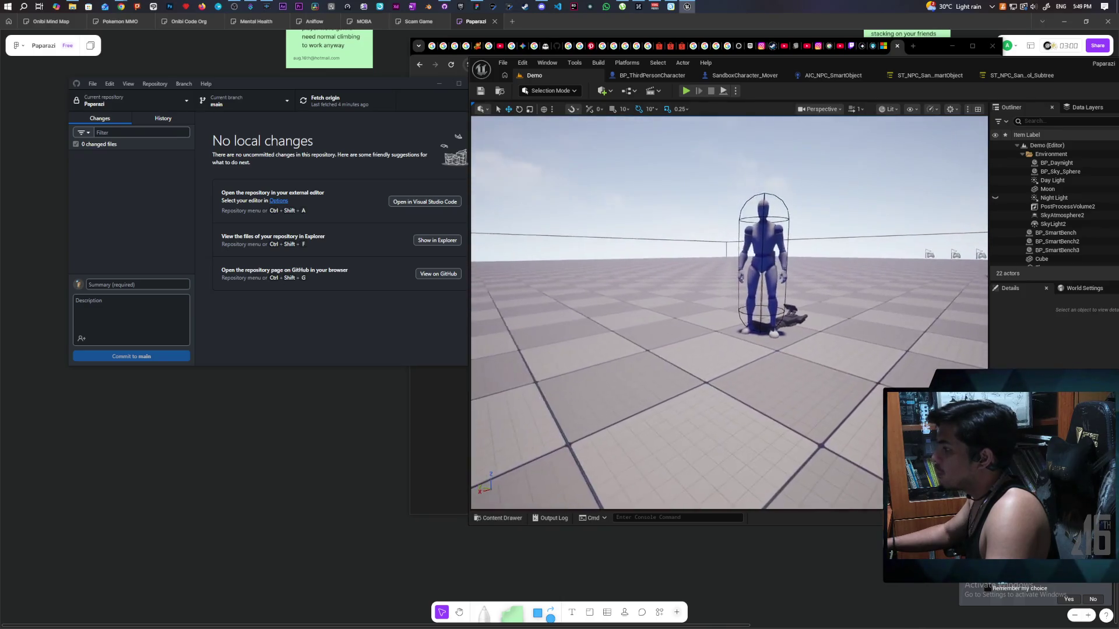
pyautogui.click(483, 515)
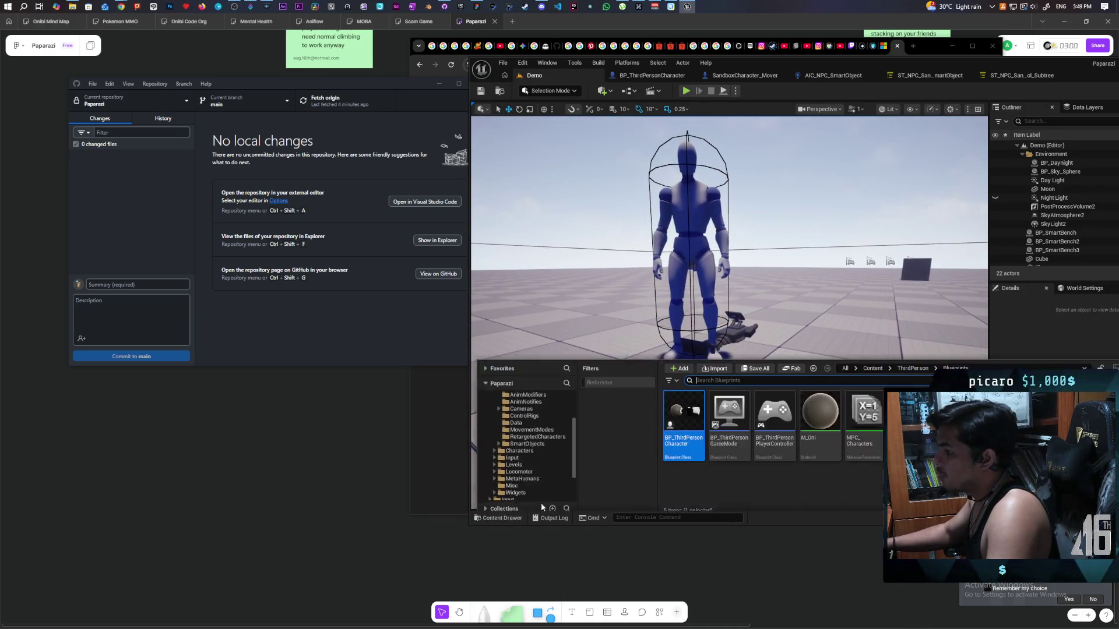
pyautogui.moveTo(687, 425); pyautogui.dragTo(764, 352)
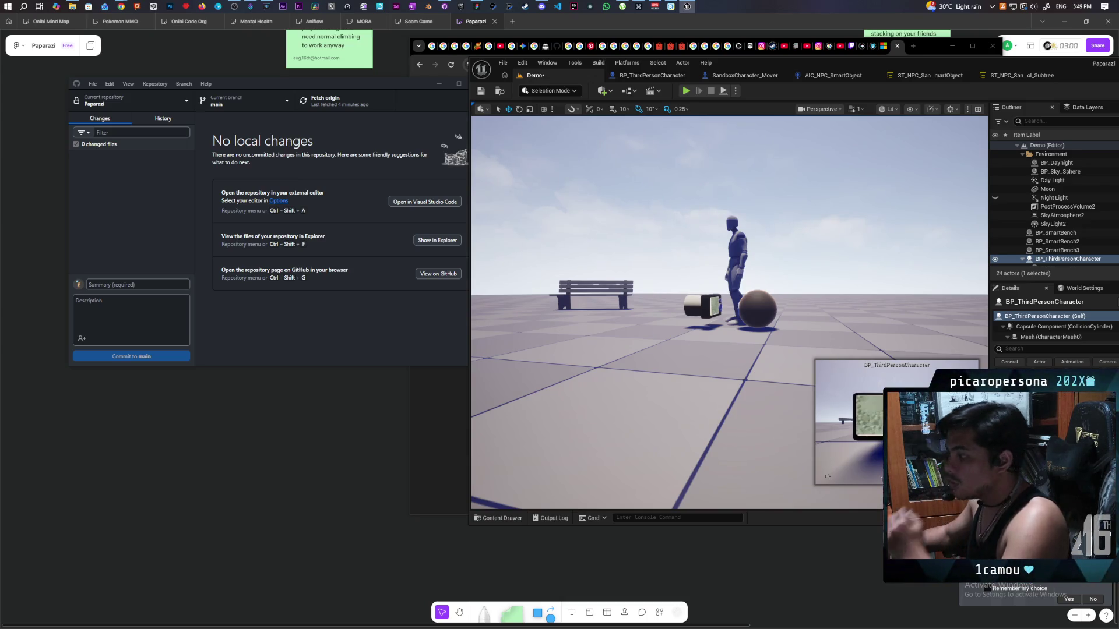
pyautogui.moveTo(765, 282); pyautogui.dragTo(765, 241)
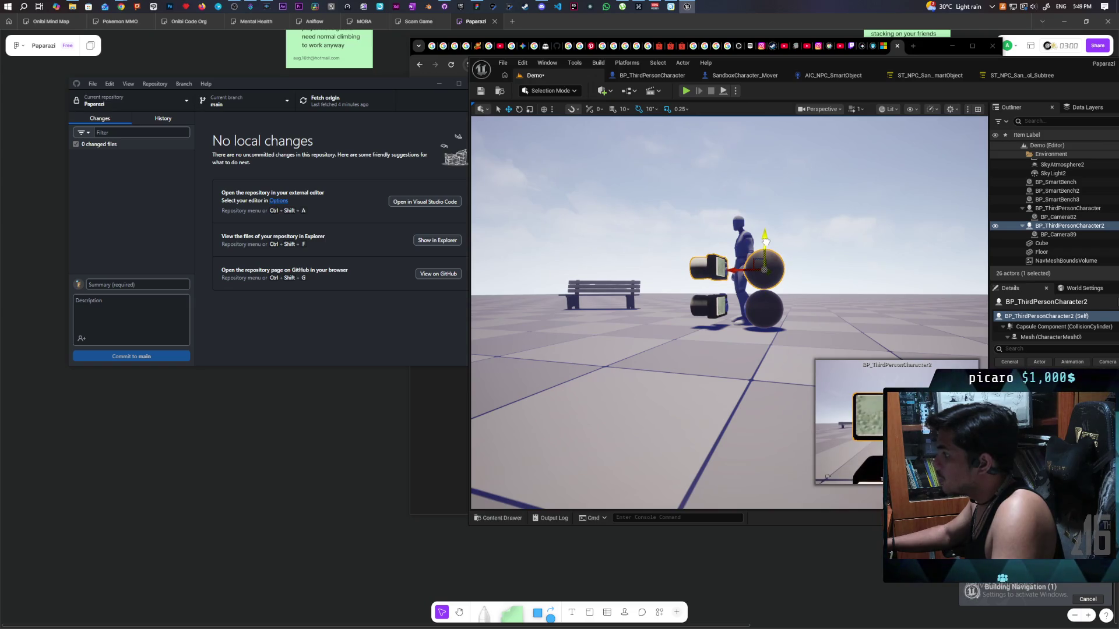
# Stack the BP_ThirdPersonCharacter2 copy directly above the original sphere character and select both.
pyautogui.moveTo(765, 241)
pyautogui.mouseDown()
pyautogui.moveTo(745, 259)
pyautogui.moveTo(757, 260)
pyautogui.moveTo(717, 273)
pyautogui.mouseUp()
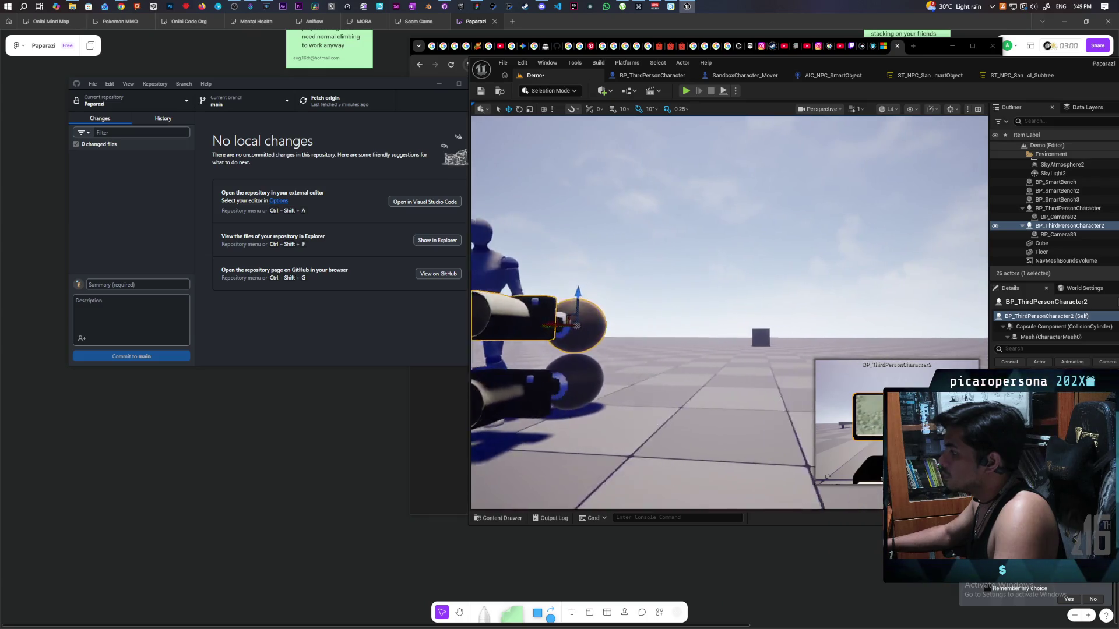
pyautogui.keyDown('ctrl'); pyautogui.click(587, 364); pyautogui.keyUp('ctrl')
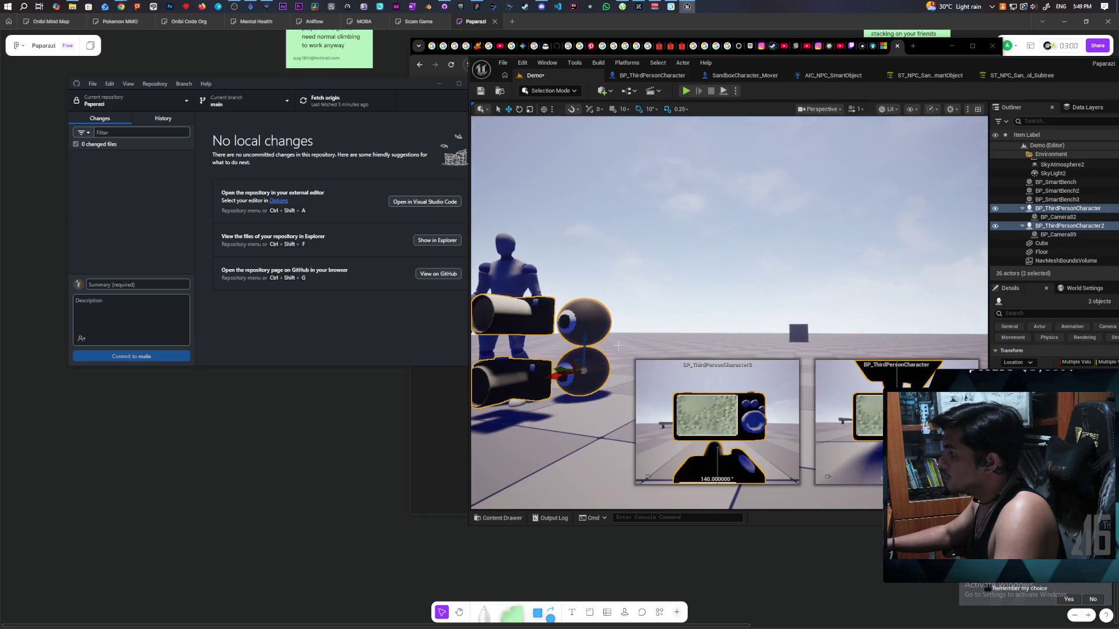
pyautogui.moveTo(587, 365); pyautogui.dragTo(583, 373)
pyautogui.scroll(-5, 728, 312)
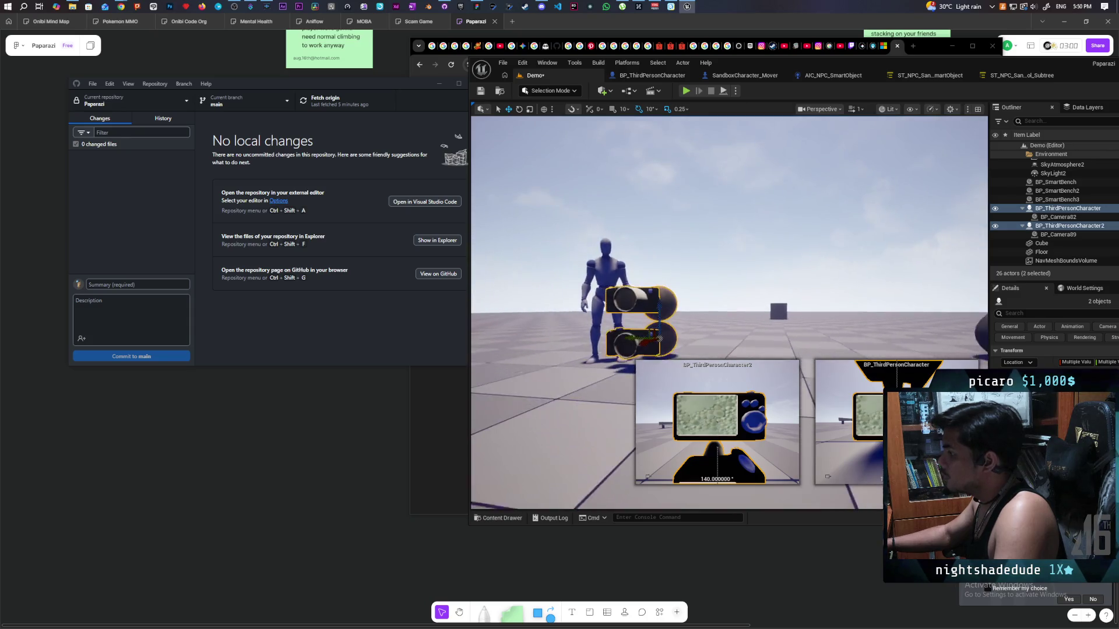